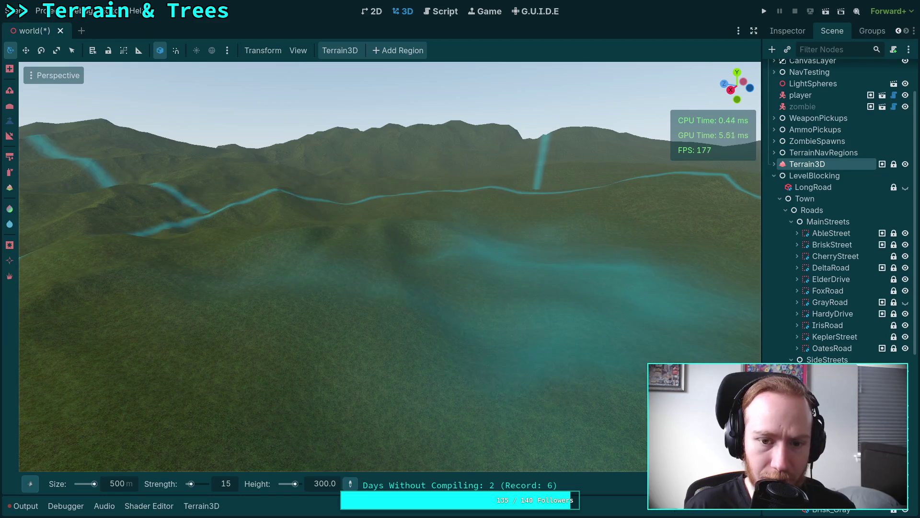
Undo the raised terrain peak and set the brush strength to 5.
key("ctrl+z")
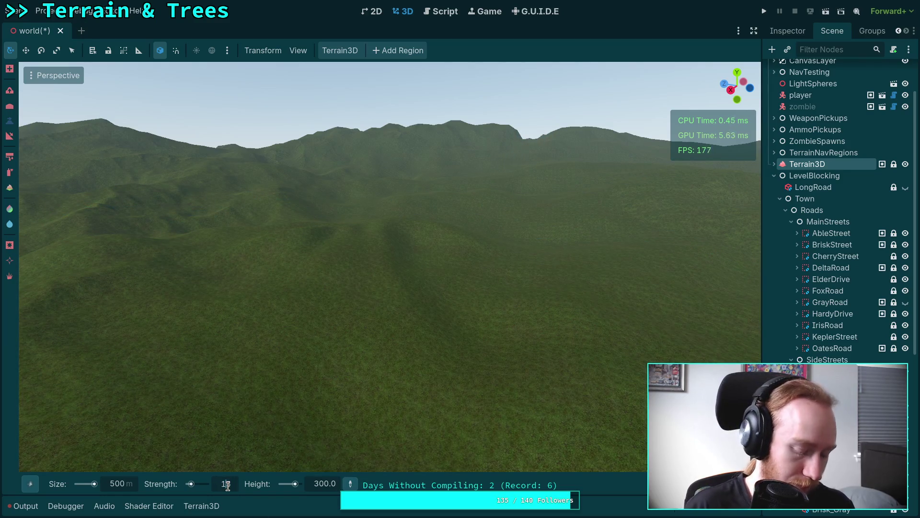
type("5")
key("Return")
left_click(658, 483)
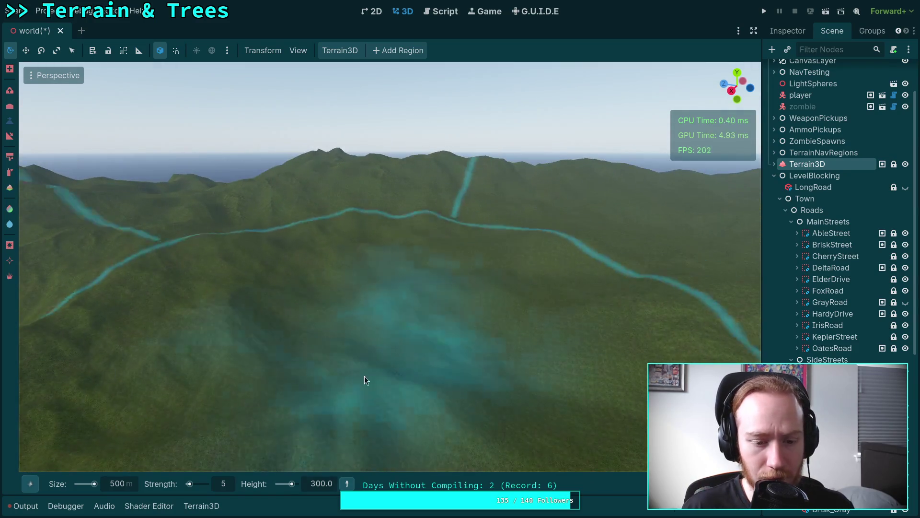
Change the height brush strength to 10 and undo a test stroke.
left_click(234, 485)
type("10")
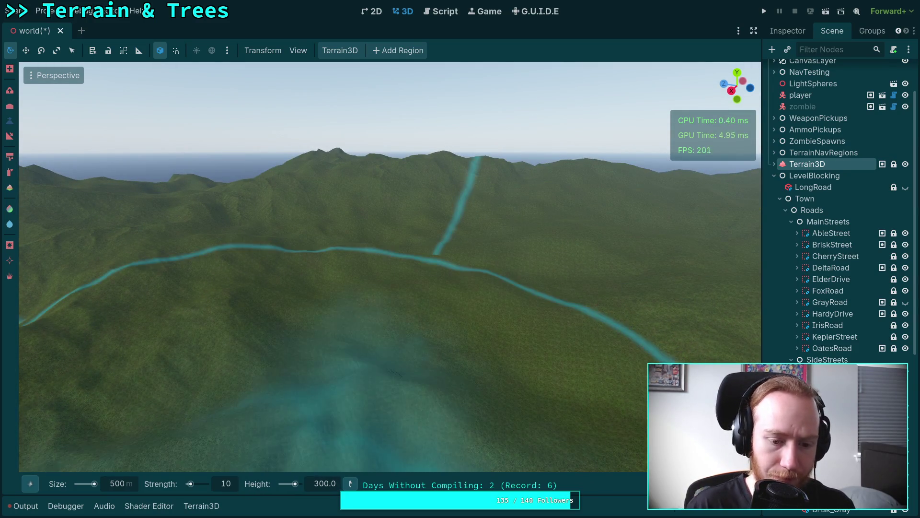
key("Return")
left_click_drag(367, 285, 367, 285)
key("ctrl+z")
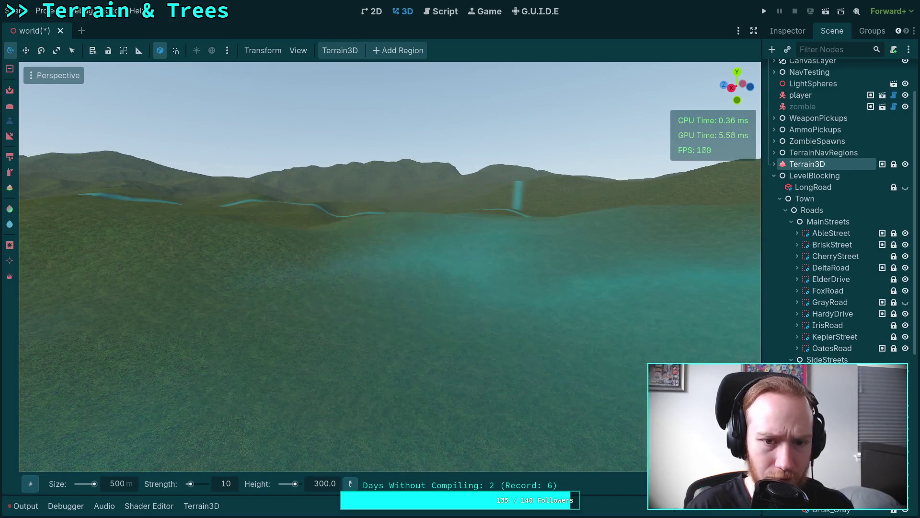
Fly the camera over the hills past the lake and along the road.
left_click_drag(258, 440, 258, 476)
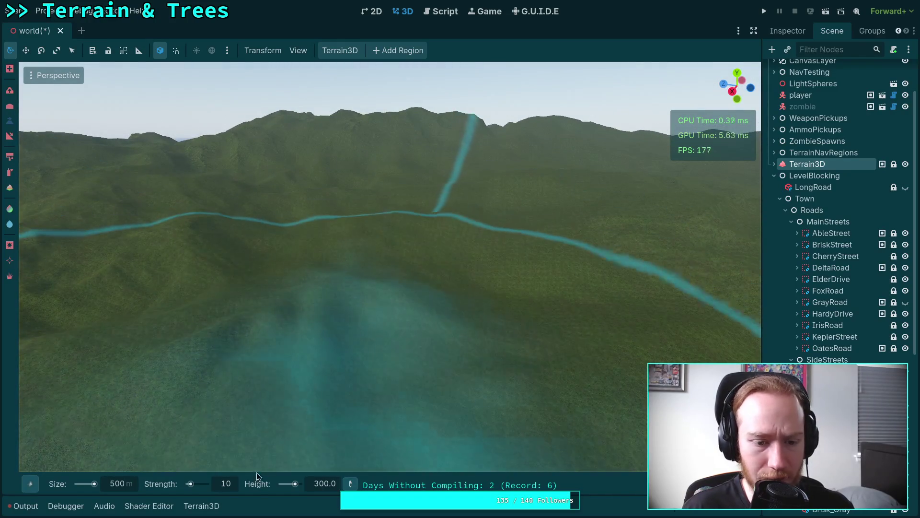
left_click_drag(263, 384, 263, 355)
key("w")
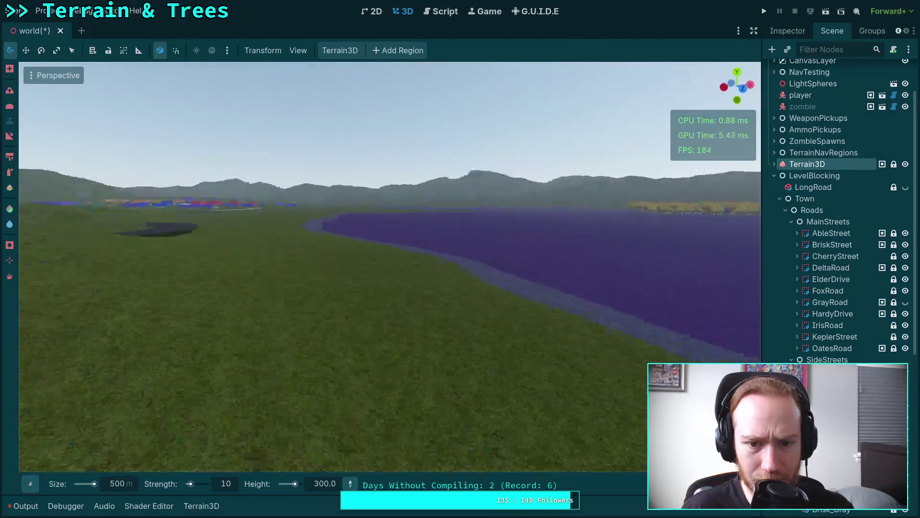
key("w")
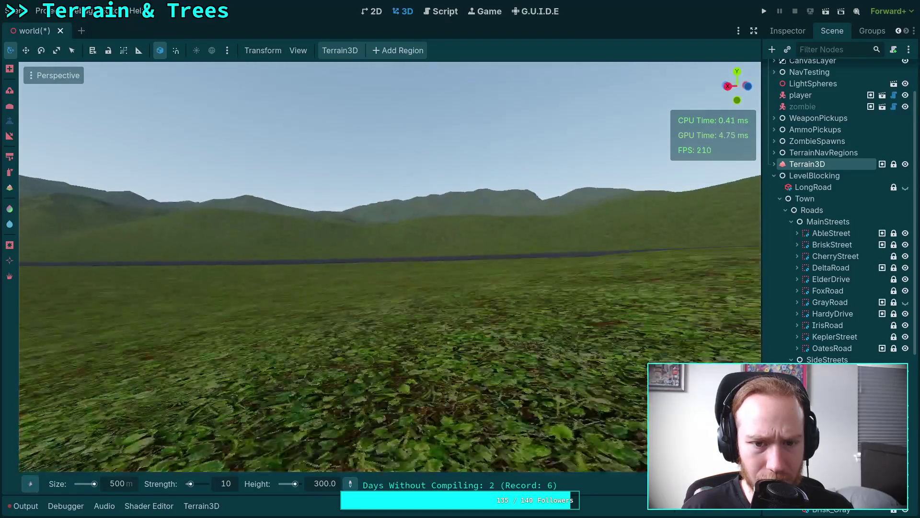
key("w")
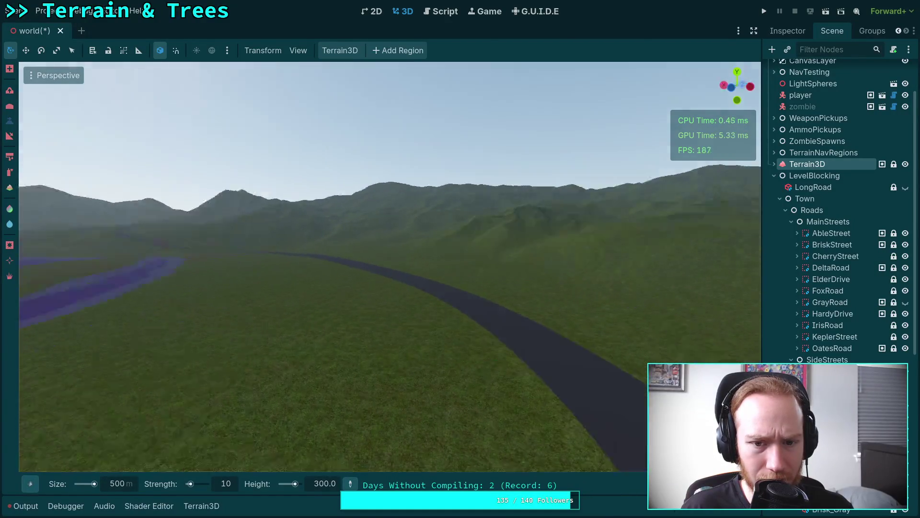
key("w")
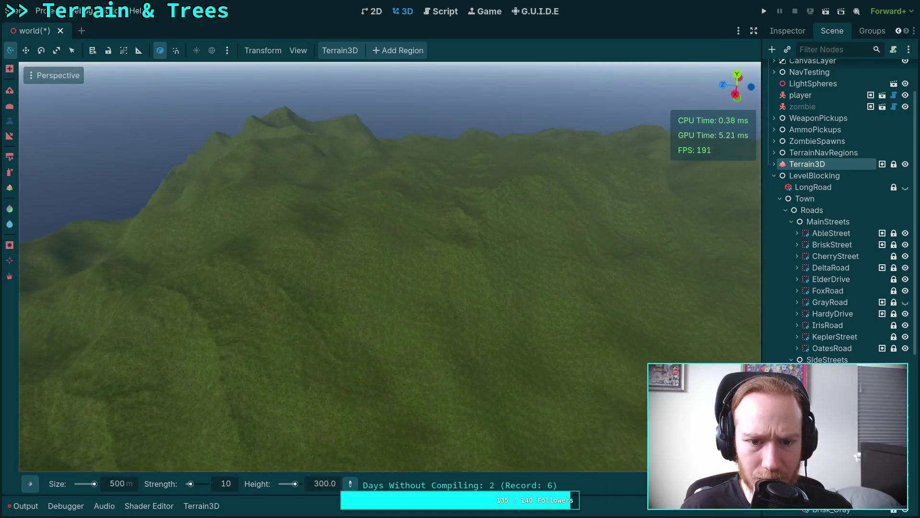
key("w")
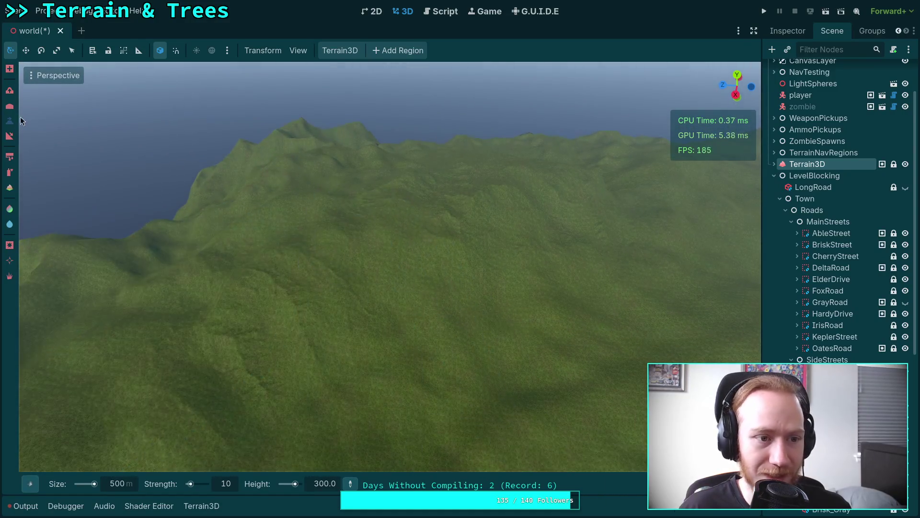
left_click(10, 91)
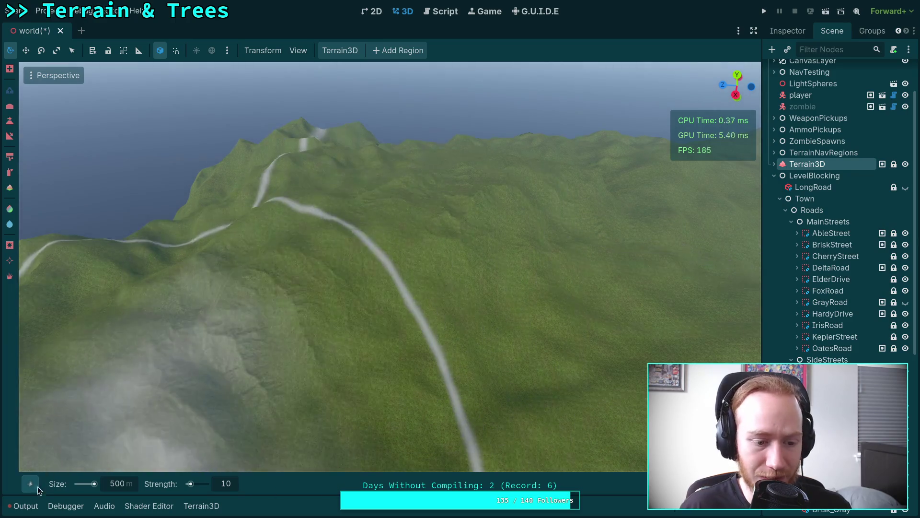
Choose the Circle1 brush and the Height tool with target height 0.
left_click(29, 483)
left_click(154, 259)
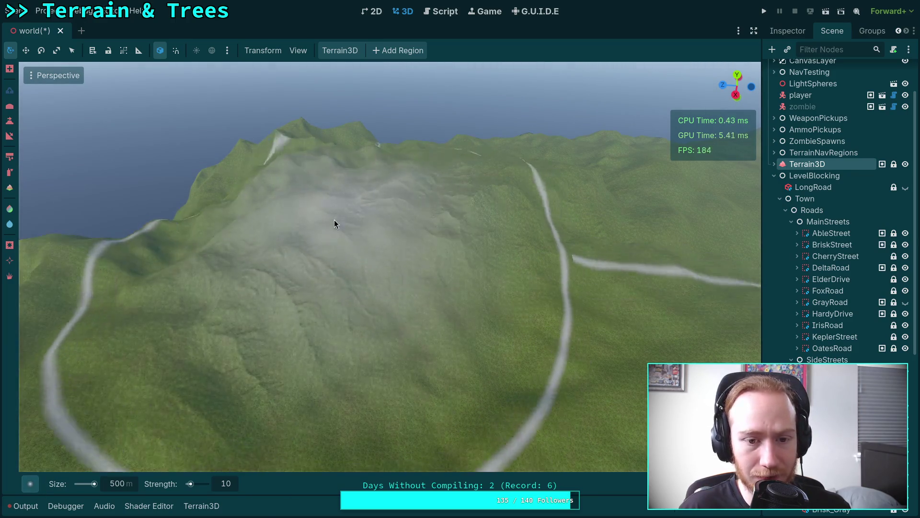
left_click(9, 121)
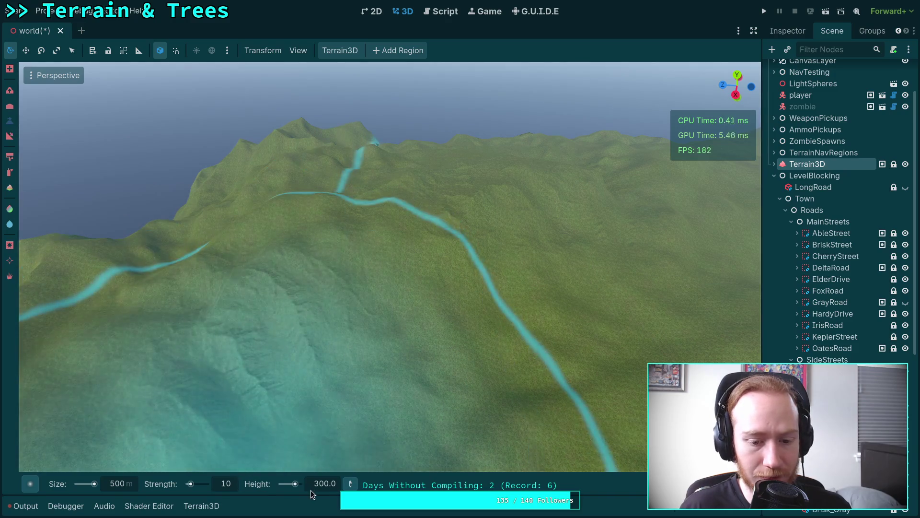
double_click(320, 487)
type("90")
key("BackSpace")
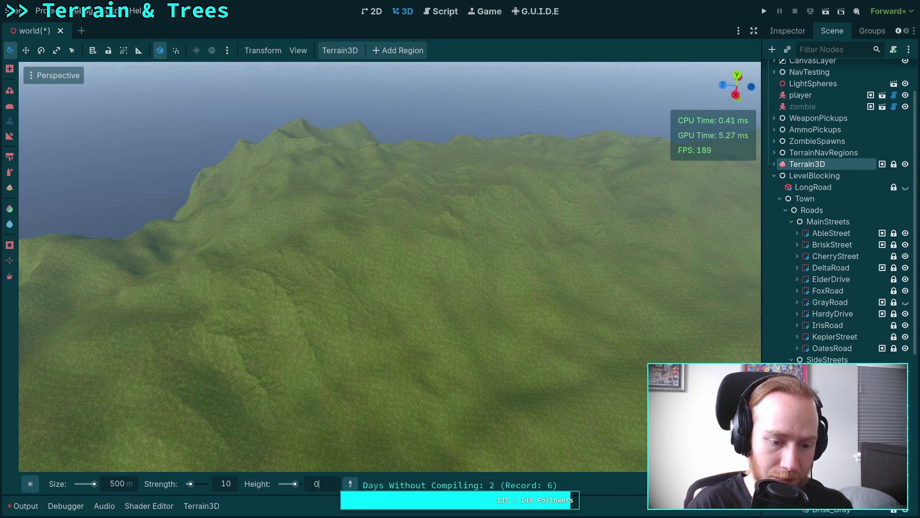
key("Return")
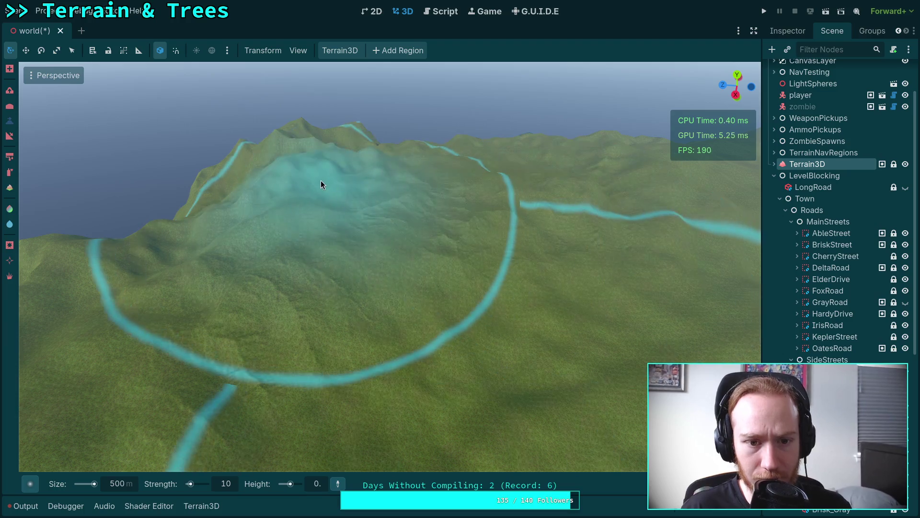
Fly up to the mountain and flatten it with a brush stroke.
key("w")
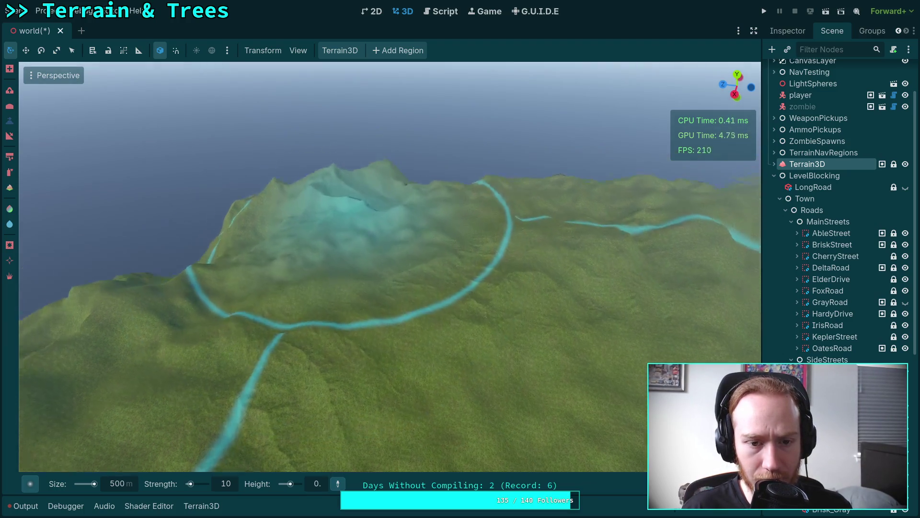
key("w")
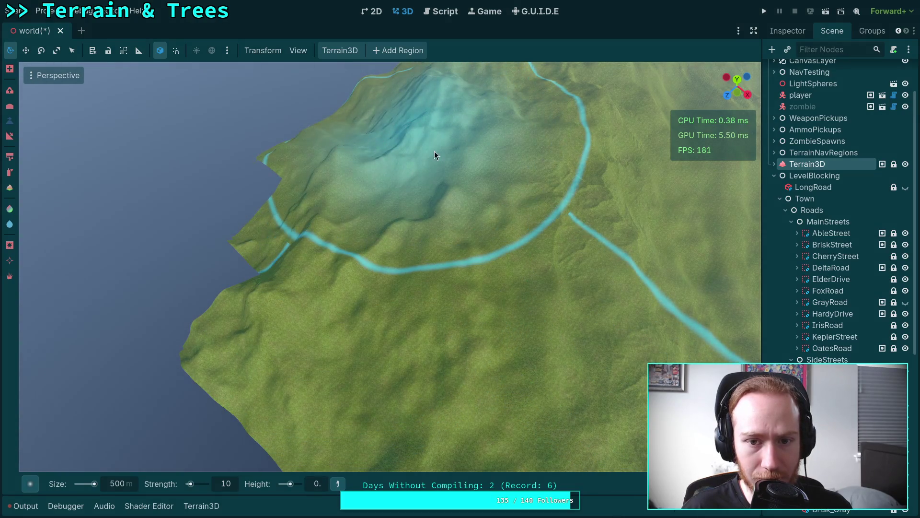
key("w")
key("w")
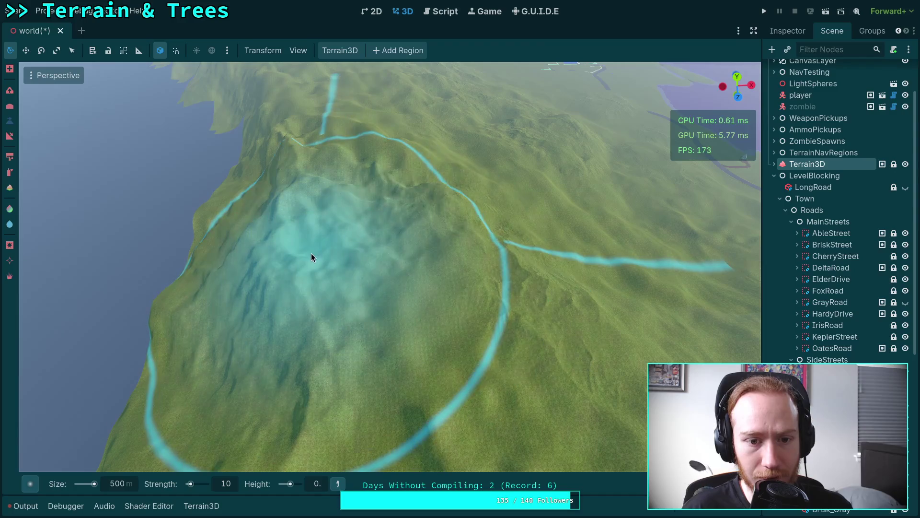
left_click_drag(500, 263, 595, 352)
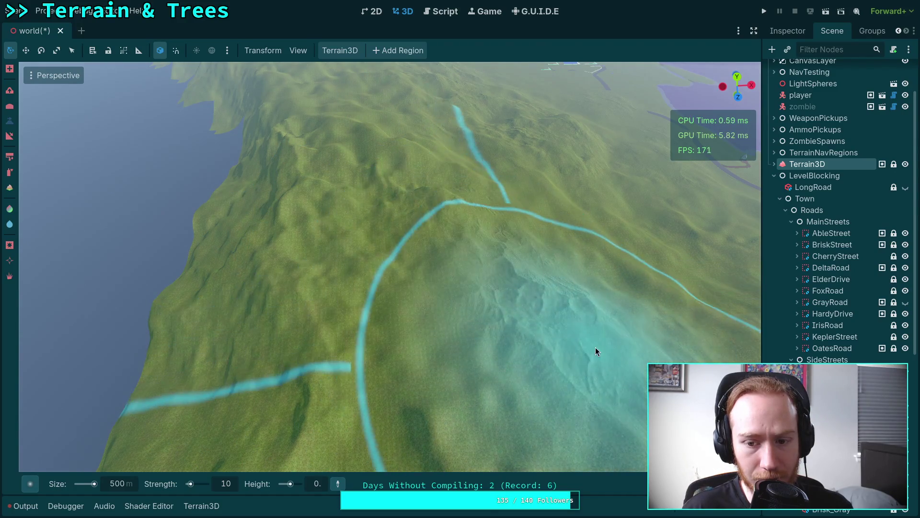
scroll(567, 330, "down", 5)
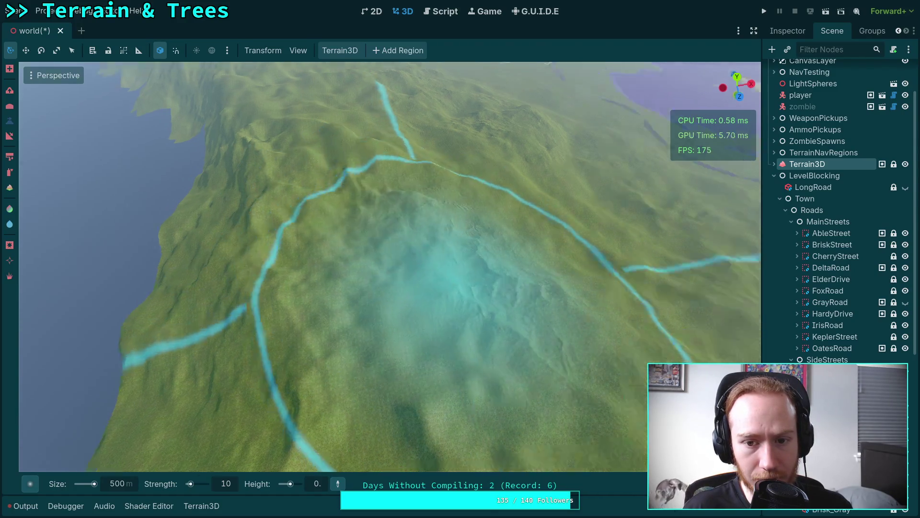
Fly low over the hills and flatten another stretch of terrain.
key("w")
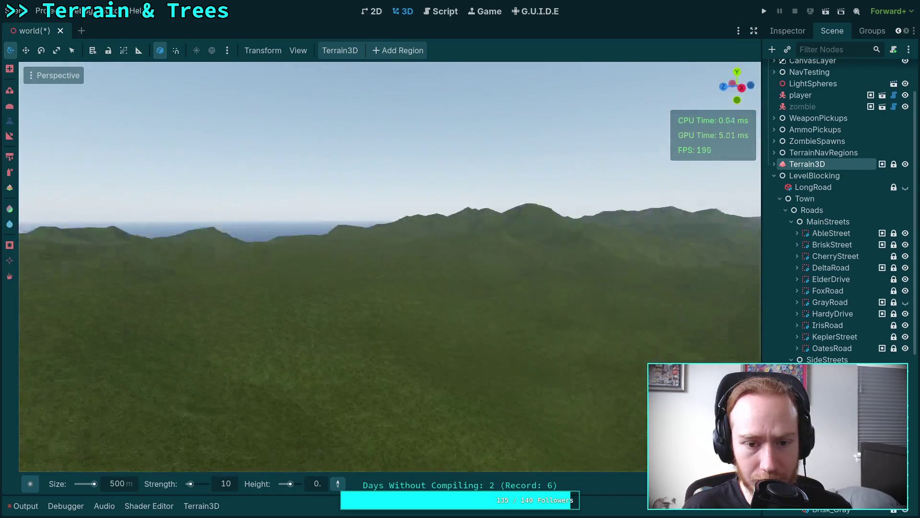
key("w")
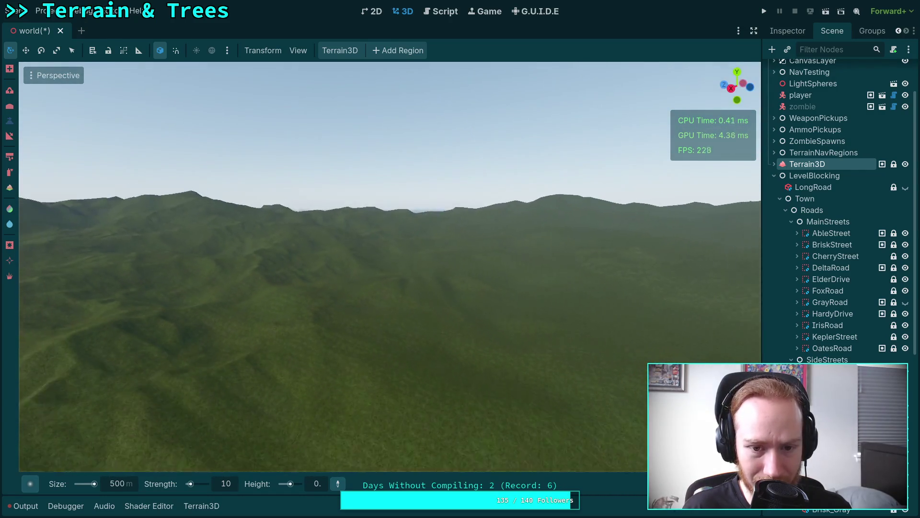
key("w")
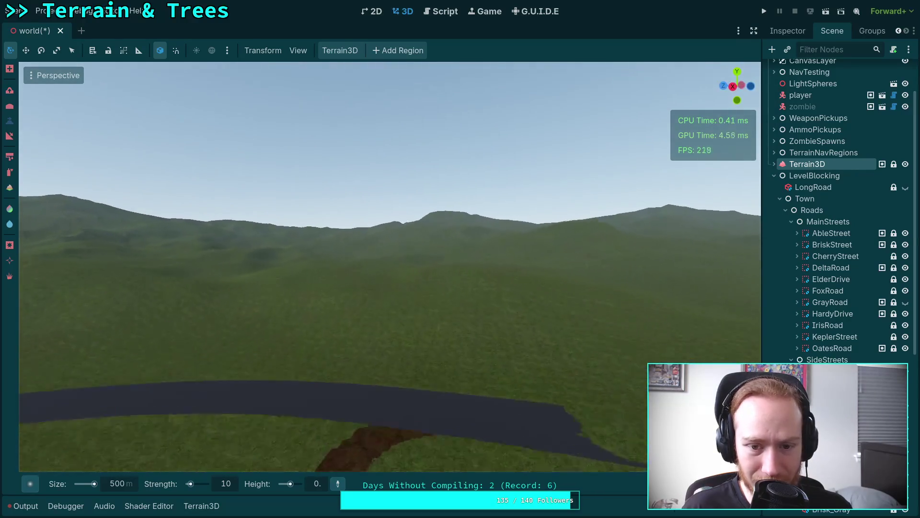
key("e")
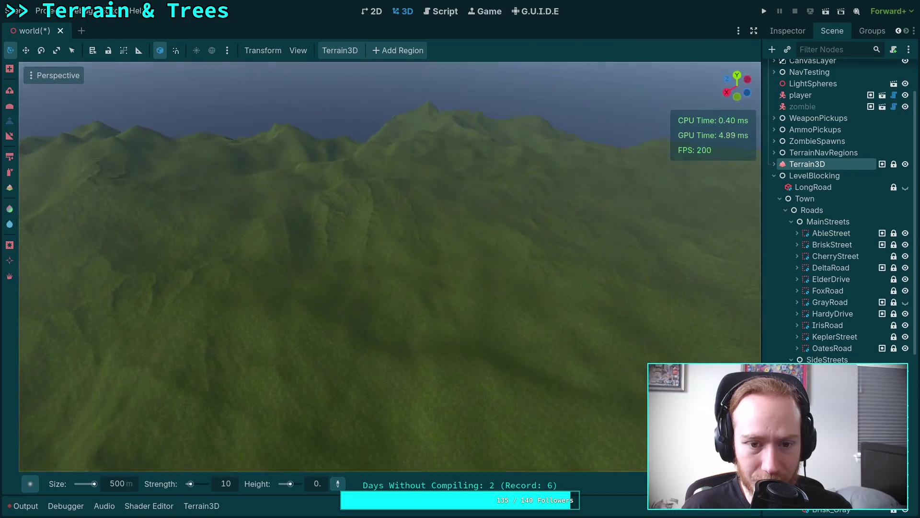
key("s")
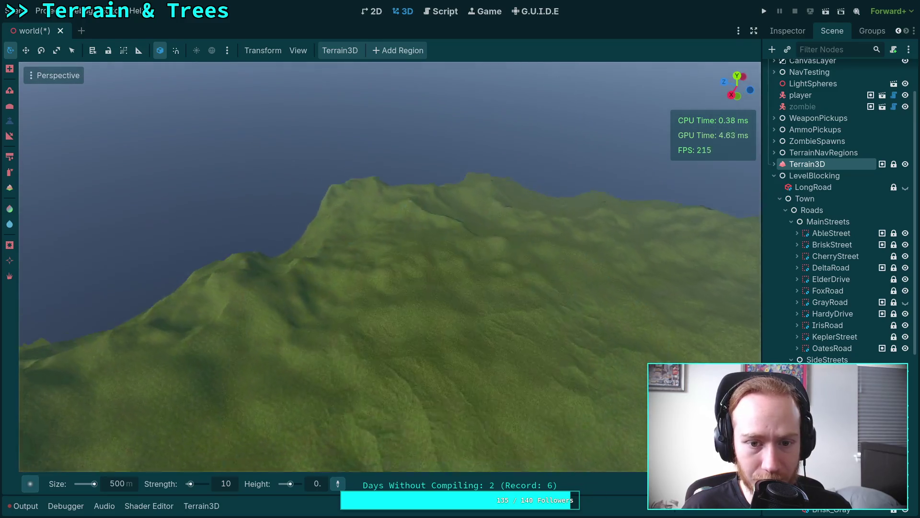
key("s")
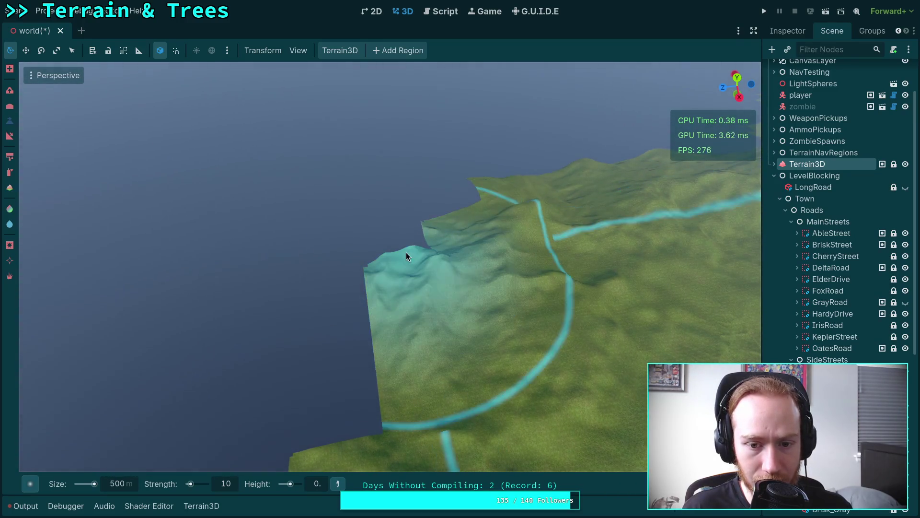
mouse_move(399, 254)
left_mouse_down()
mouse_move(414, 264)
mouse_move(487, 214)
mouse_move(491, 188)
mouse_move(479, 182)
mouse_move(432, 239)
mouse_move(281, 305)
mouse_move(365, 363)
left_mouse_up()
Survey the rolling hills from several angles and shrink the brush size from 500 to 100.
left_click_drag(454, 391, 455, 279)
mouse_move(333, 203)
left_mouse_down()
mouse_move(259, 198)
mouse_move(441, 331)
left_mouse_up()
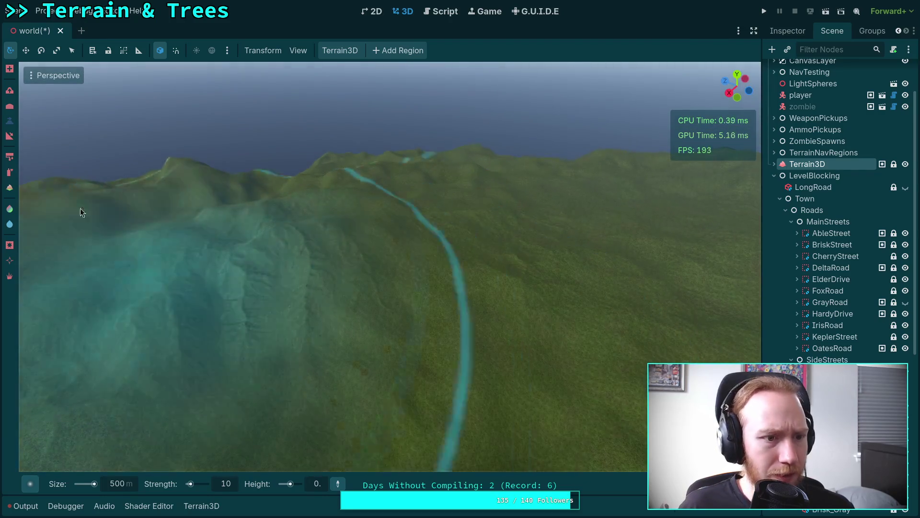
left_click_drag(385, 245, 420, 273)
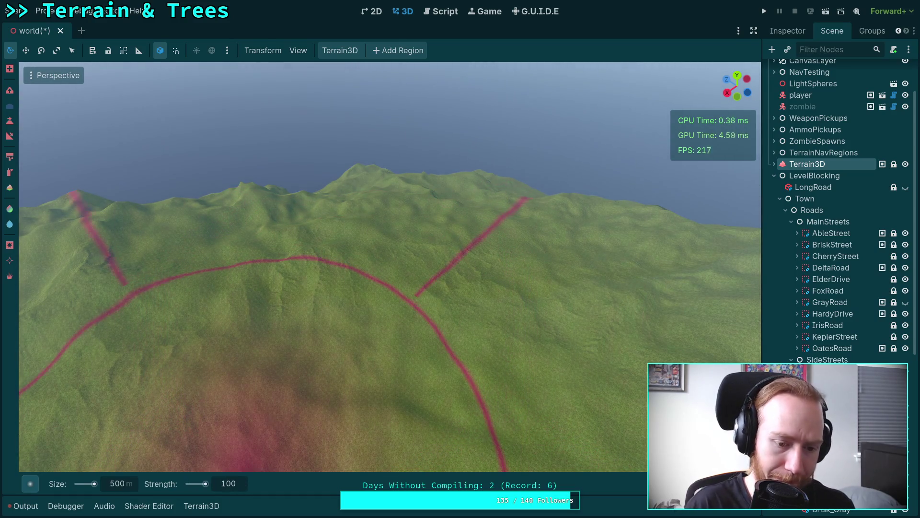
left_click_drag(126, 482, 96, 482)
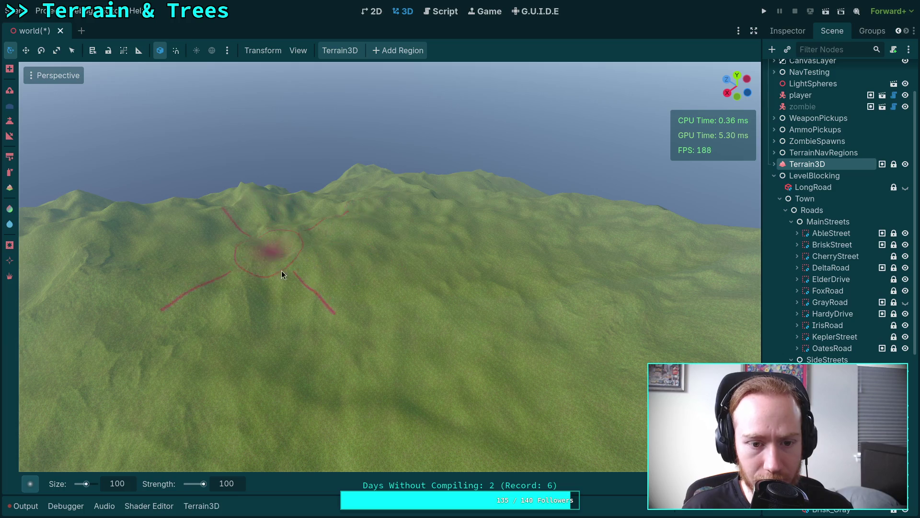
right_click(515, 300)
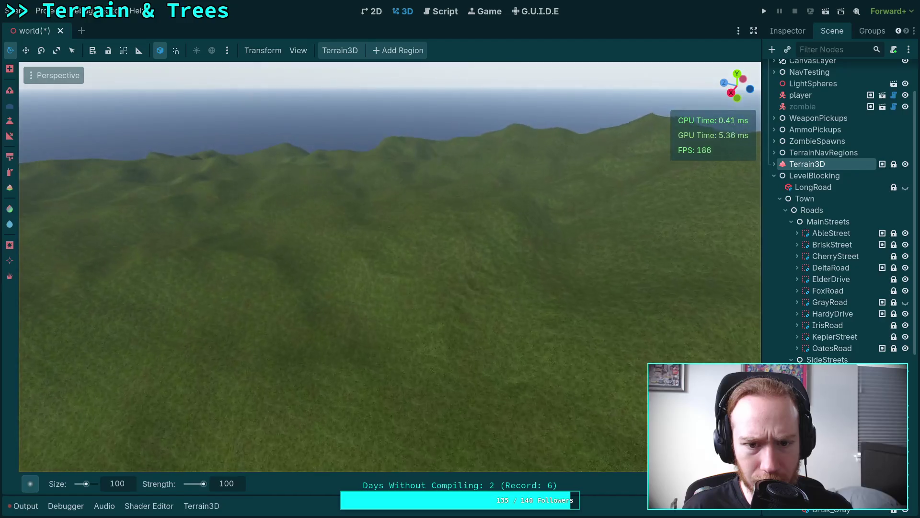
right_click(380, 276)
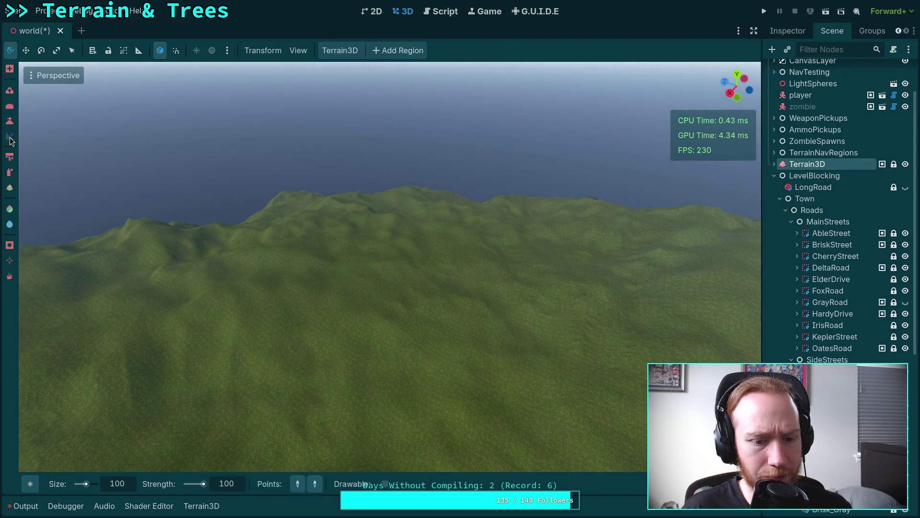
Place the first slope point on the terrain and set the brush size to 300.
left_click(297, 484)
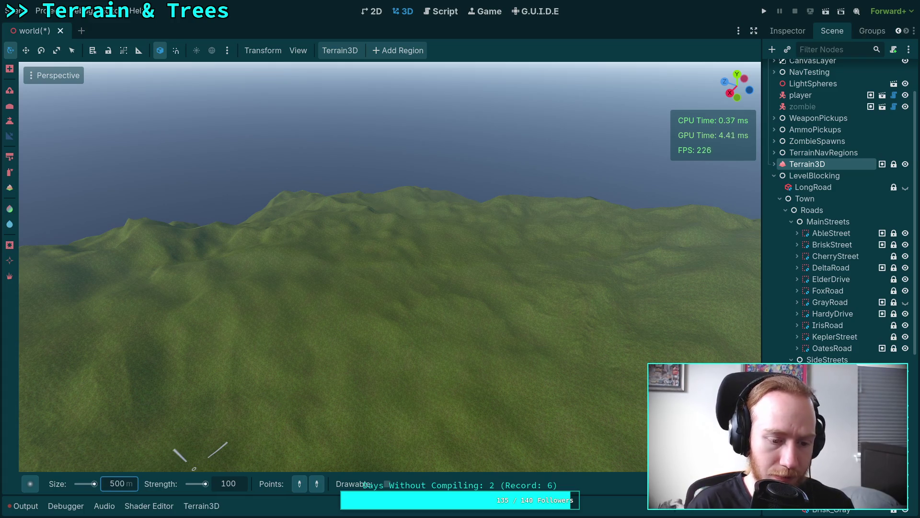
left_click(391, 343)
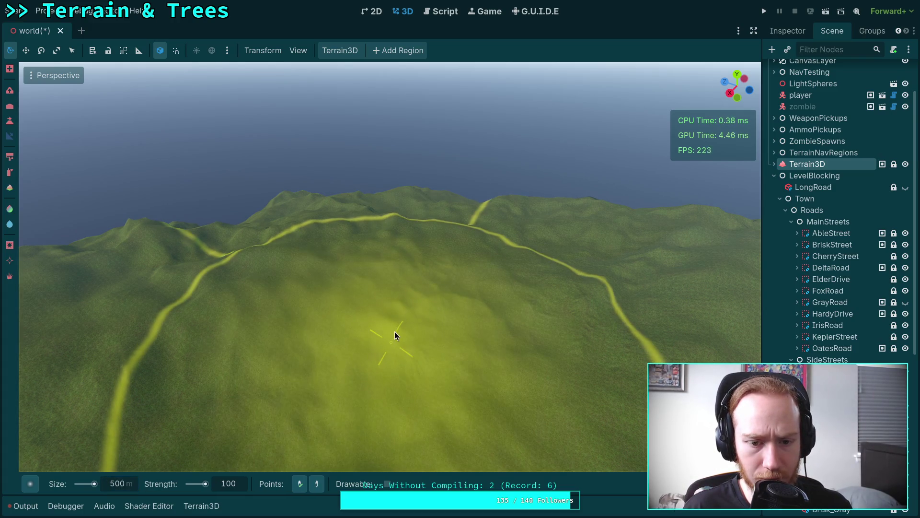
left_click(120, 485)
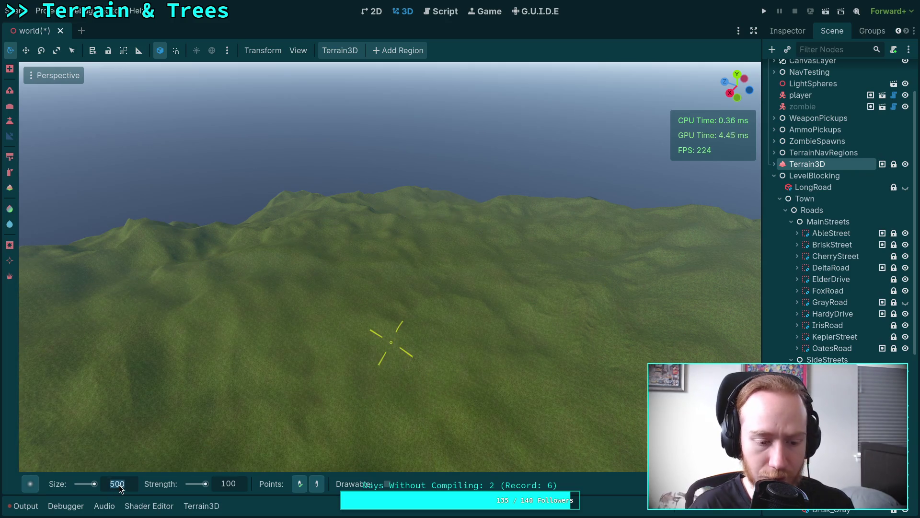
type("300")
key("Return")
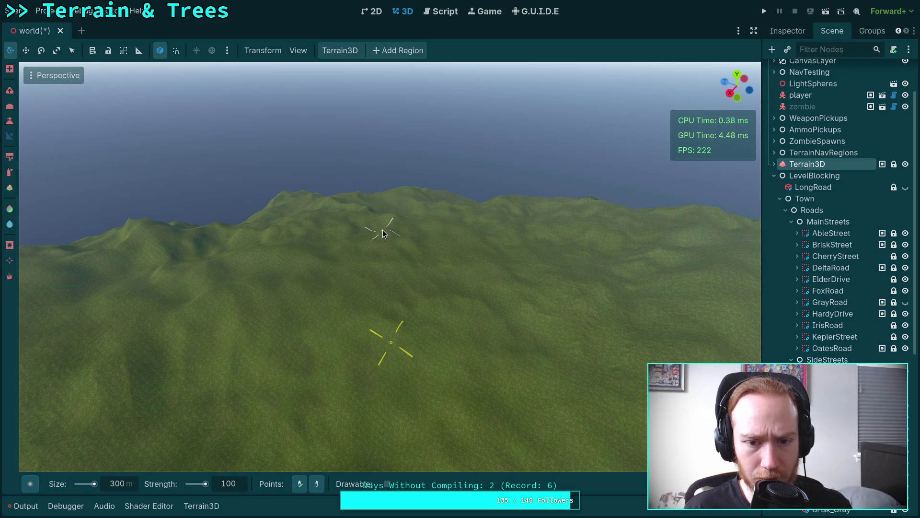
Reposition the view and place the second slope point on the terrain.
scroll(383, 233, "up", 3)
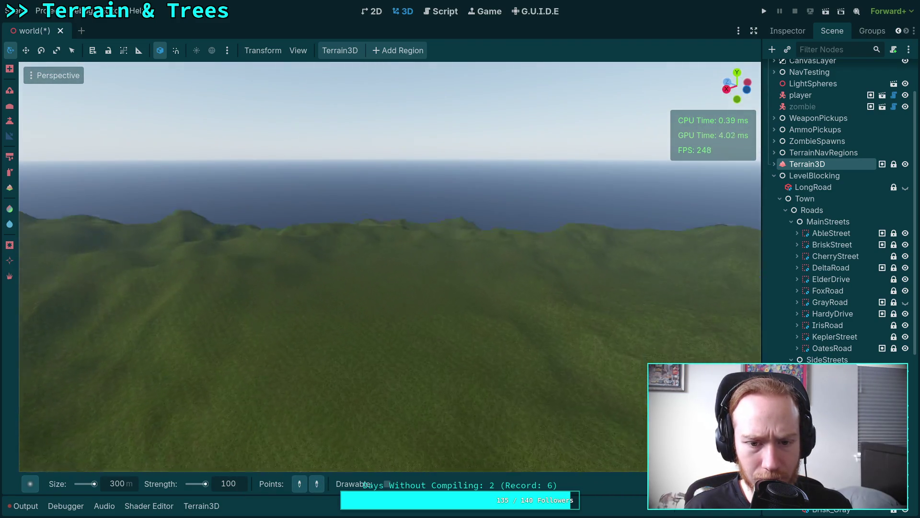
left_click_drag(383, 234, 382, 370)
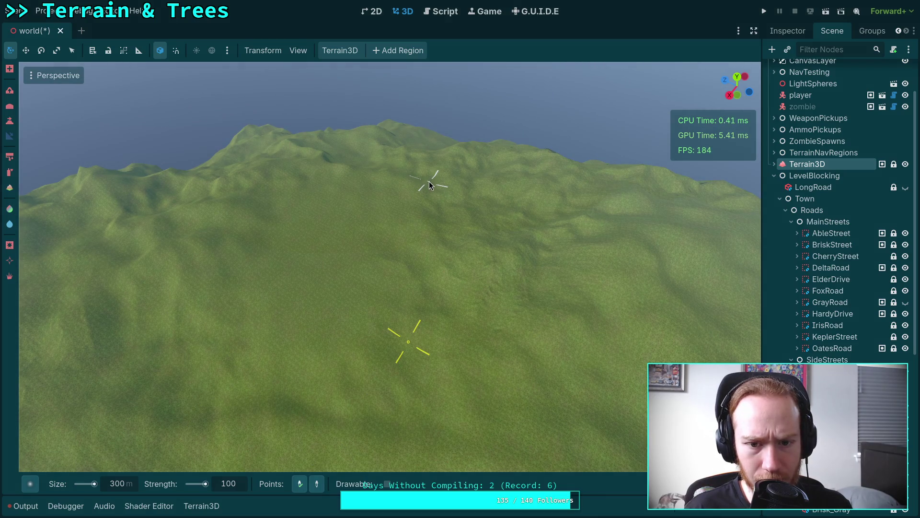
mouse_move(429, 187)
left_mouse_down()
mouse_move(436, 331)
mouse_move(322, 428)
mouse_move(326, 447)
left_mouse_up()
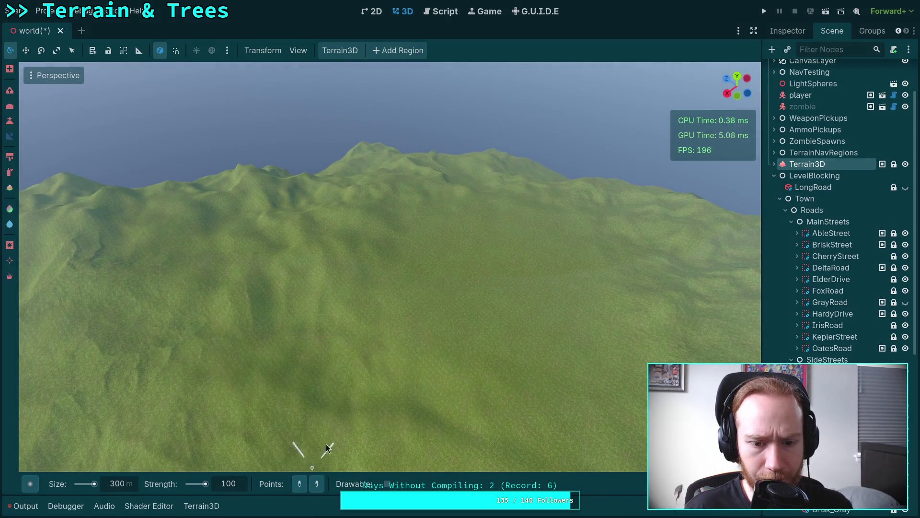
left_click(392, 346)
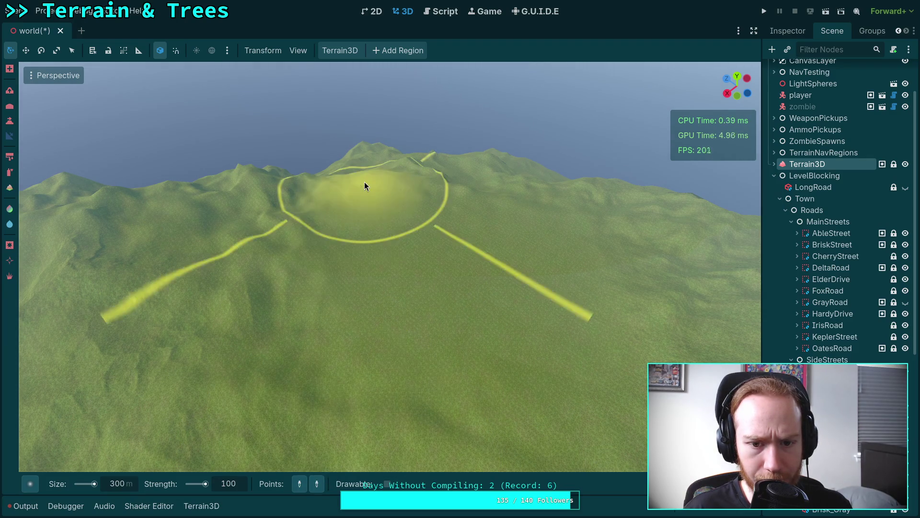
mouse_move(365, 182)
left_mouse_down()
mouse_move(364, 120)
mouse_move(365, 215)
left_mouse_up()
scroll(390, 267, "down", 5)
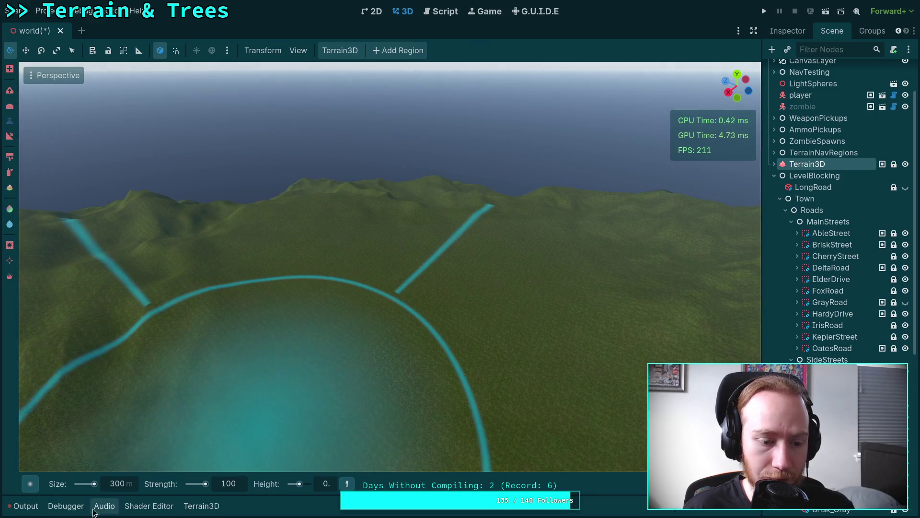
Choose the Mountain1 brush with size 700, target height 200 and strength 25.
mouse_move(32, 487)
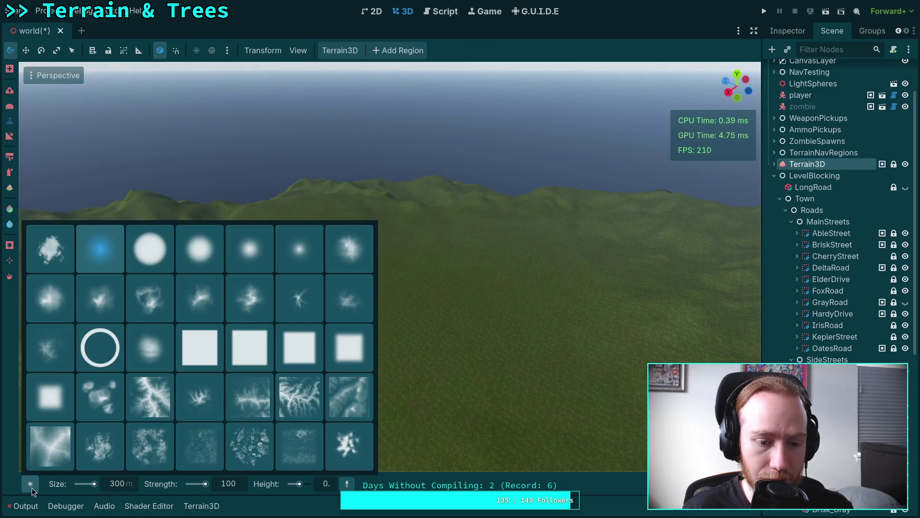
left_click(96, 304)
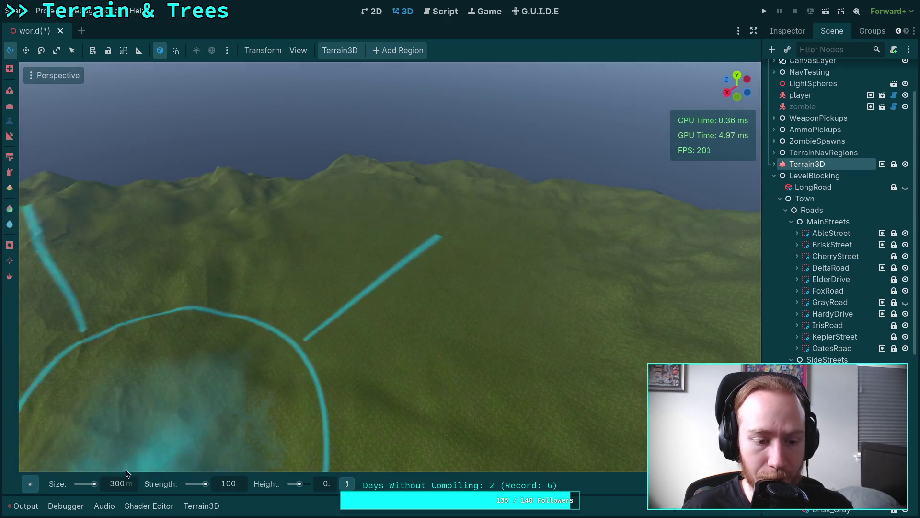
left_click(125, 484)
type("5")
key("BackSpace")
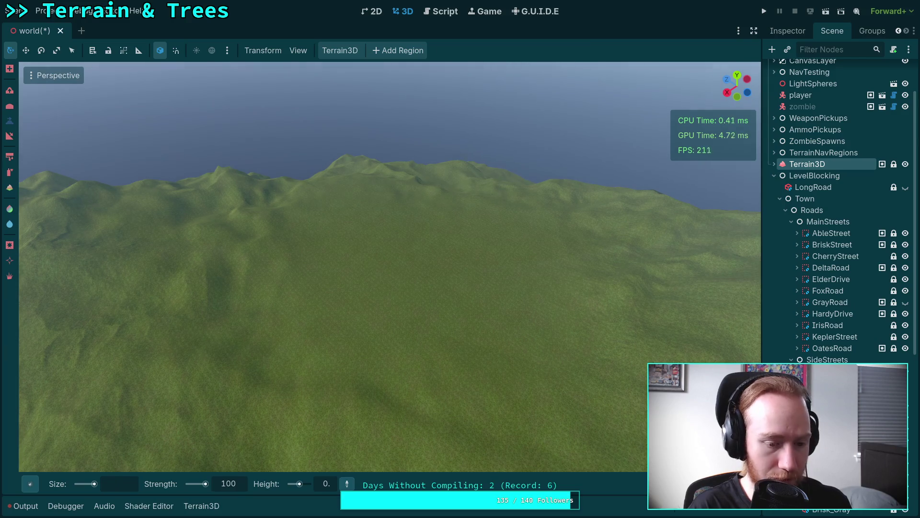
type("700 m")
key("Return")
scroll(372, 478, "down", 3)
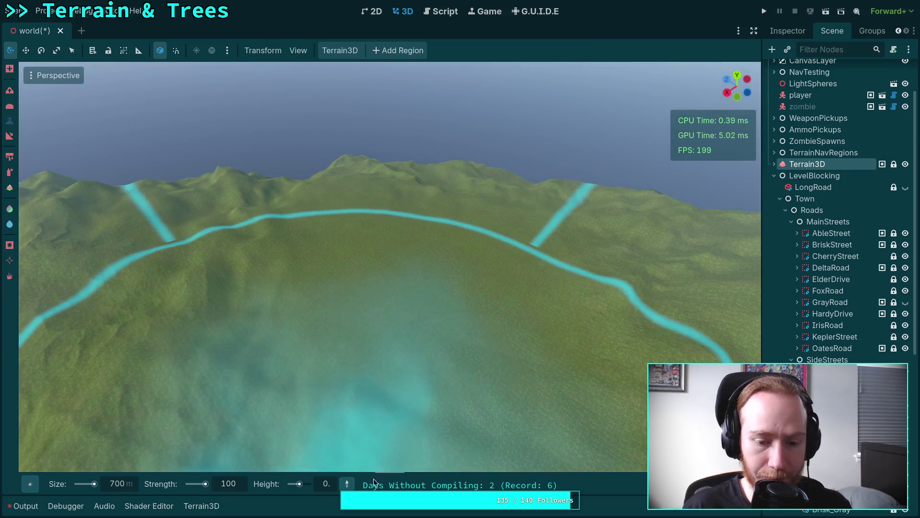
left_click(329, 484)
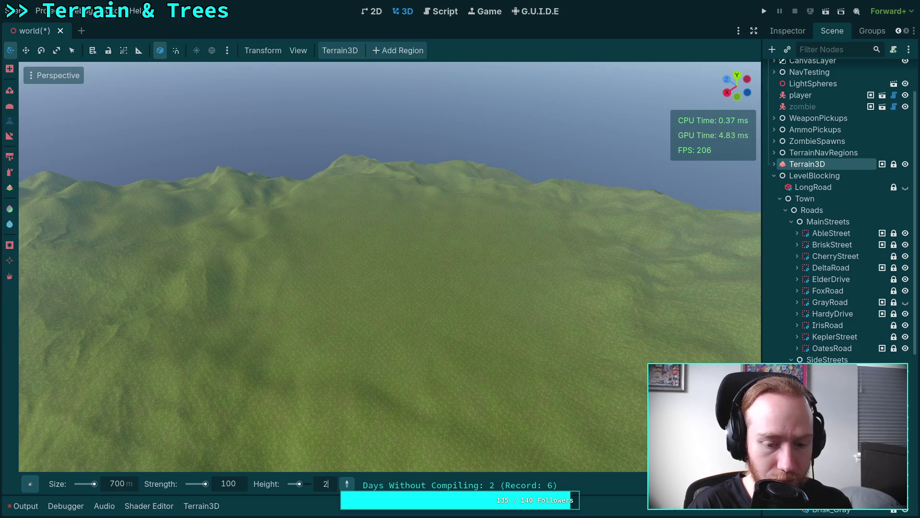
type("200")
key("Return")
left_click(233, 484)
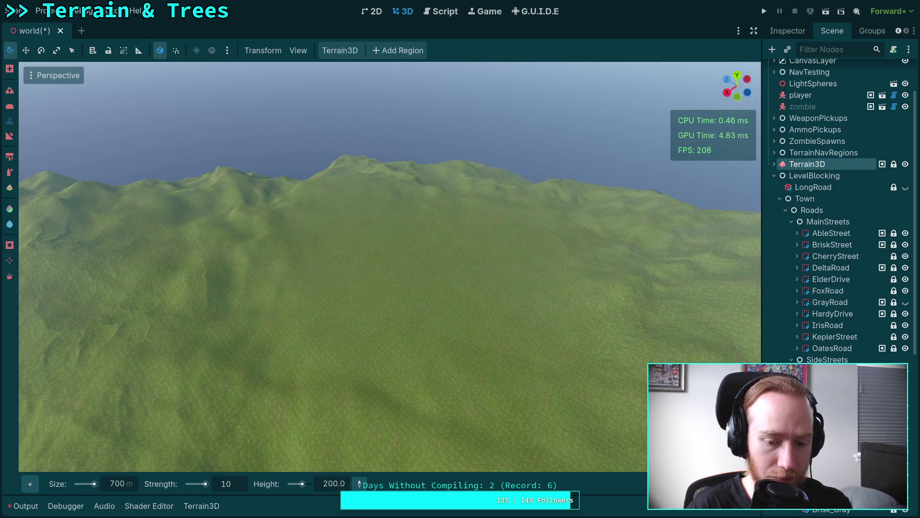
type("25")
key("Return")
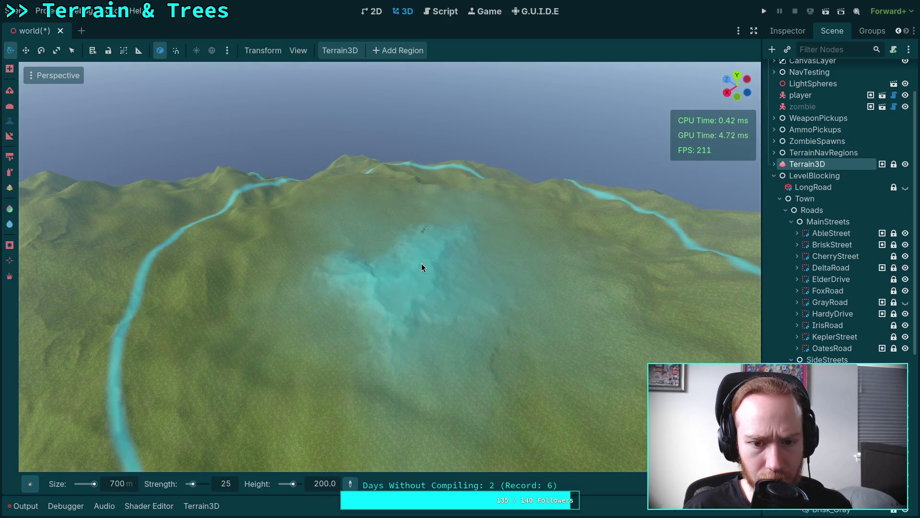
Stamp a mountain at strength 40, then set target height 300 and strength 25.
left_click_drag(421, 268, 421, 221)
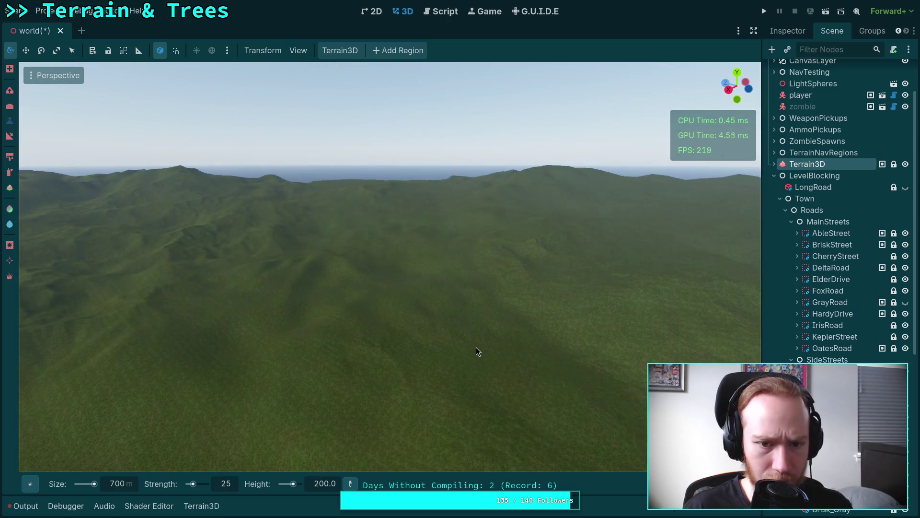
mouse_move(476, 347)
left_mouse_down()
mouse_move(449, 384)
mouse_move(362, 263)
left_mouse_up()
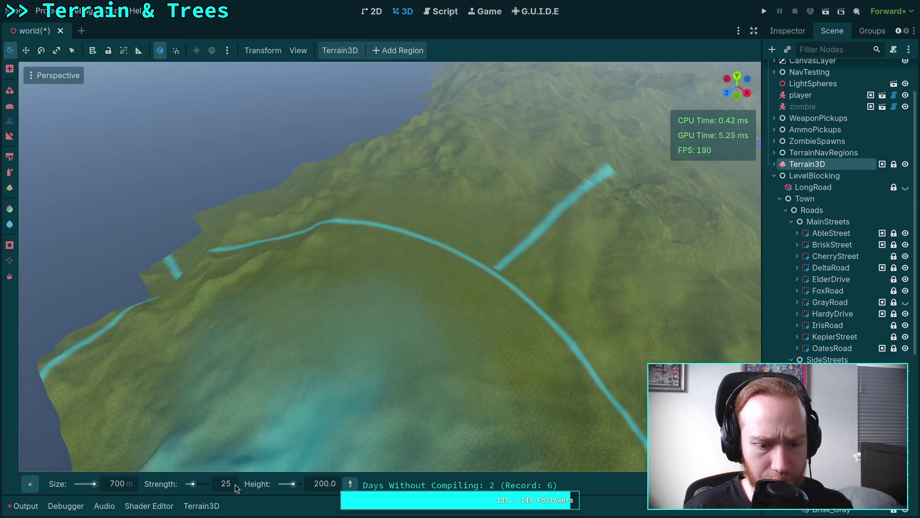
left_click_drag(236, 484, 234, 475)
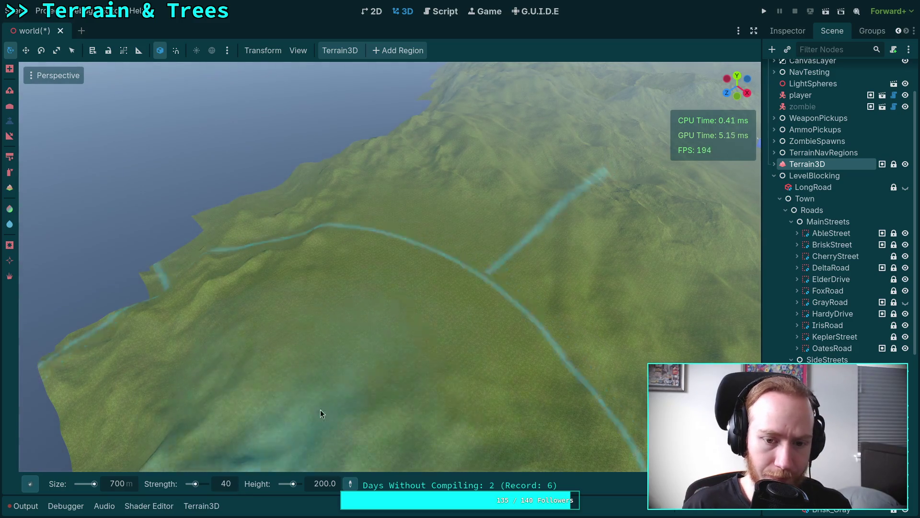
left_click(379, 269)
left_click(323, 485)
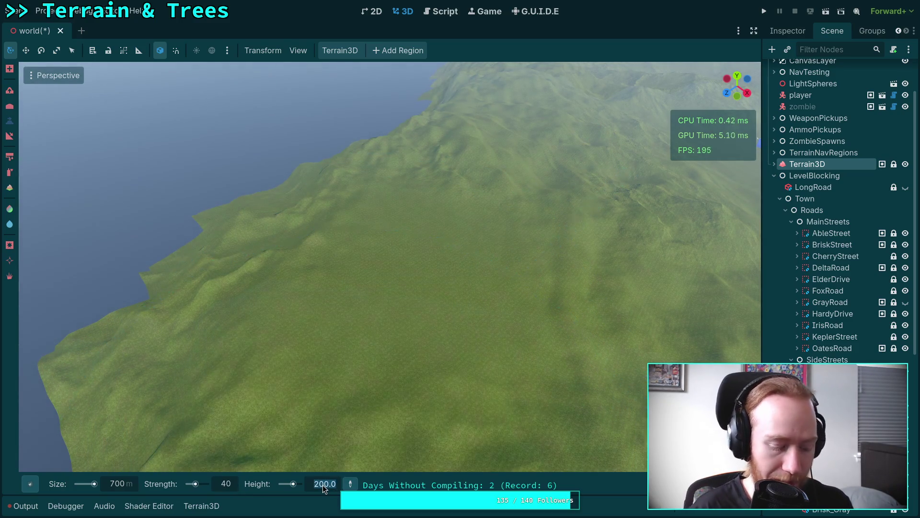
type("300")
key("Return")
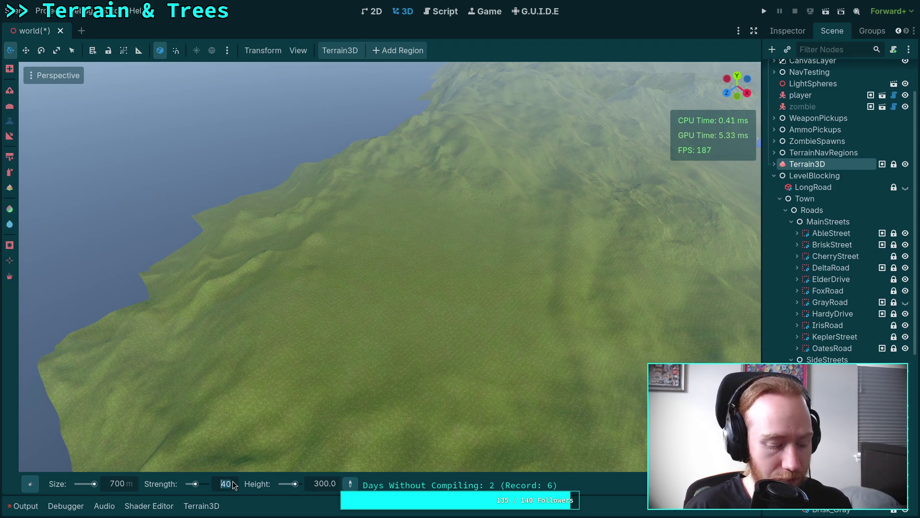
type("25")
key("Return")
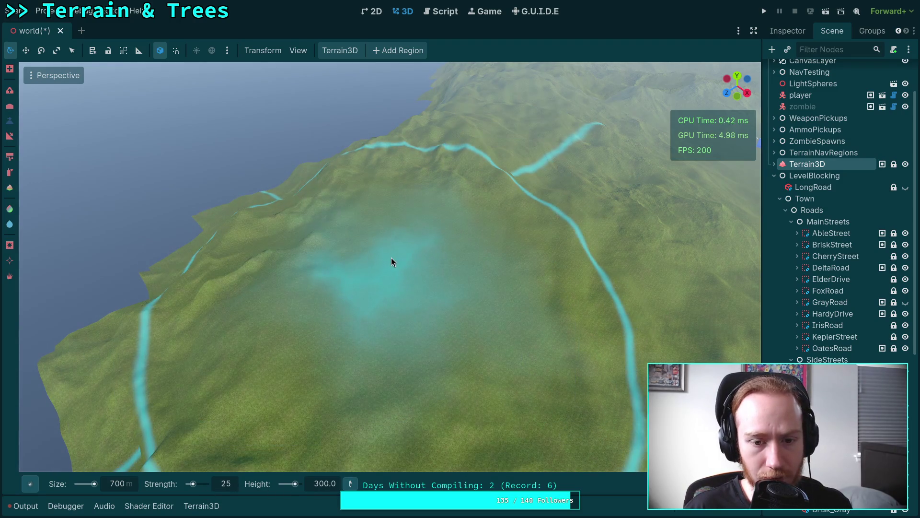
right_click(391, 257)
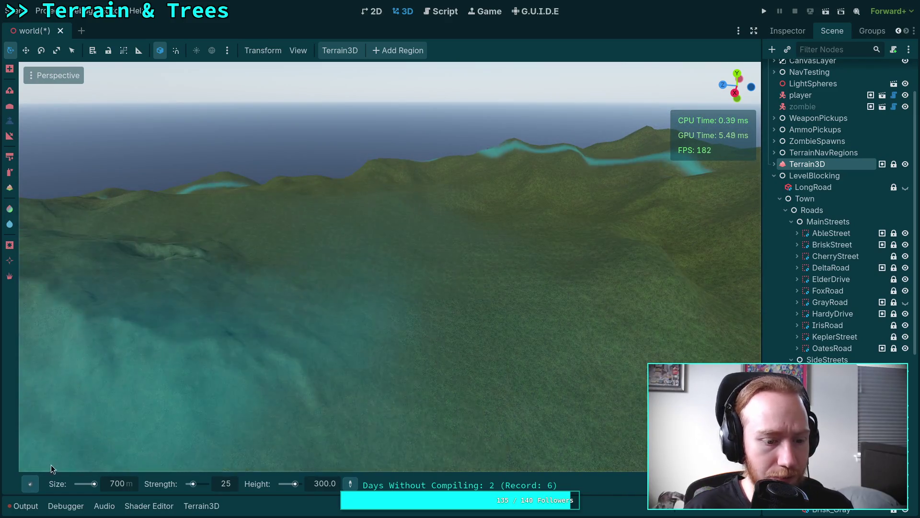
Switch to the noisy Texture5 brush shape and undo the spiky sculpt.
left_click(33, 480)
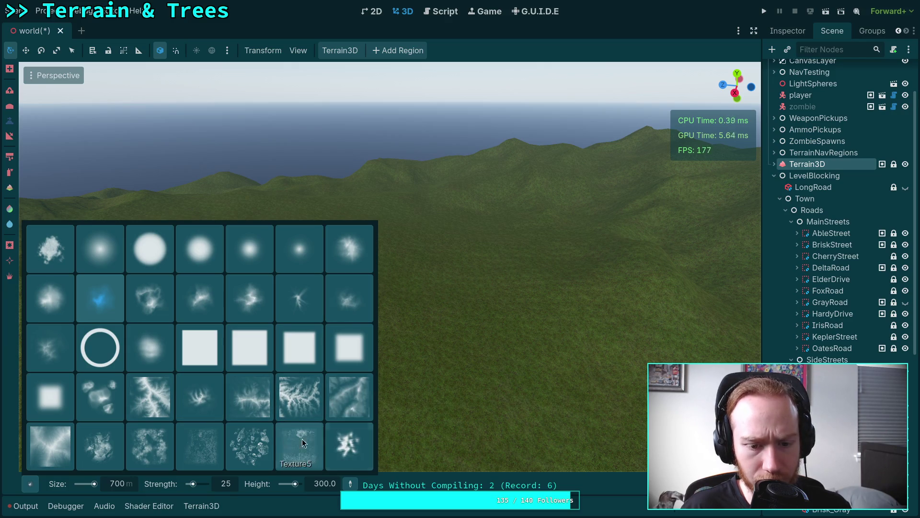
left_click(254, 451)
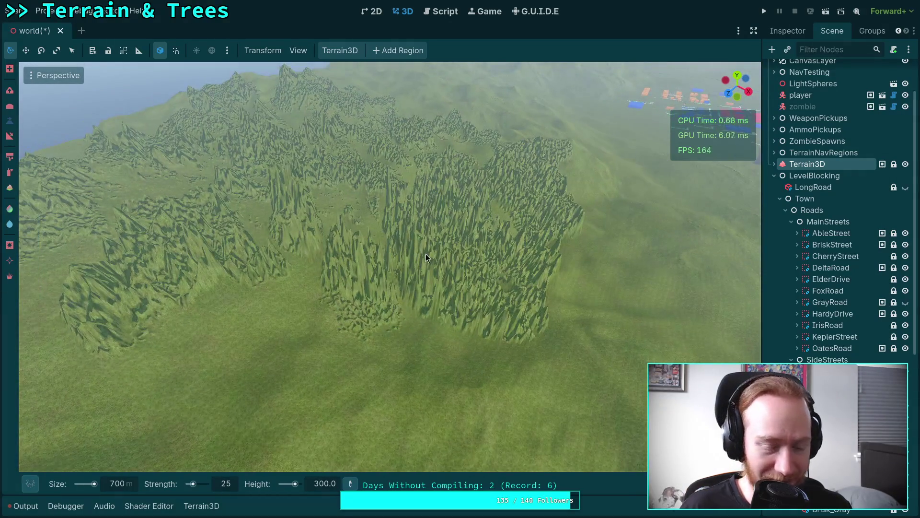
key("ctrl+z")
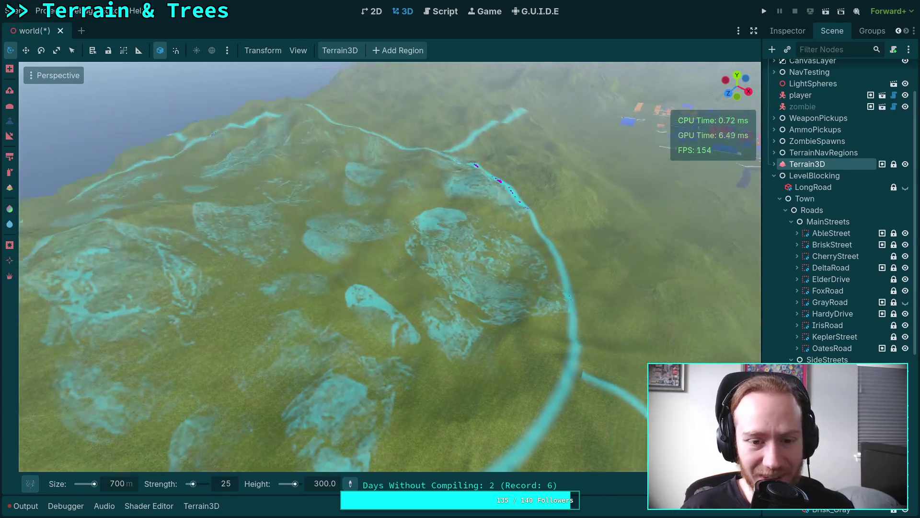
Try the Texture3 brush shape, then settle on Texture1.
mouse_move(26, 485)
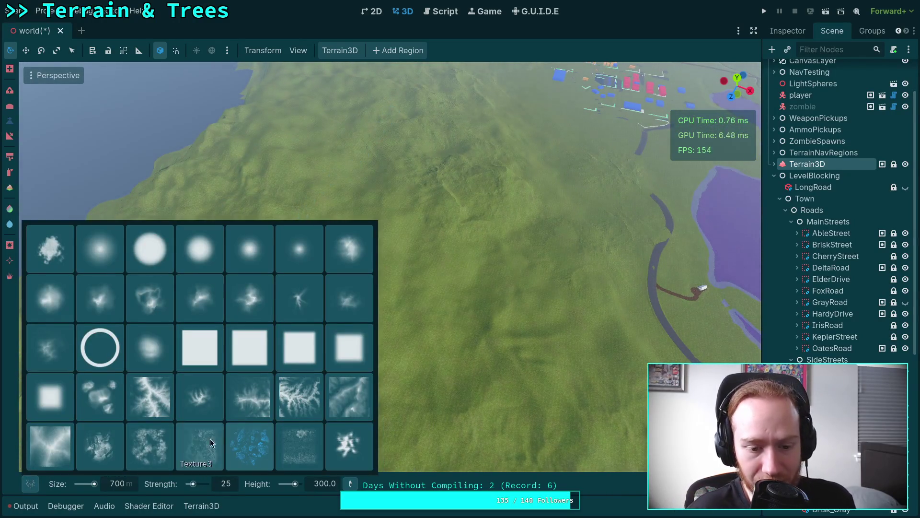
left_click(193, 455)
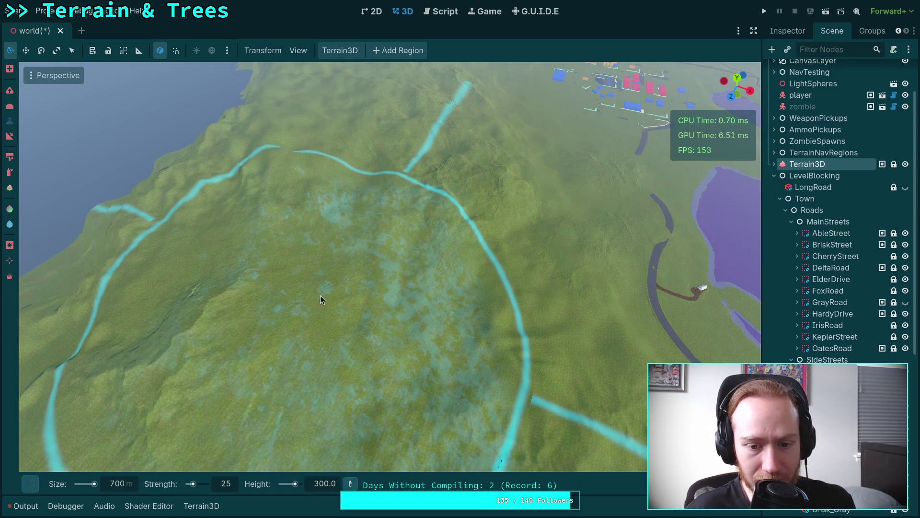
right_click(618, 370)
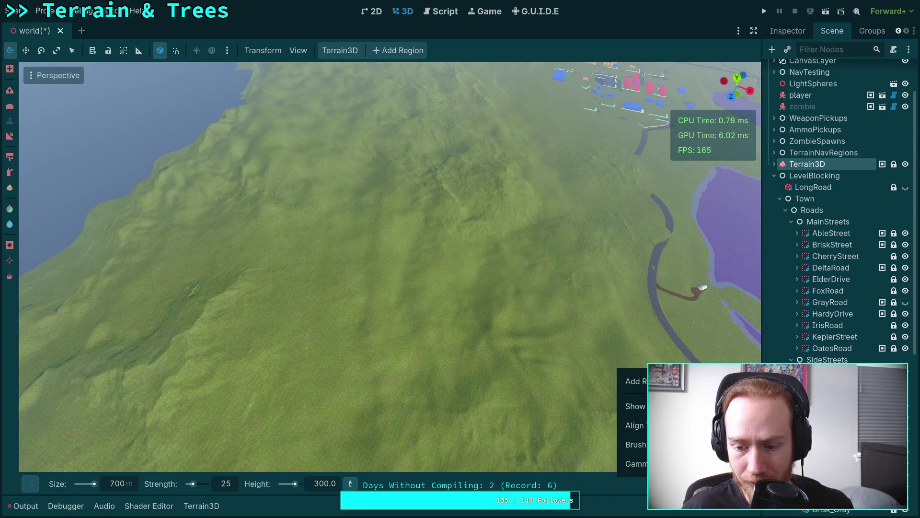
key("Escape")
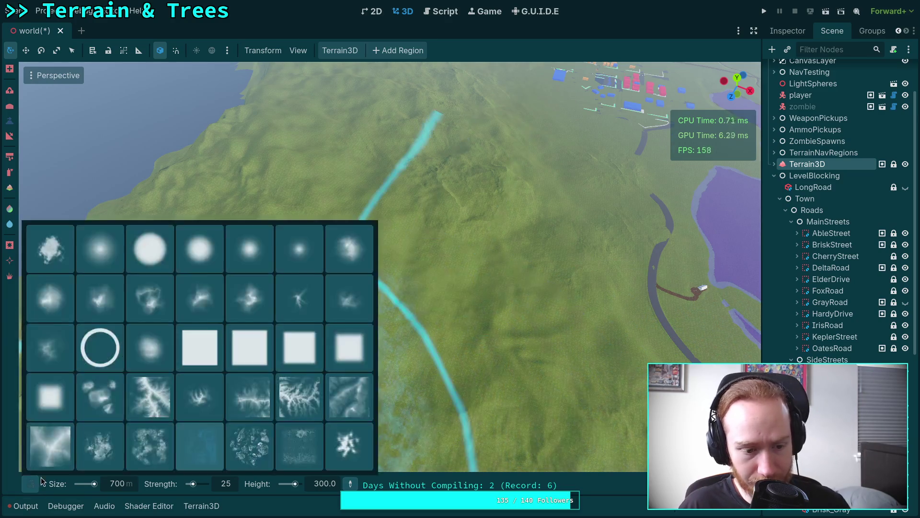
mouse_move(32, 485)
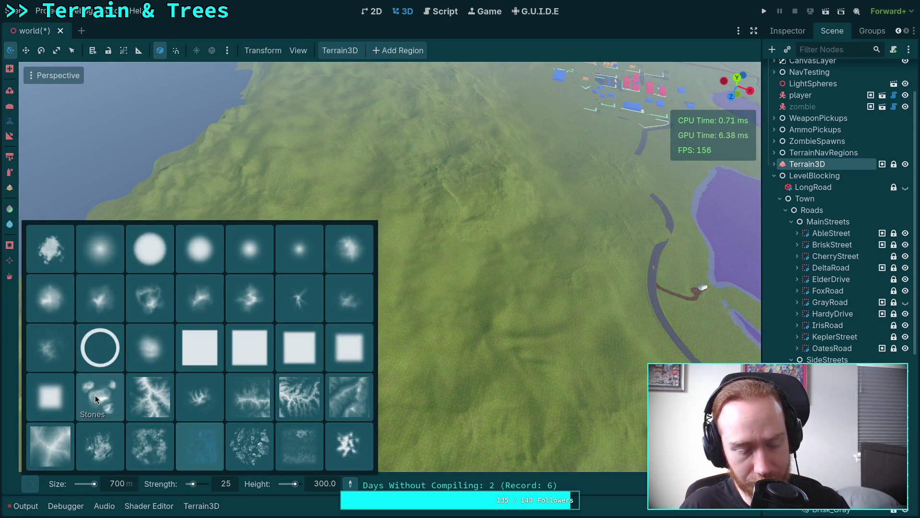
left_click(92, 429)
Undo a ridged mountain, then raise a large peak with the Peak2 brush.
left_click_drag(376, 226, 495, 311)
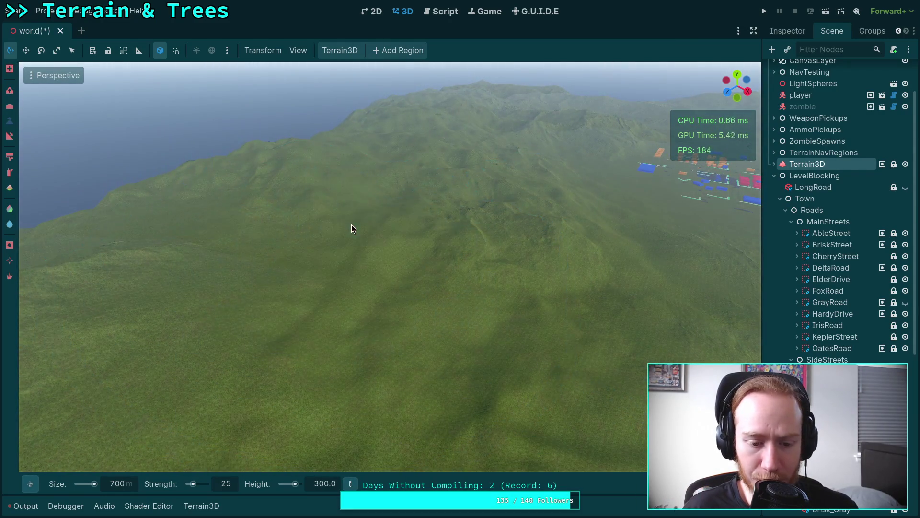
left_click_drag(348, 226, 398, 249)
key("ctrl+z")
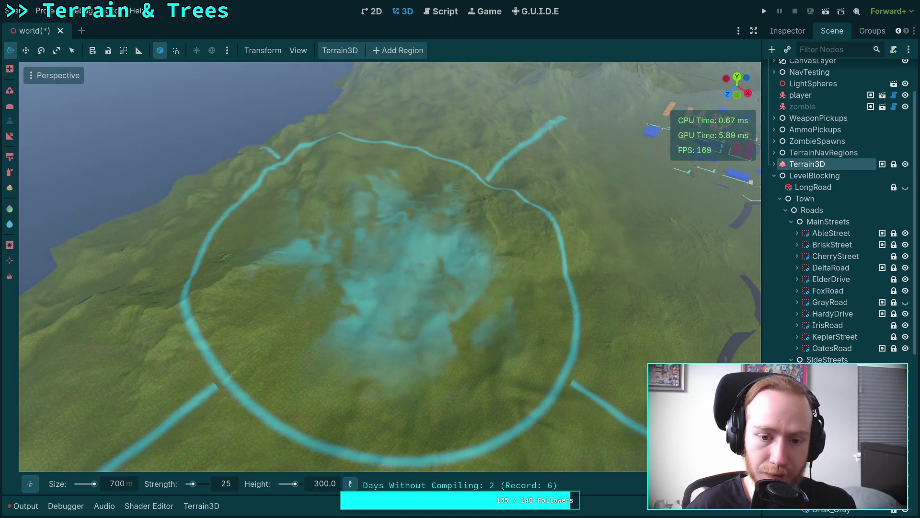
mouse_move(33, 487)
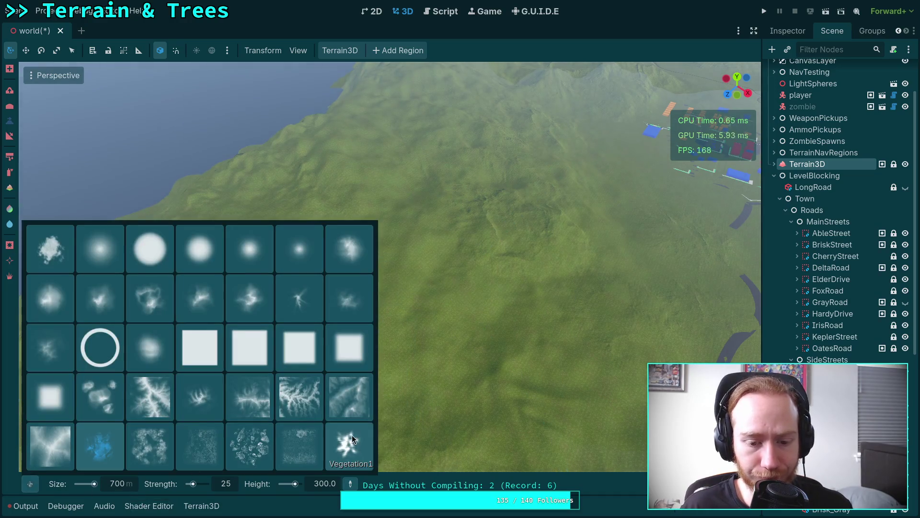
left_click(356, 310)
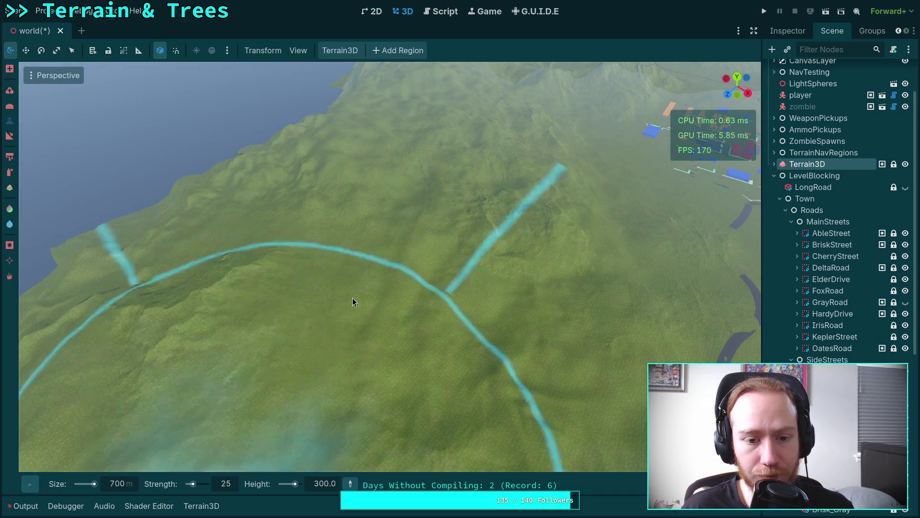
left_click(318, 290)
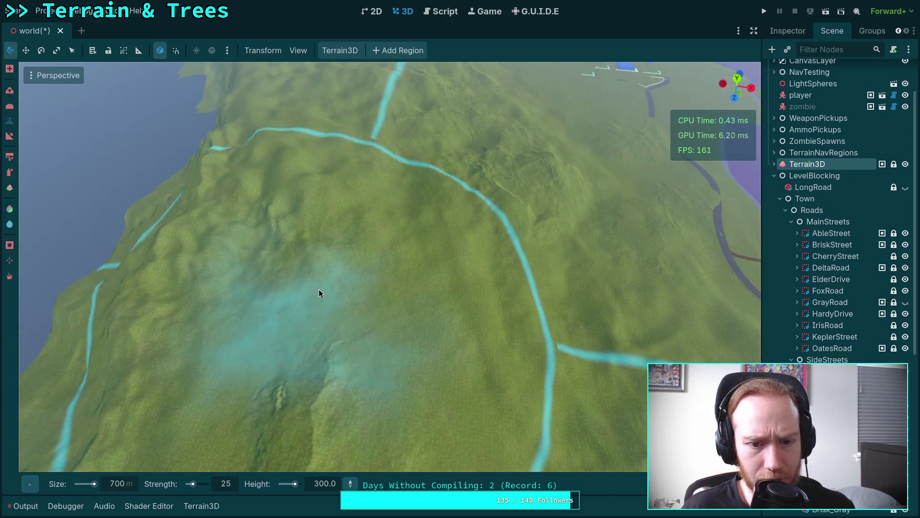
mouse_move(334, 277)
left_mouse_down()
mouse_move(259, 201)
mouse_move(446, 304)
mouse_move(401, 316)
mouse_move(383, 345)
mouse_move(365, 307)
mouse_move(183, 455)
mouse_move(131, 480)
mouse_move(168, 450)
mouse_move(146, 474)
left_mouse_up()
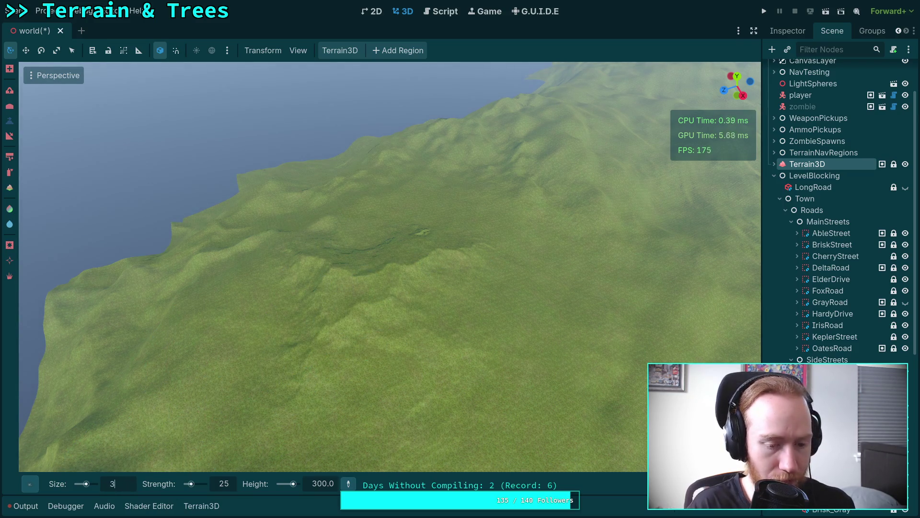
Set the brush size to 300 and sculpt a mound on the terrain.
type("300")
key("Return")
left_click(371, 277)
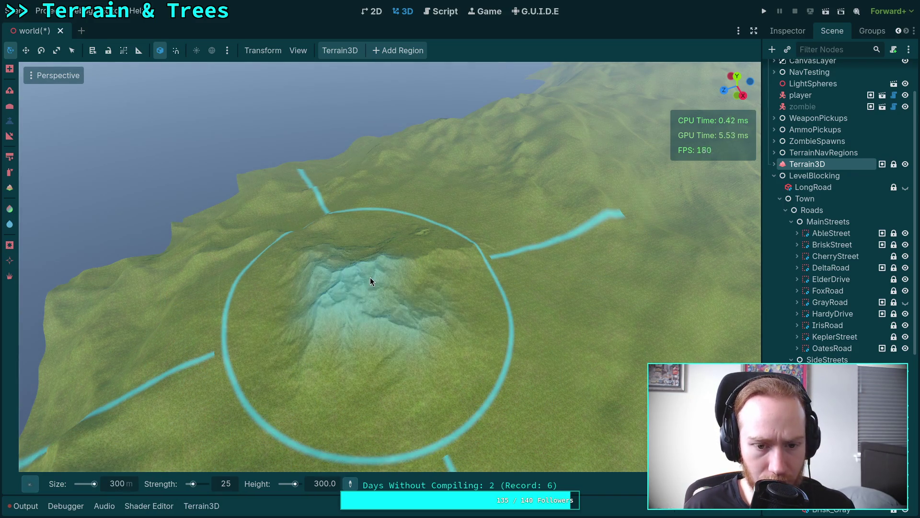
left_click_drag(371, 277, 450, 325)
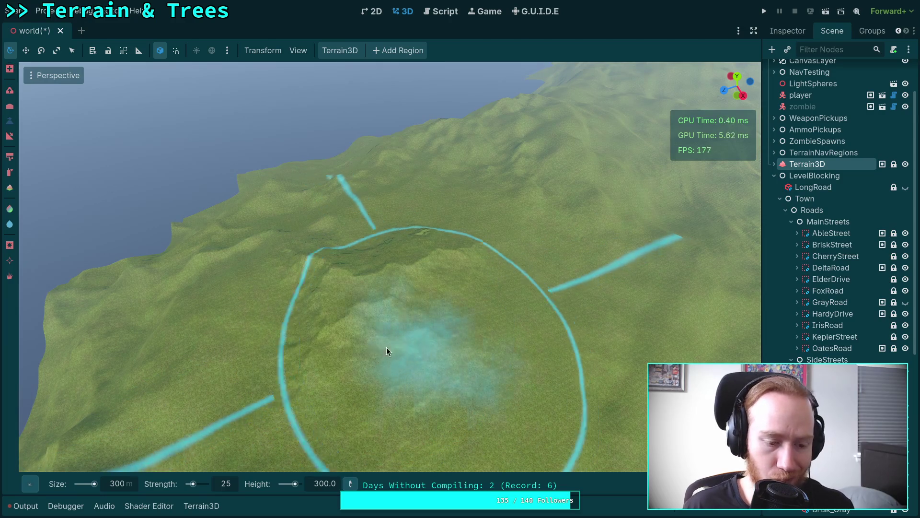
scroll(386, 348, "up", 5)
scroll(489, 254, "down", 5)
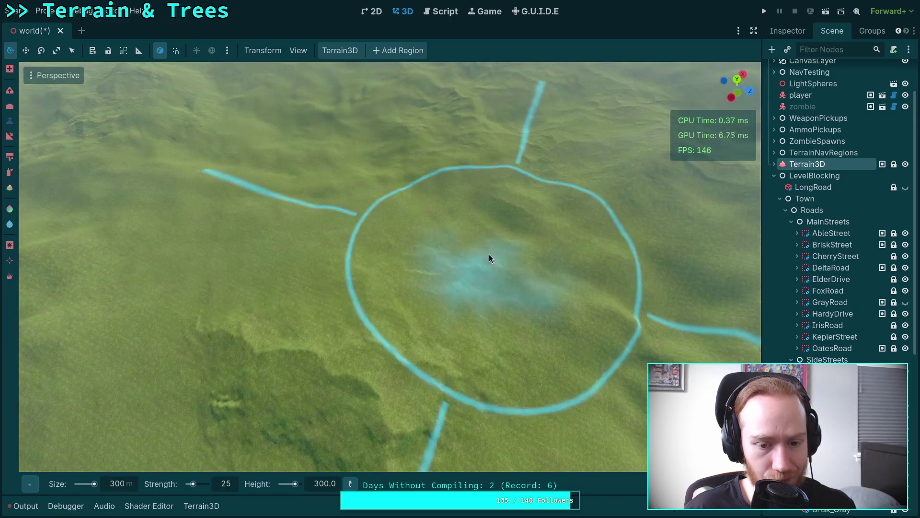
Choose the wispy brush shape and hold Ctrl to lower the terrain.
mouse_move(29, 483)
left_click(89, 451)
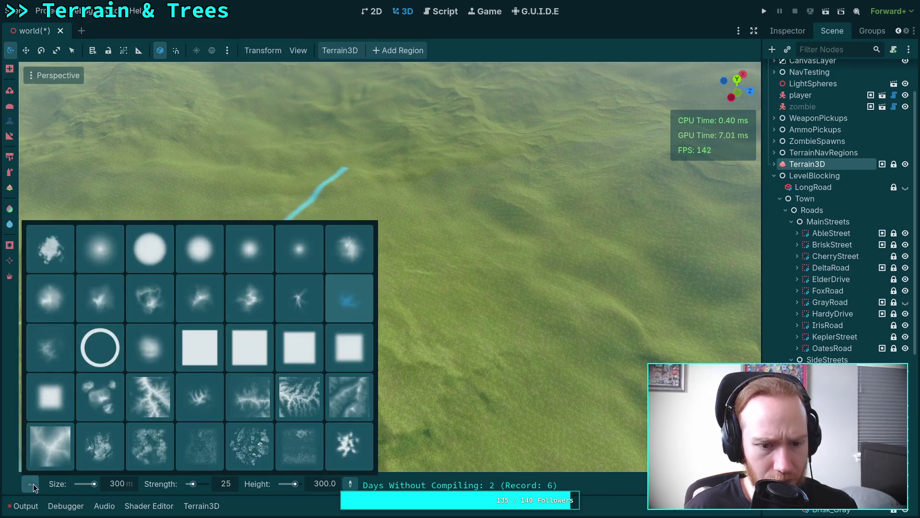
left_click(56, 368)
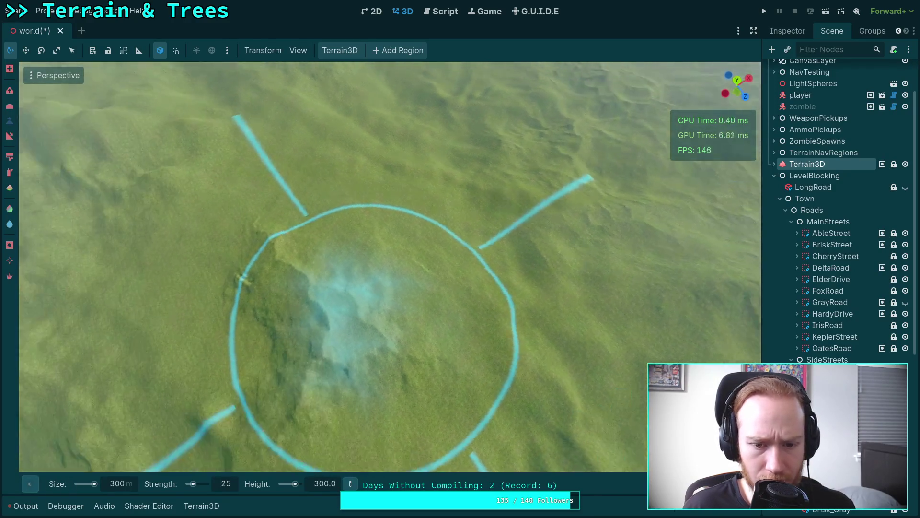
scroll(442, 324, "down", 2)
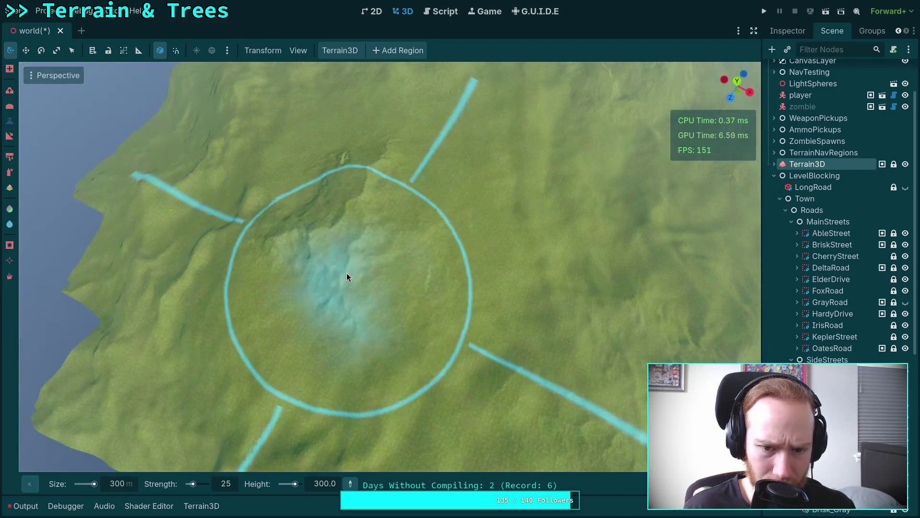
mouse_move(339, 261)
left_mouse_down()
mouse_move(339, 163)
mouse_move(314, 152)
left_mouse_up()
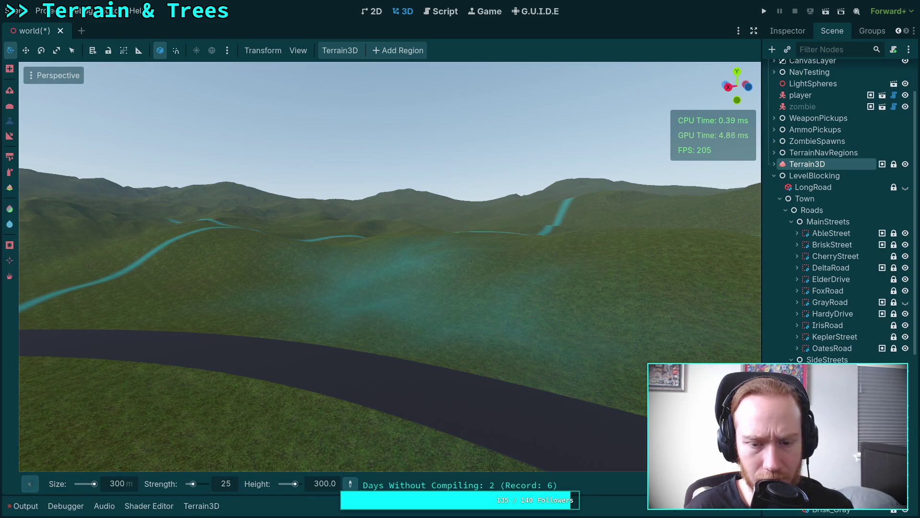
key("ctrl")
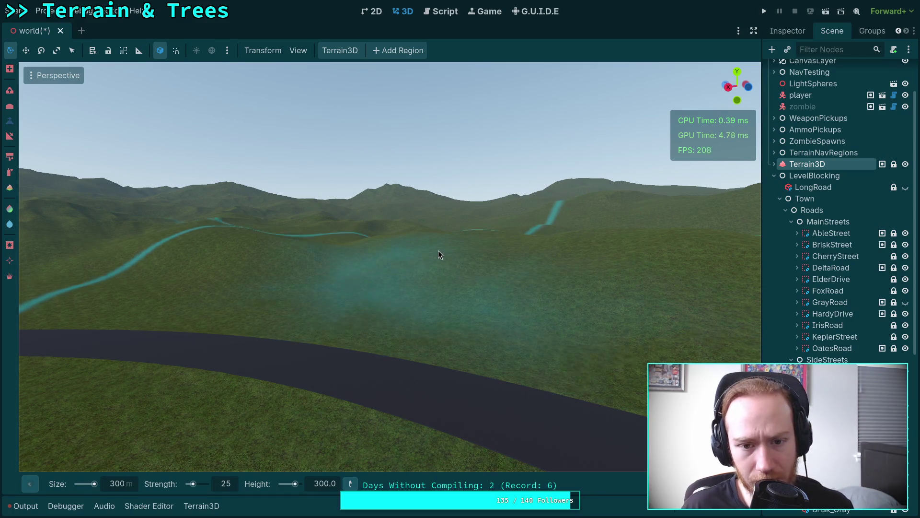
mouse_move(441, 255)
left_mouse_down()
mouse_move(319, 343)
mouse_move(11, 104)
left_mouse_up()
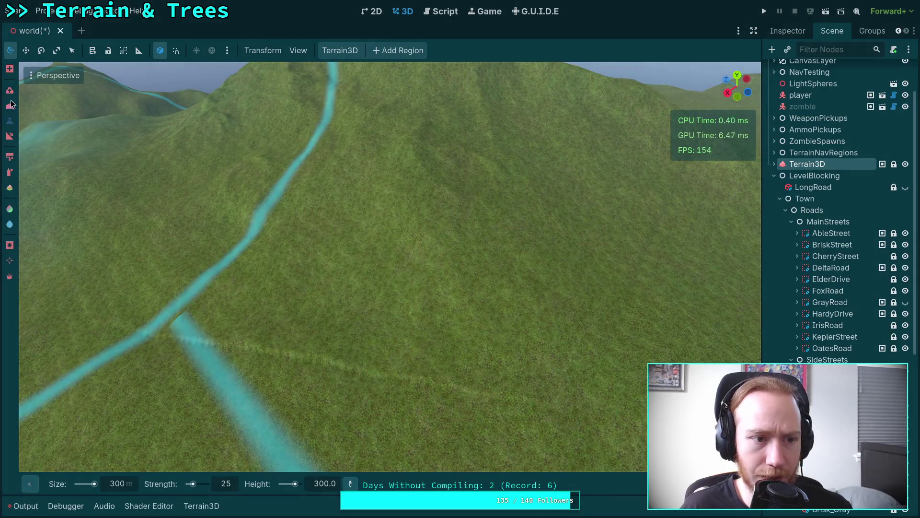
Switch to the next sculpting tool with the Circle0 soft brush at size 50.
left_click(12, 93)
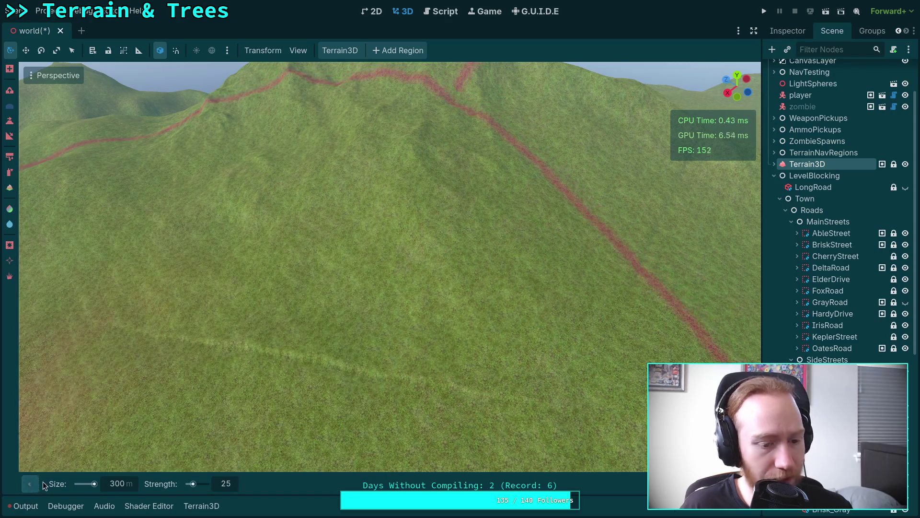
mouse_move(42, 480)
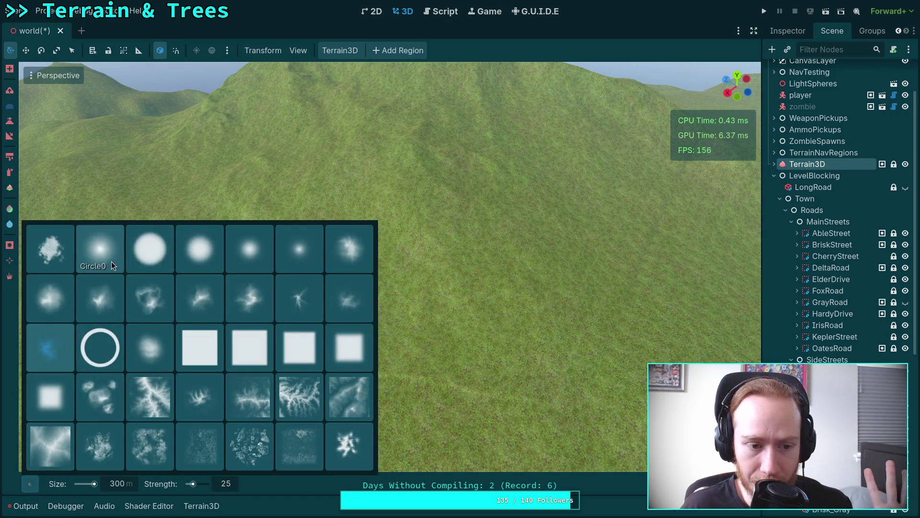
left_click(112, 261)
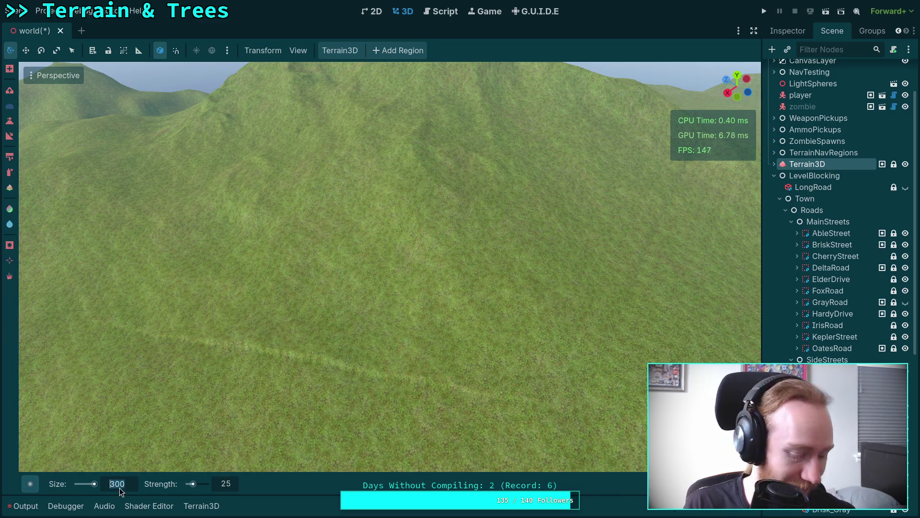
type("50")
key("Return")
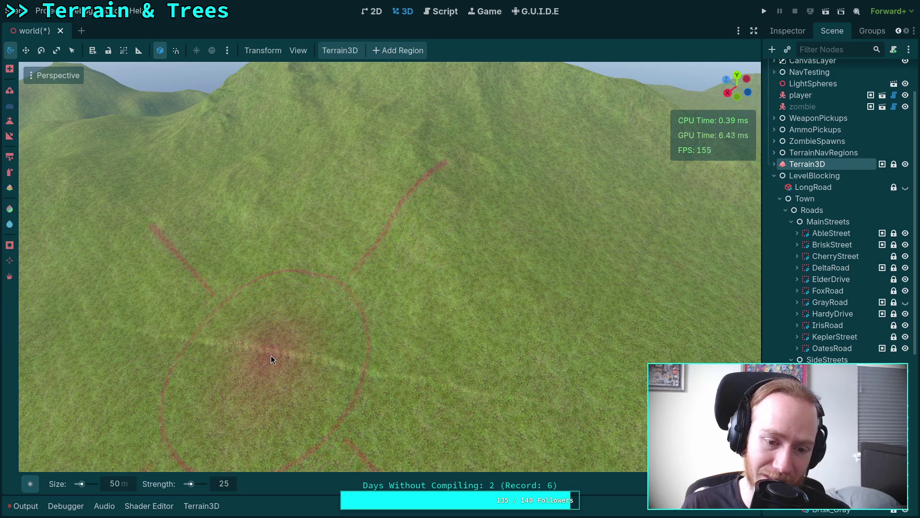
left_click_drag(277, 351, 363, 366)
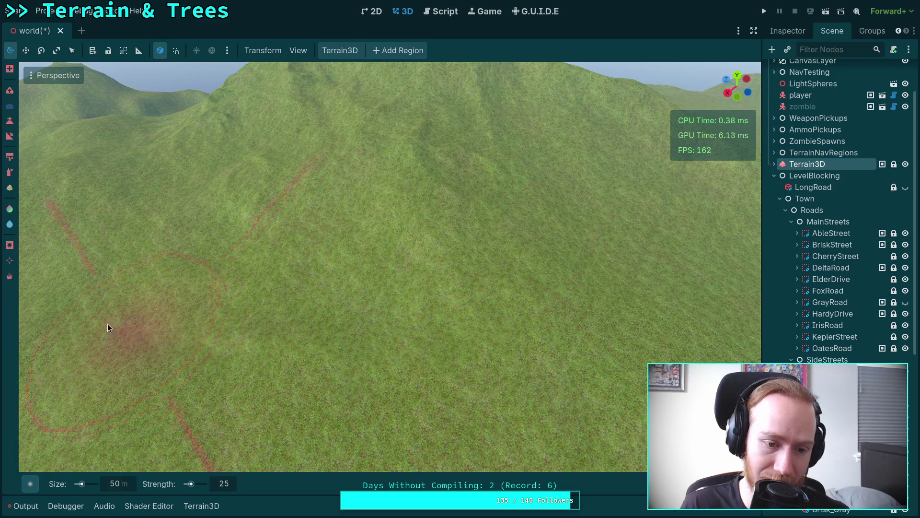
left_click_drag(54, 257, 77, 201)
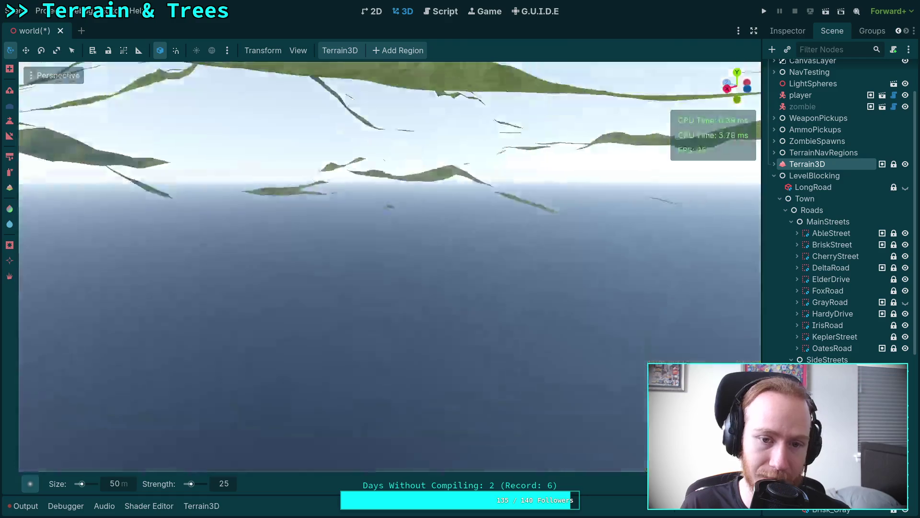
key("e")
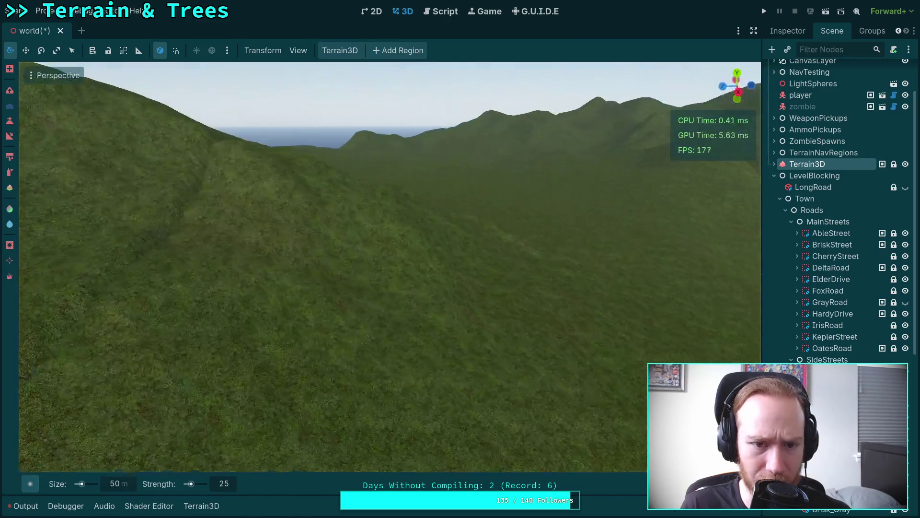
key("a")
scroll(225, 331, "down", 10)
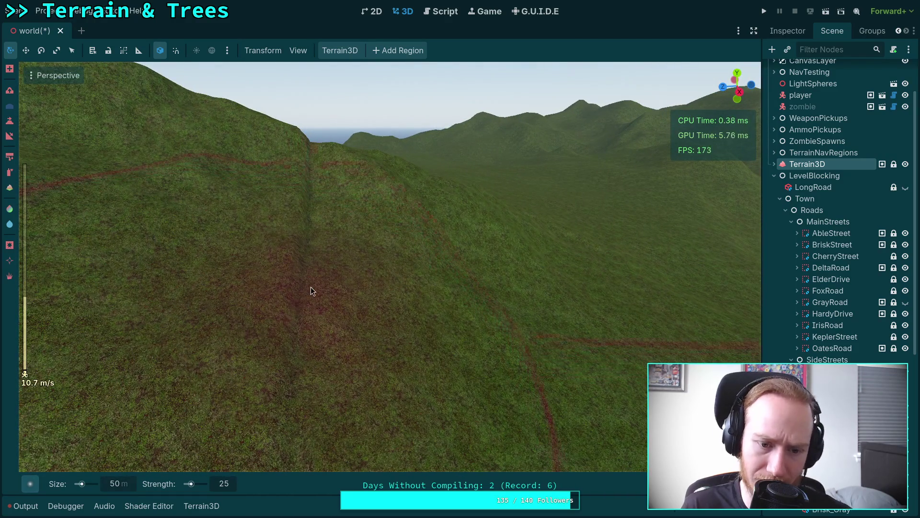
scroll(181, 422, "down", 3)
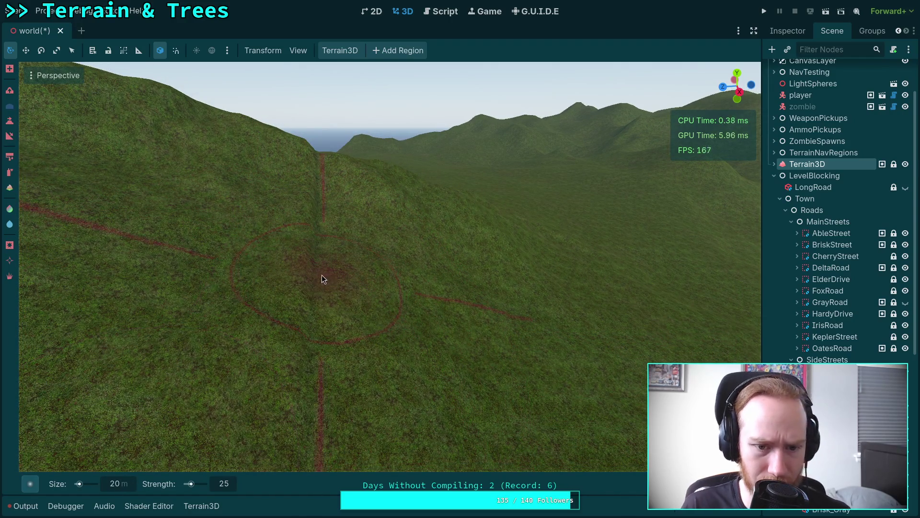
Select the Terrain3D node and enable its Grey debug view in the Inspector.
key("w")
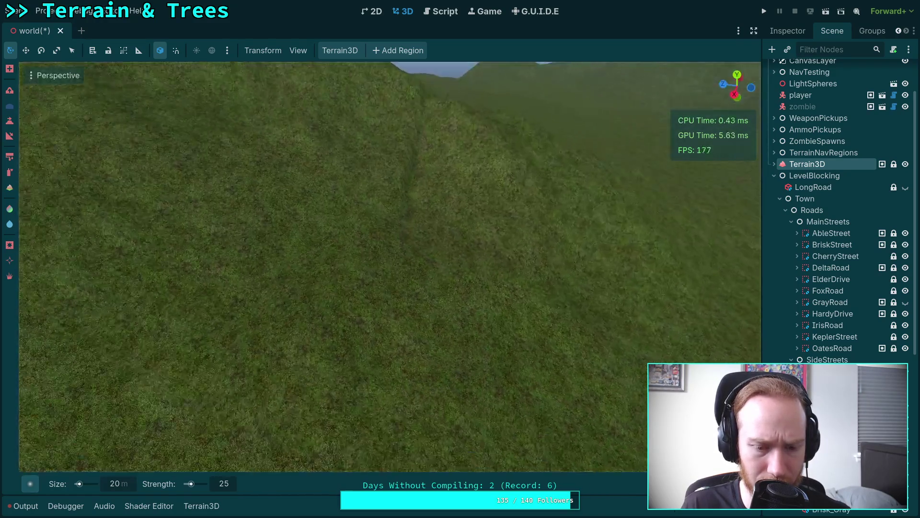
key("s")
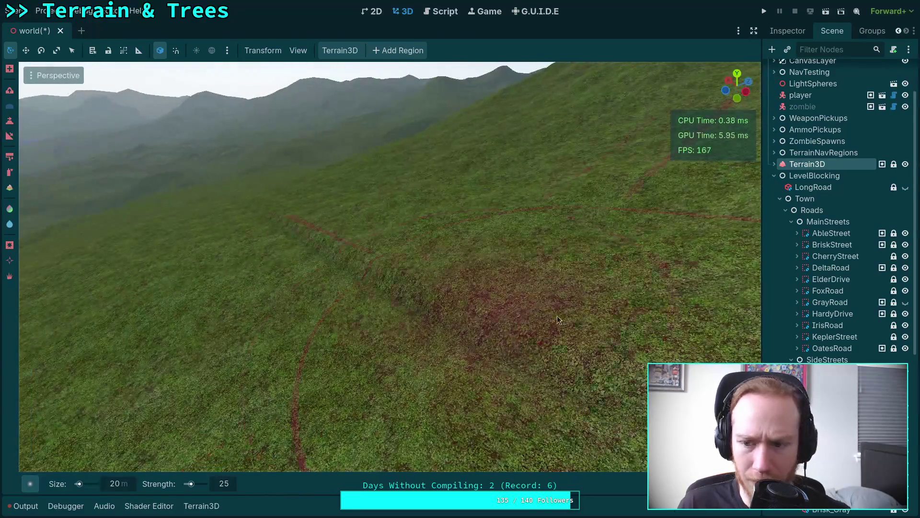
left_click(773, 176)
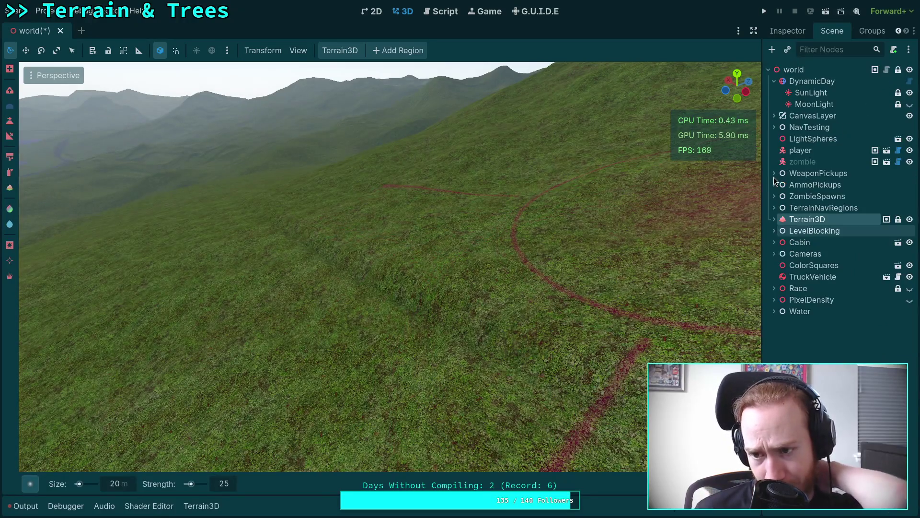
left_click(793, 31)
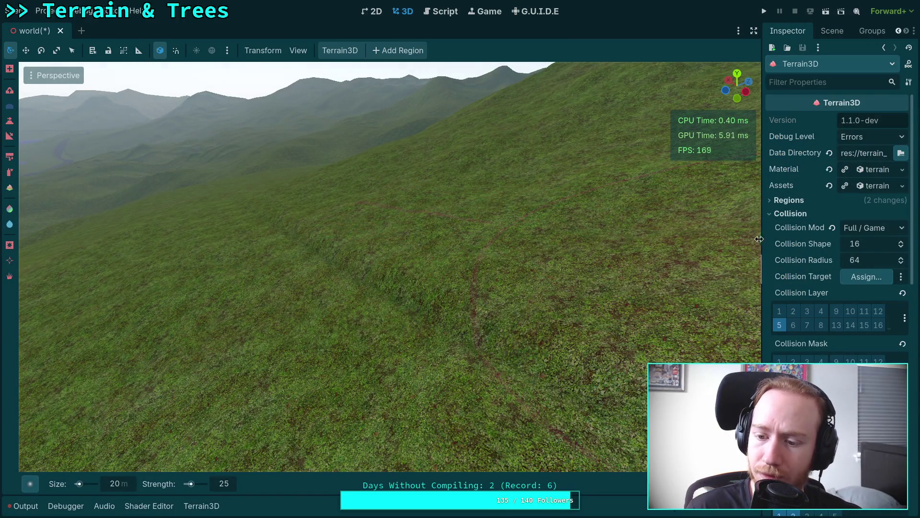
left_click_drag(759, 239, 685, 239)
scroll(753, 346, "down", 10)
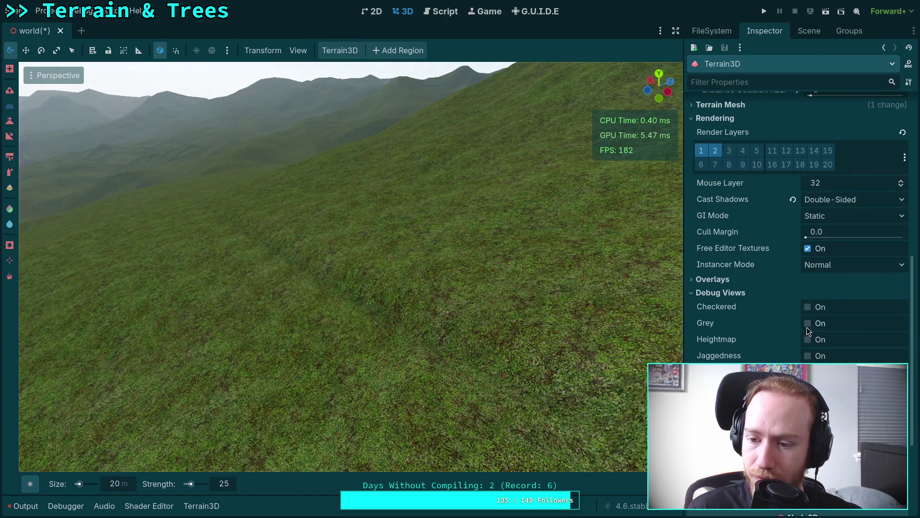
left_click(807, 323)
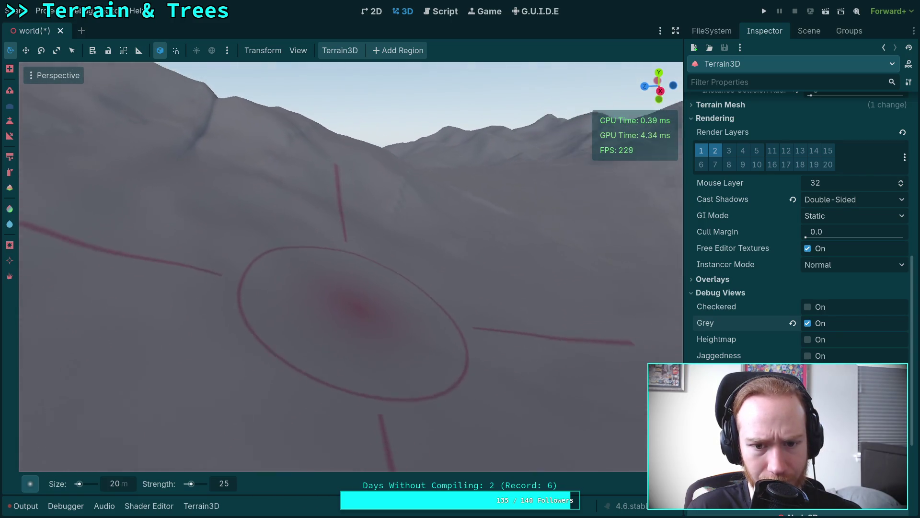
Keep the brush strength at 20 and set the brush size to 15.
left_click(223, 484)
type("20")
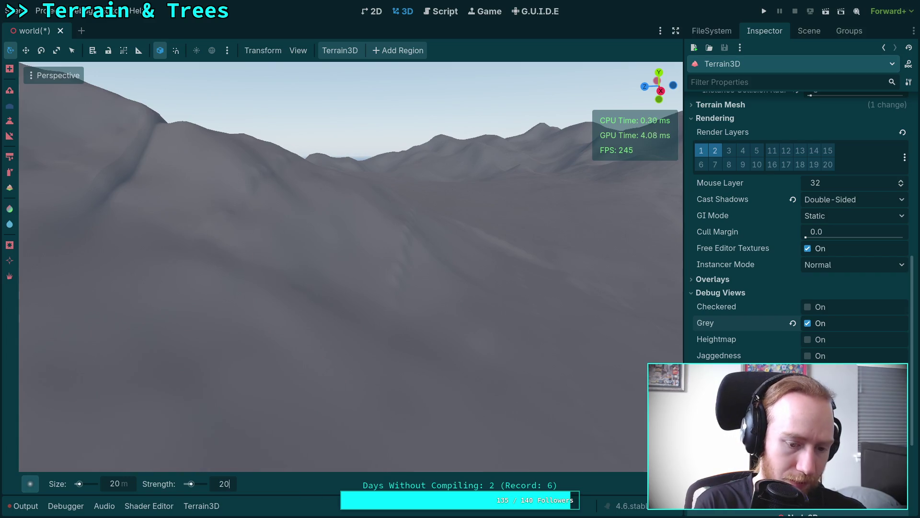
key("Return")
left_click(117, 484)
type("15")
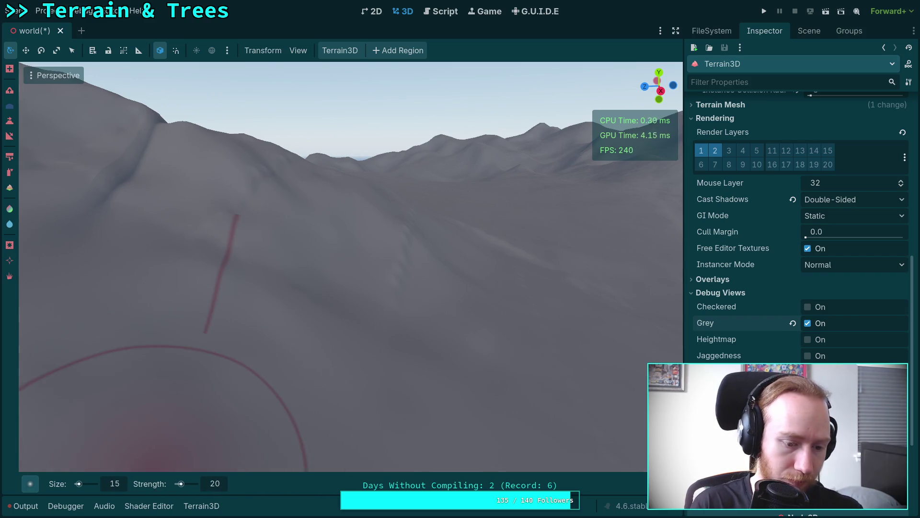
type("w")
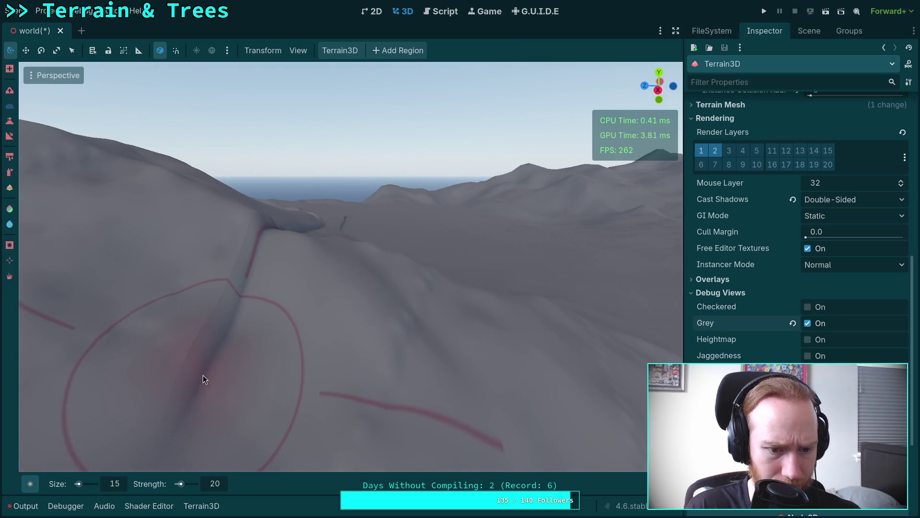
Smooth the crease in the foreground slope.
left_click_drag(202, 375, 224, 329)
key("w")
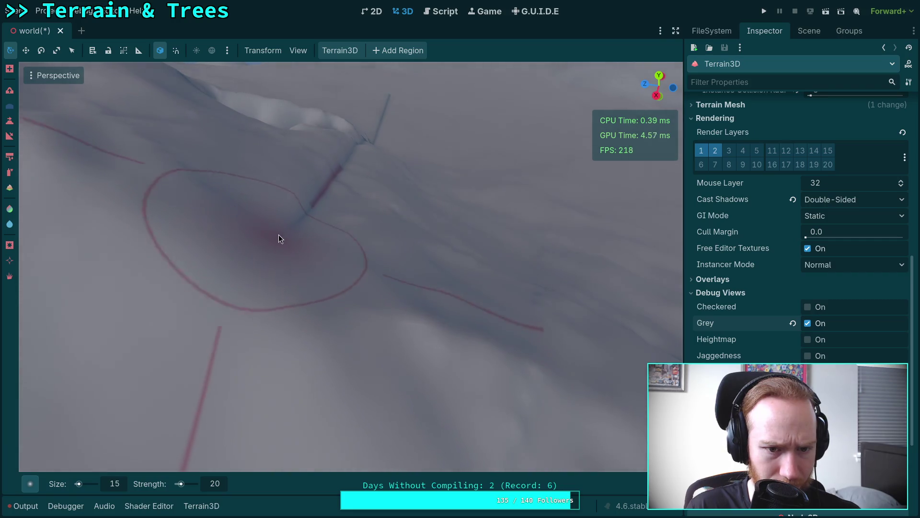
key("s")
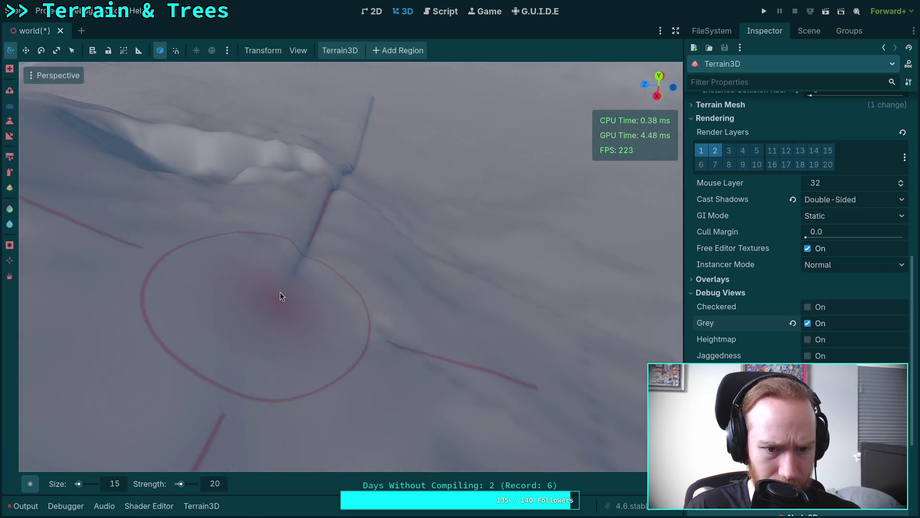
key("w")
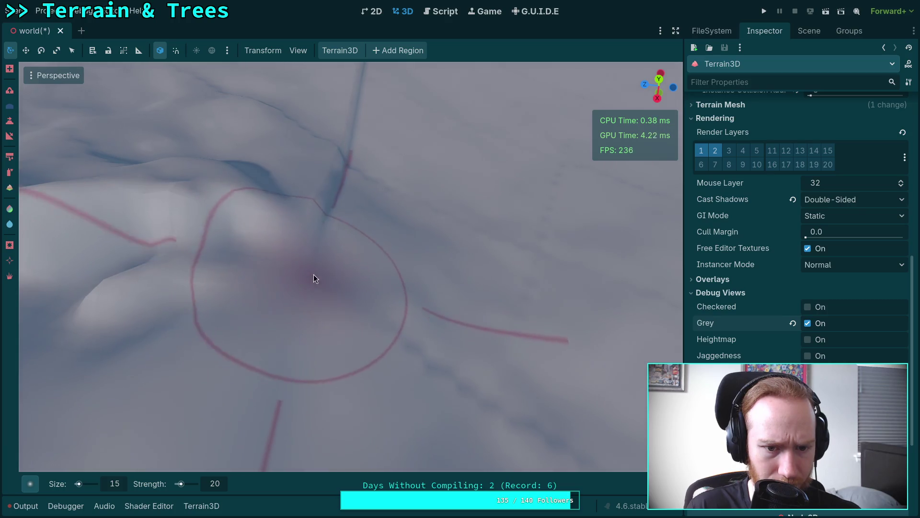
key("w")
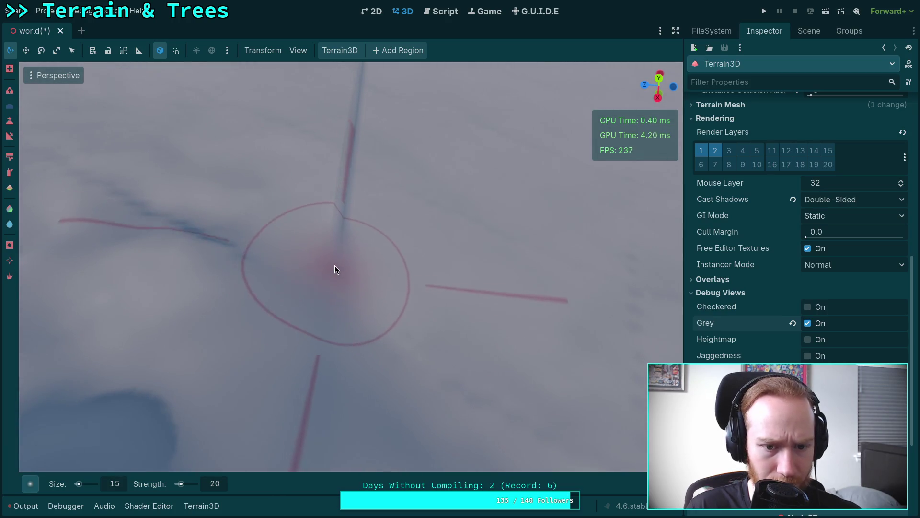
key("s")
key("w")
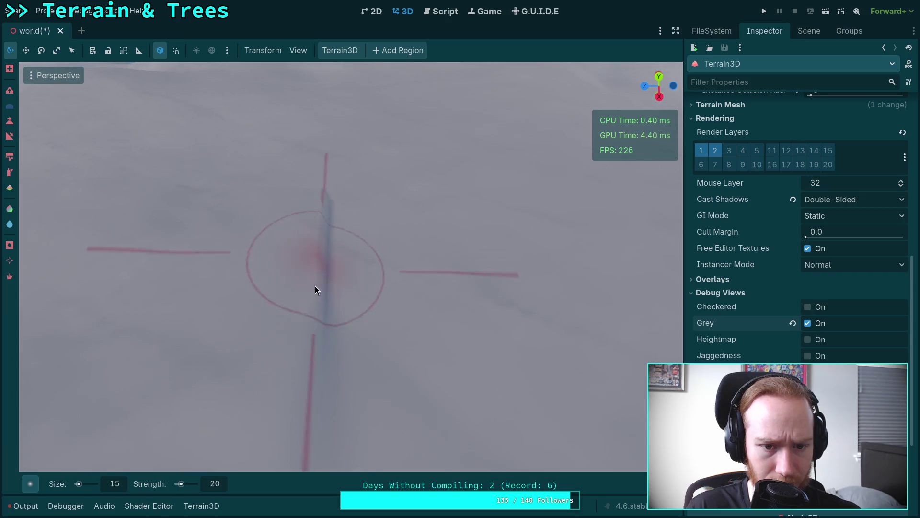
key("w")
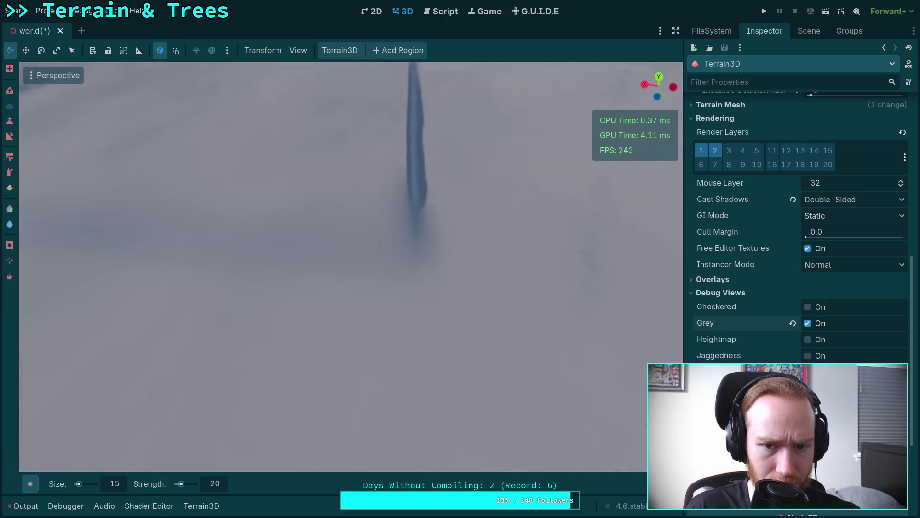
key("s")
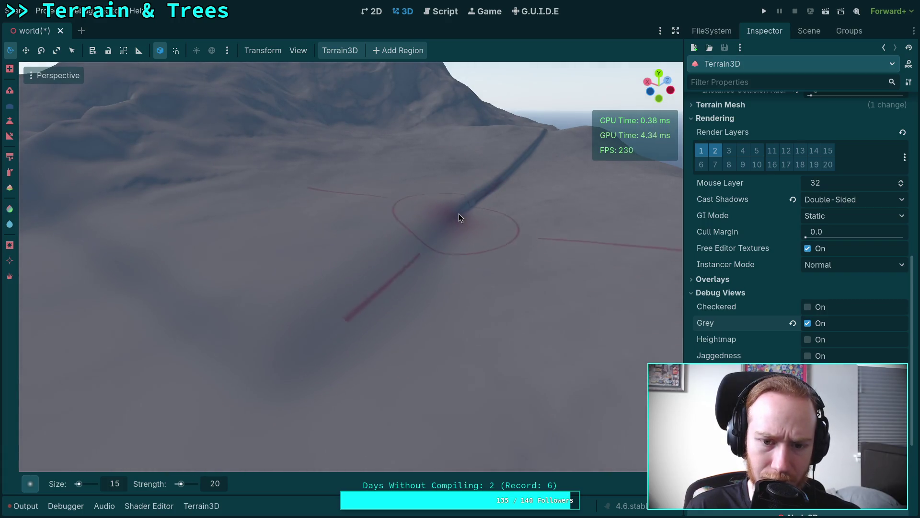
key("w")
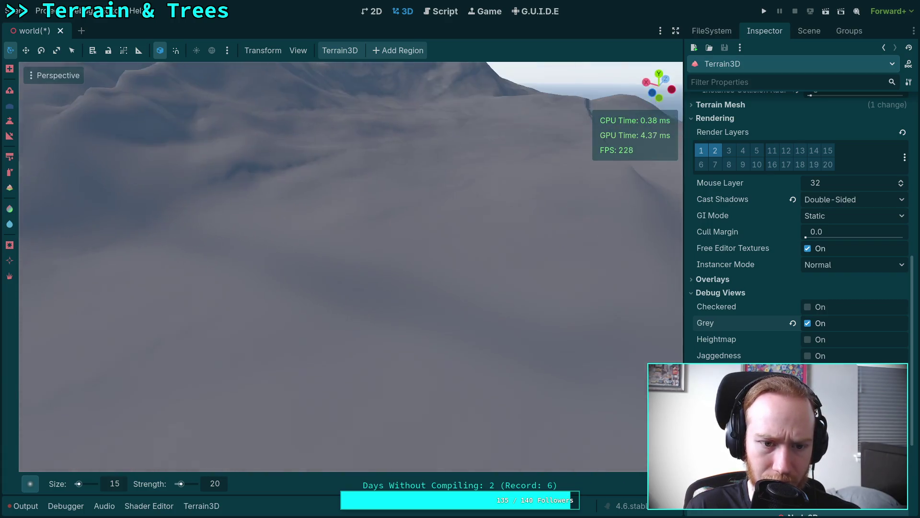
key("w")
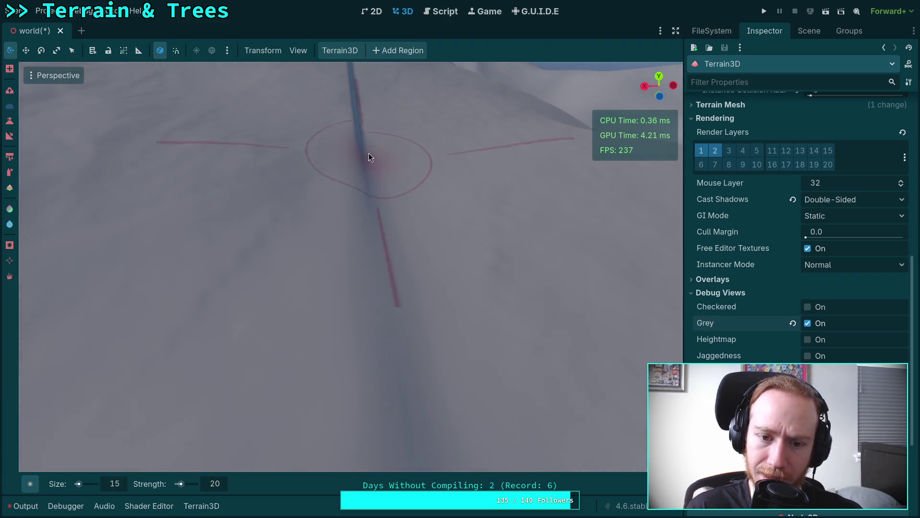
key("s")
key("w")
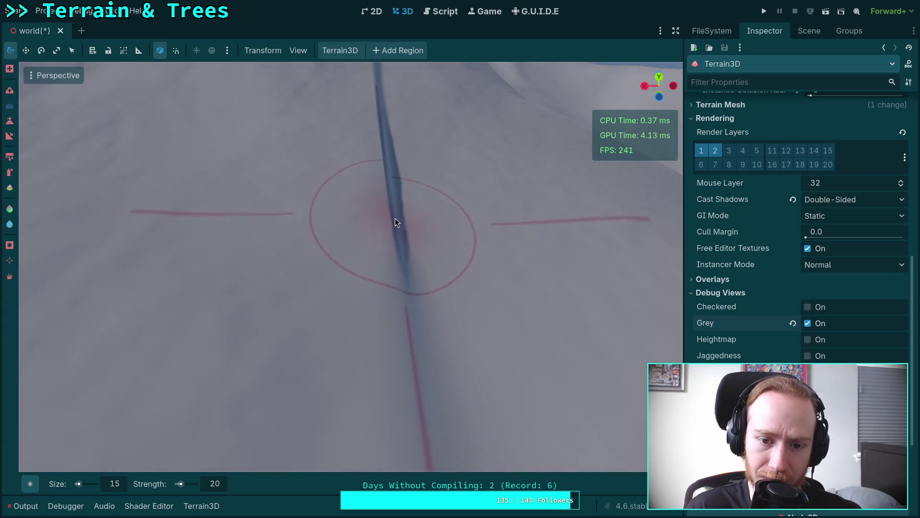
Fill and smooth the dark channel along the ridge with two brush strokes.
mouse_move(397, 245)
left_mouse_down()
mouse_move(387, 192)
mouse_move(407, 287)
mouse_move(379, 119)
mouse_move(383, 169)
left_mouse_up()
key("s")
key("w")
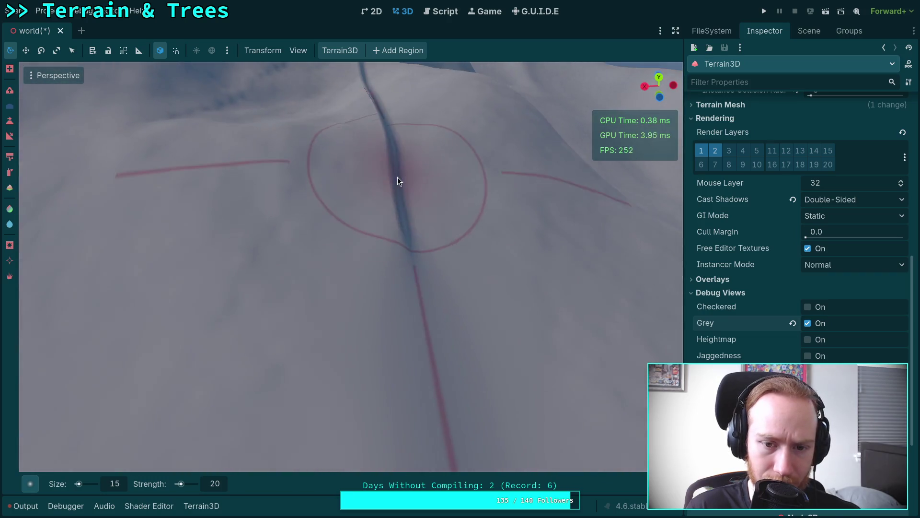
key("w")
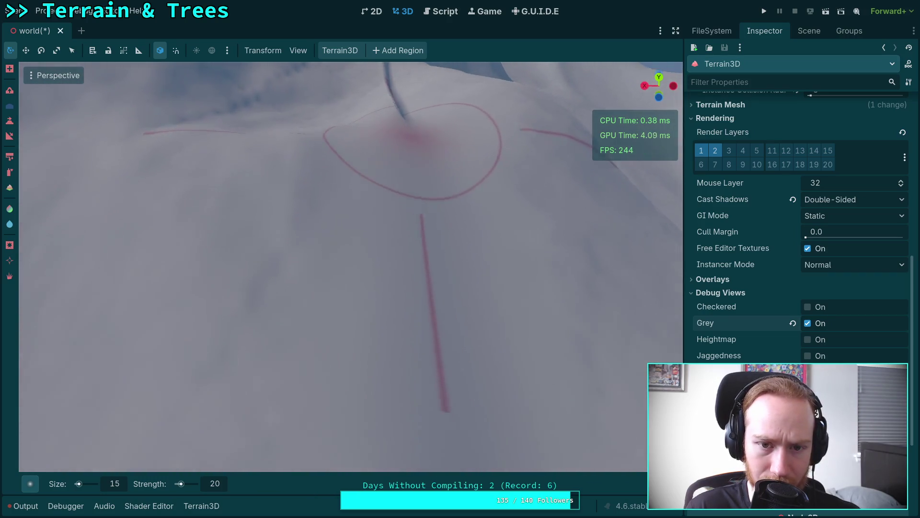
key("s")
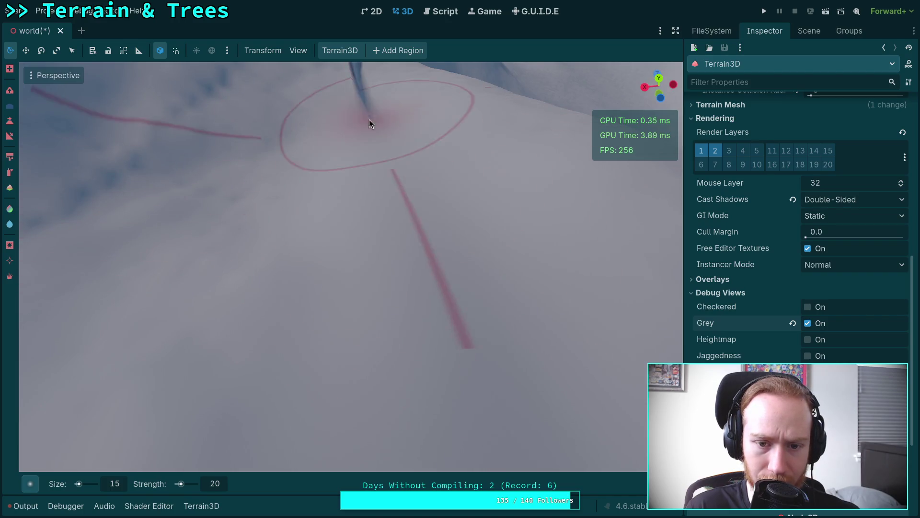
key("w")
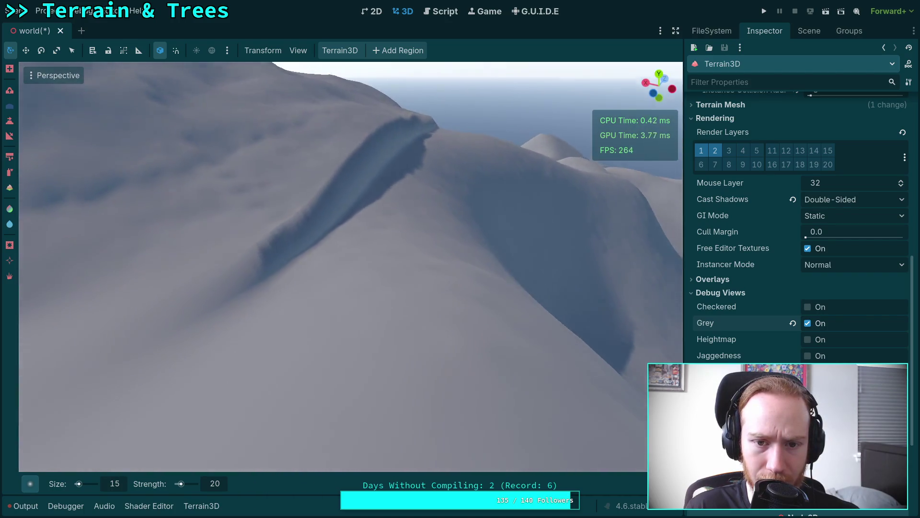
key("s")
key("w")
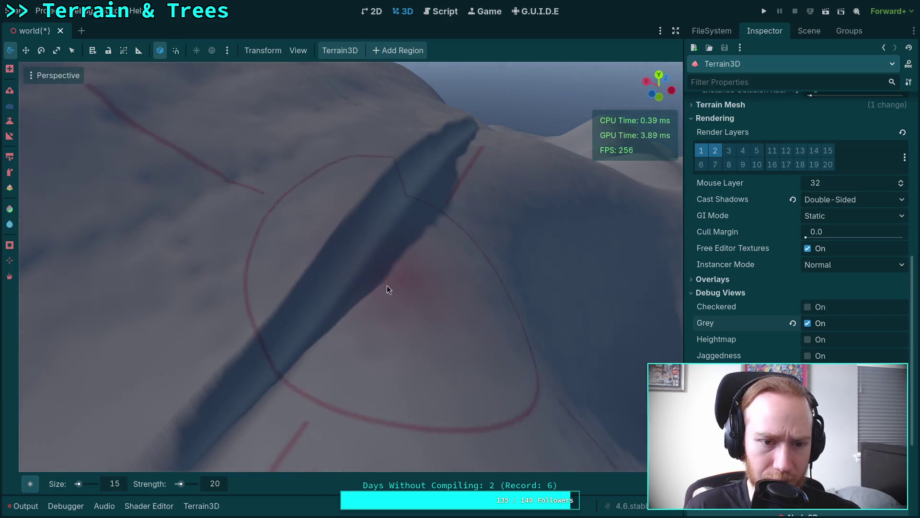
mouse_move(354, 255)
left_mouse_down()
mouse_move(271, 346)
mouse_move(405, 209)
mouse_move(419, 177)
left_mouse_up()
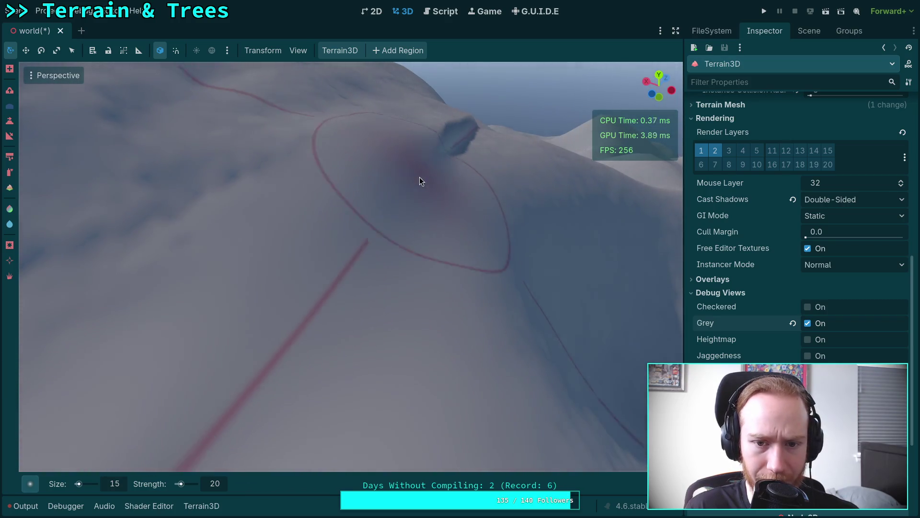
Review the spike and ridge, then select the Strength field to lower it.
key("s")
key("w")
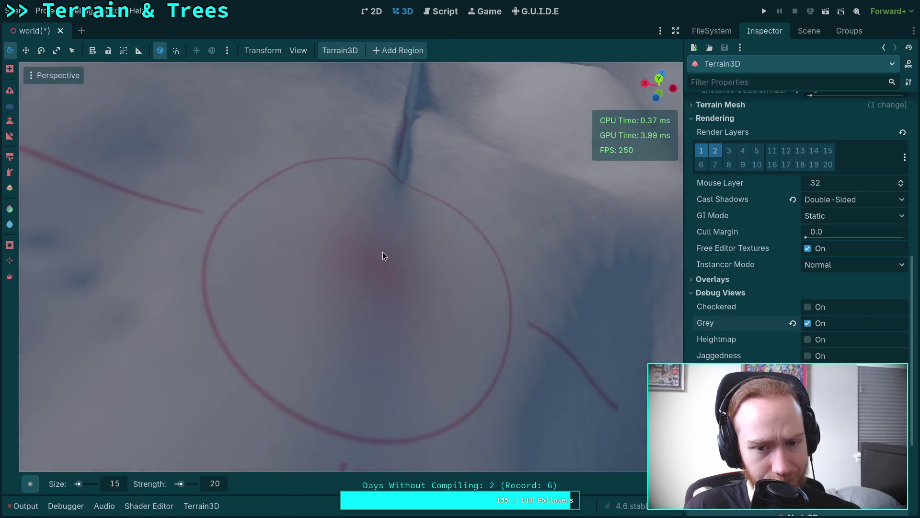
key("s")
key("w")
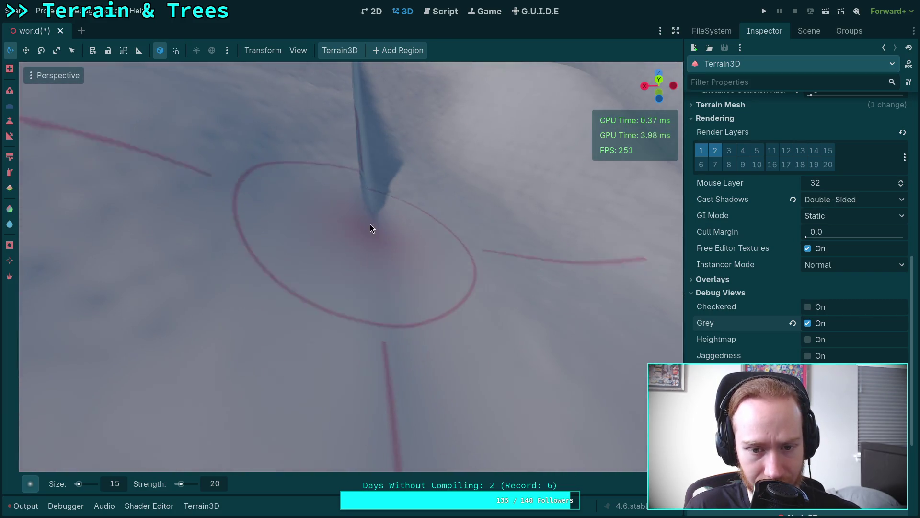
key("s")
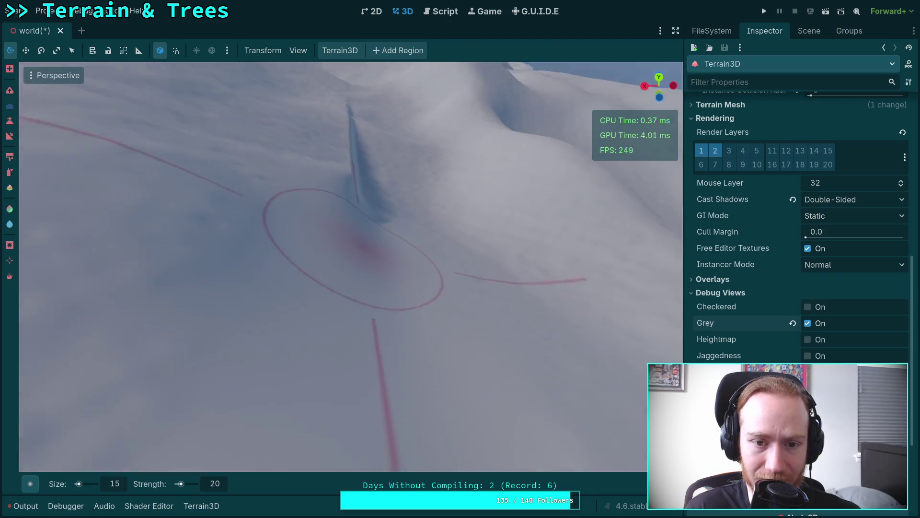
key("w")
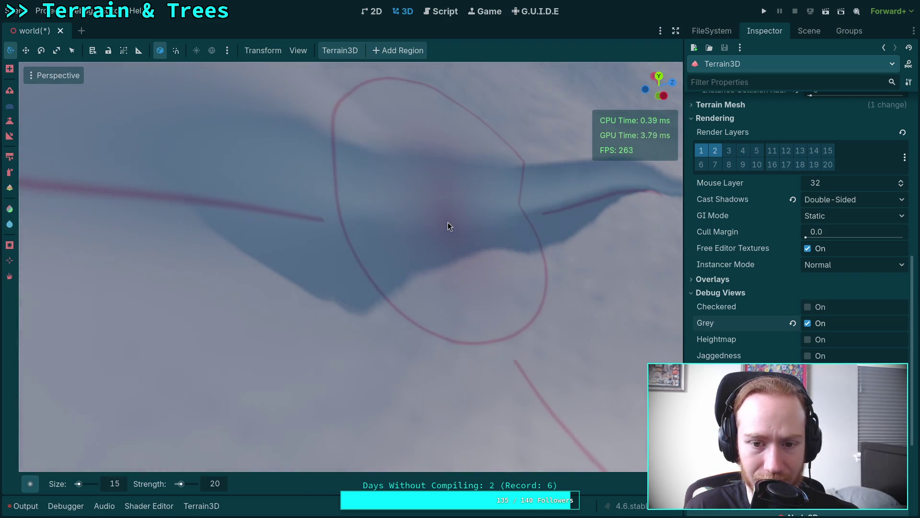
key("w")
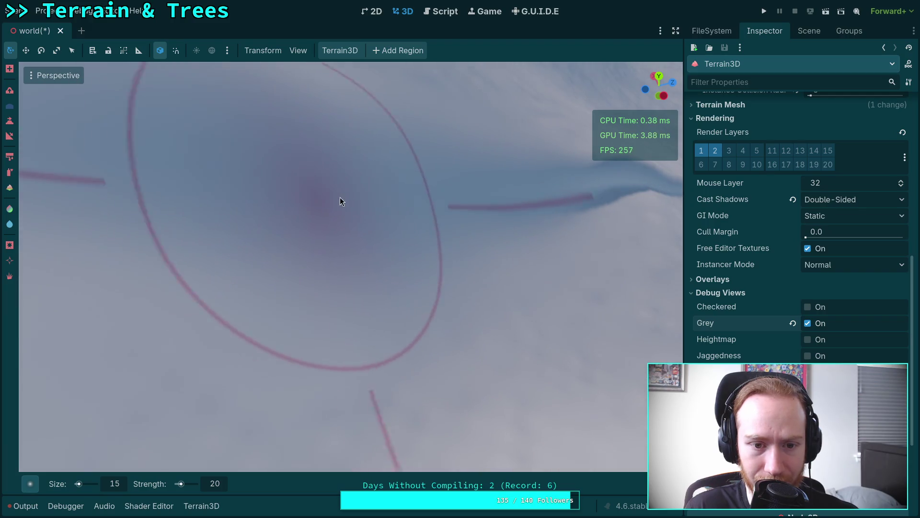
key("s")
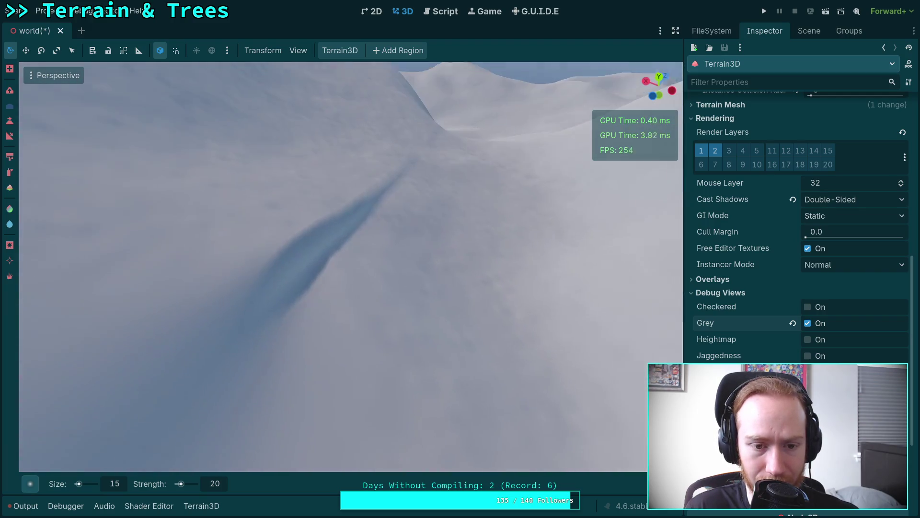
key("w")
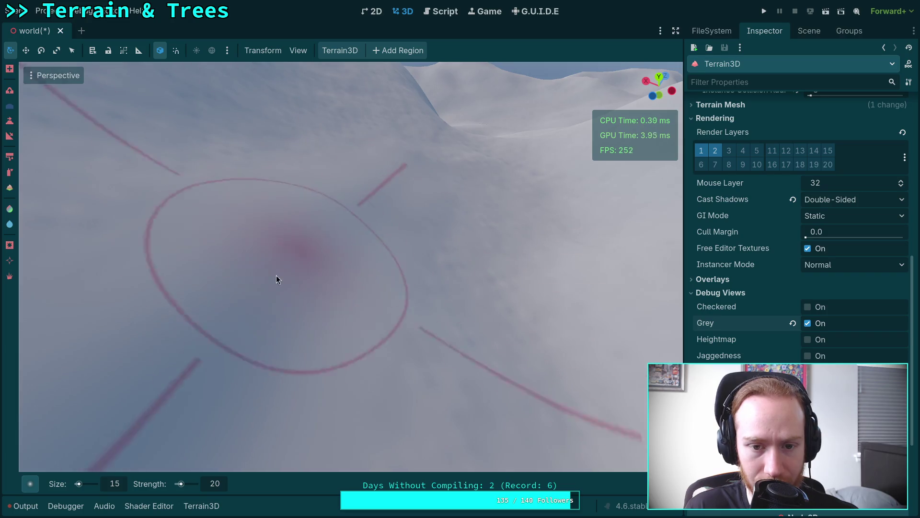
key("s")
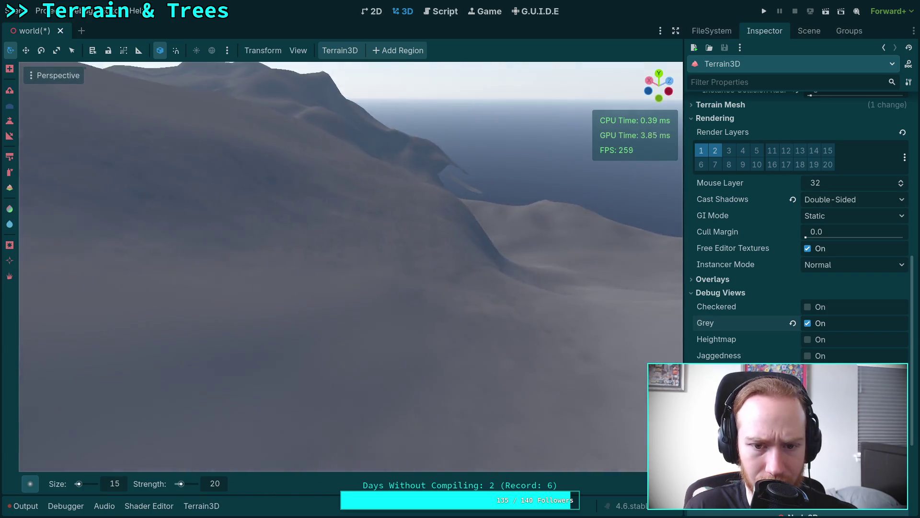
key("w")
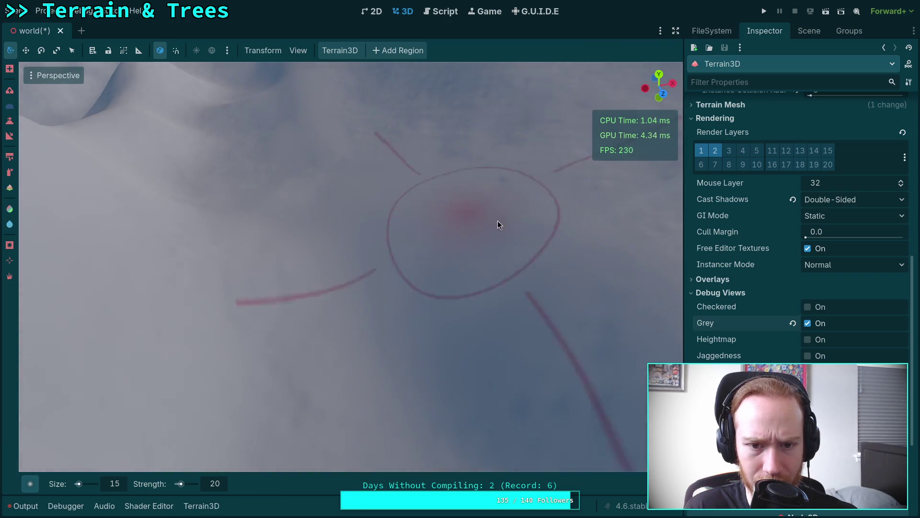
left_click(219, 486)
type("10")
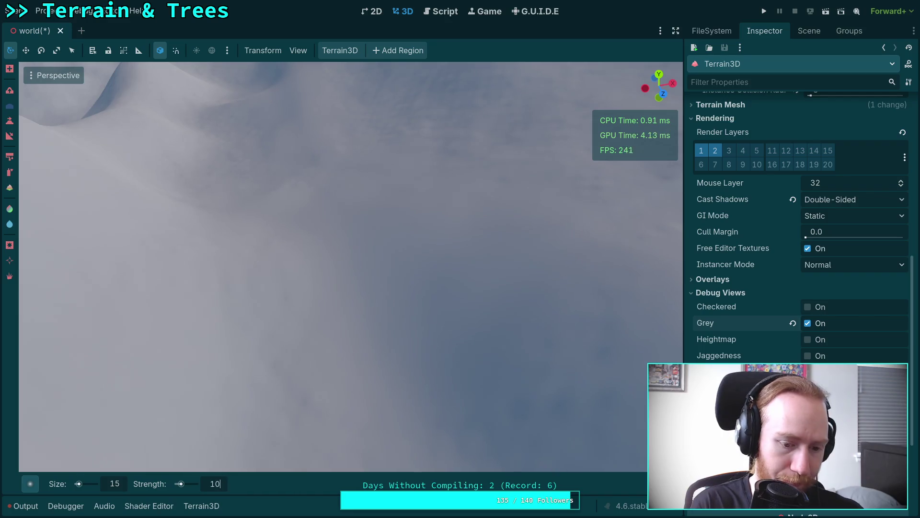
Confirm strength 10 and refine the slope near the view centre with several strokes.
key("Return")
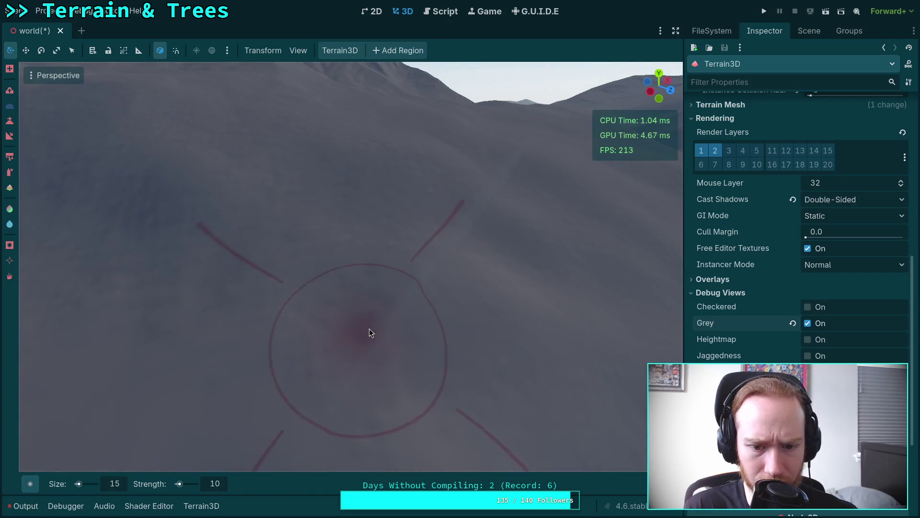
left_click_drag(414, 269, 357, 272)
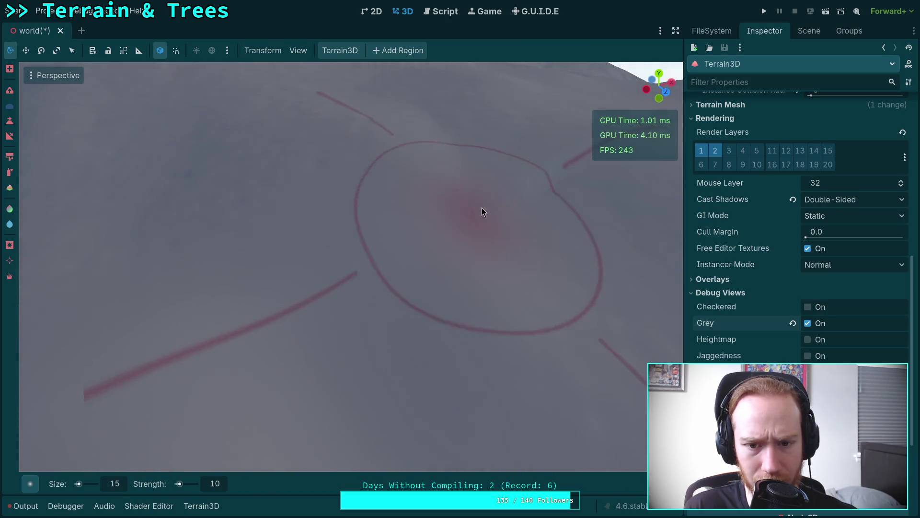
mouse_move(483, 208)
left_mouse_down()
mouse_move(293, 298)
mouse_move(416, 150)
mouse_move(447, 202)
mouse_move(395, 250)
mouse_move(228, 290)
mouse_move(597, 401)
mouse_move(451, 296)
mouse_move(460, 303)
mouse_move(465, 268)
mouse_move(396, 254)
left_mouse_up()
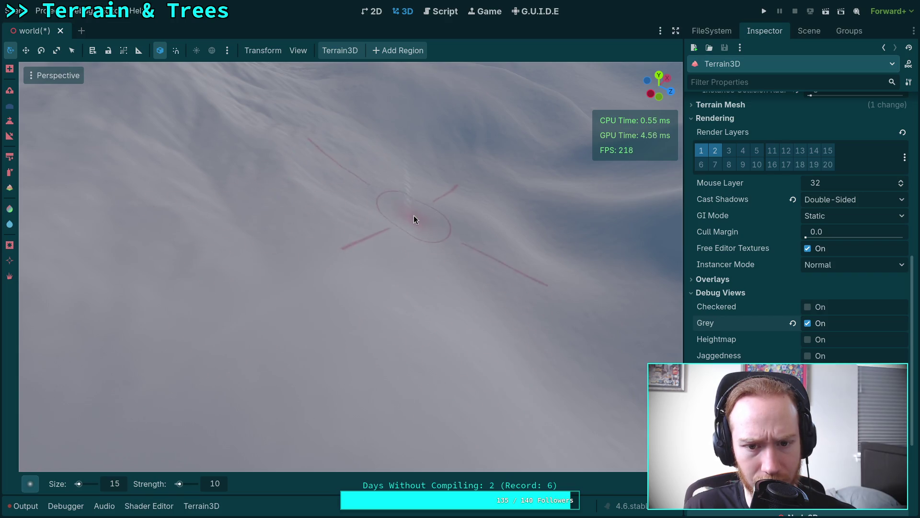
mouse_move(409, 241)
left_mouse_down()
mouse_move(392, 218)
mouse_move(403, 192)
mouse_move(400, 246)
mouse_move(424, 266)
left_mouse_up()
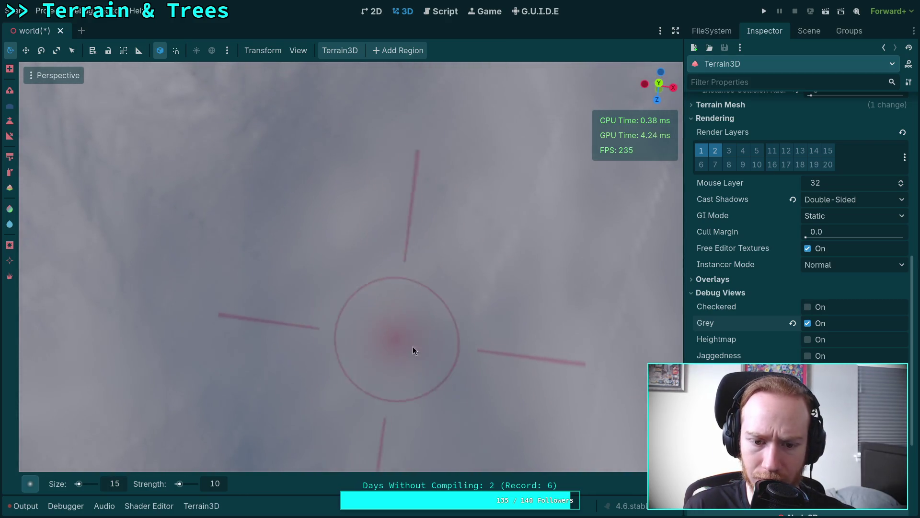
left_click_drag(409, 212, 428, 224)
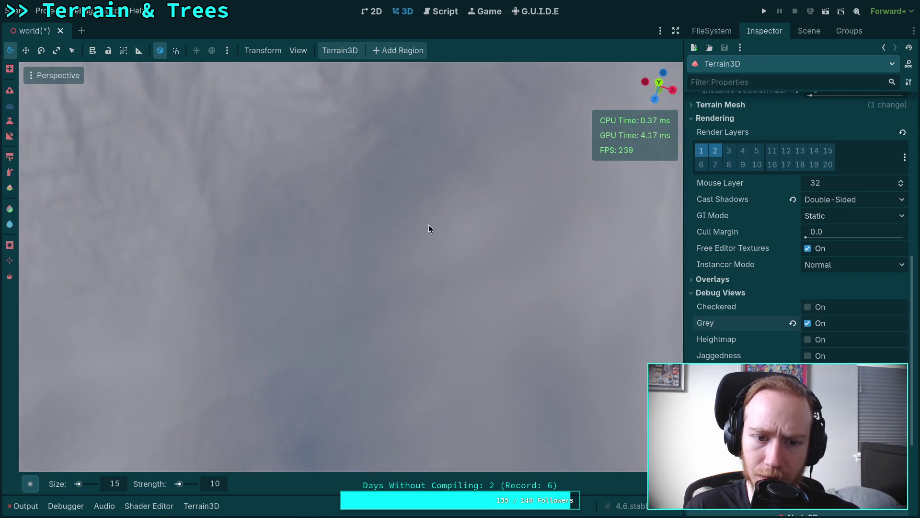
Smooth the slopes below the ridge and near the top from an oblique view.
mouse_move(324, 238)
left_mouse_down()
mouse_move(325, 177)
mouse_move(325, 216)
mouse_move(232, 223)
left_mouse_up()
left_click_drag(336, 281, 211, 257)
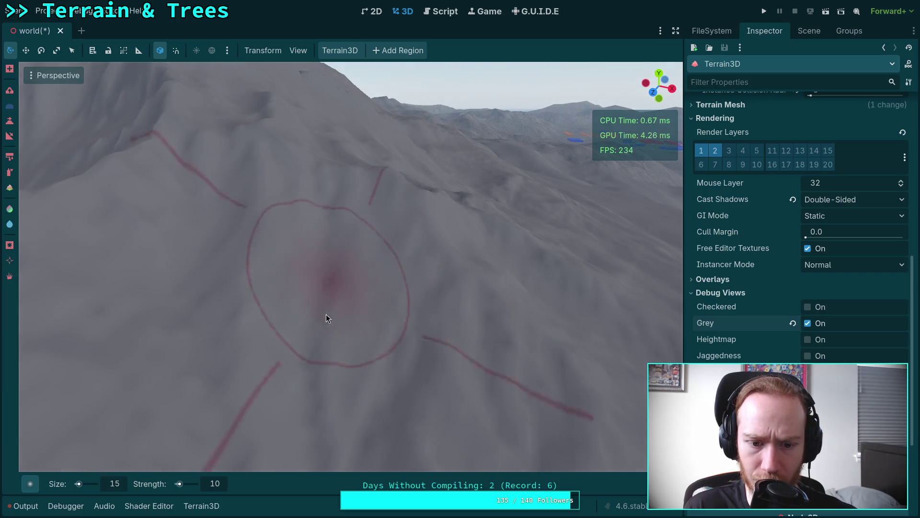
left_click_drag(325, 317, 462, 328)
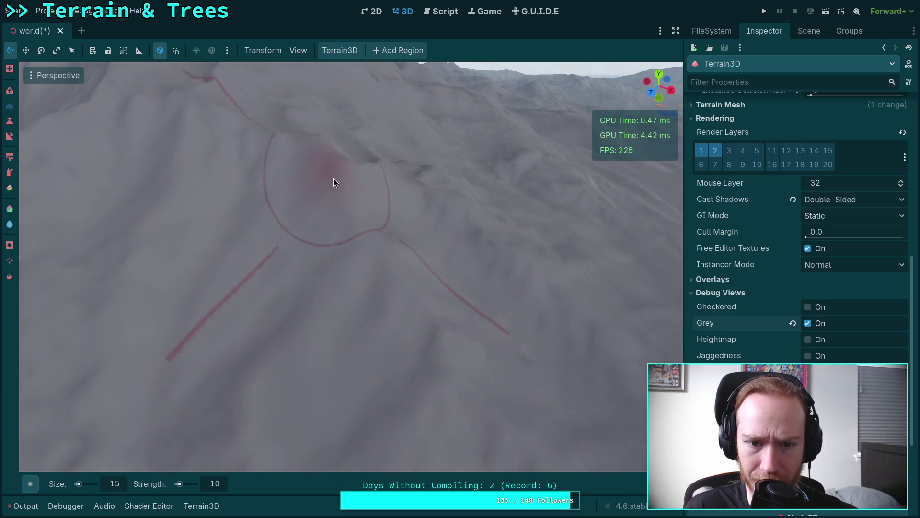
mouse_move(333, 179)
left_mouse_down()
mouse_move(503, 367)
mouse_move(324, 281)
left_mouse_up()
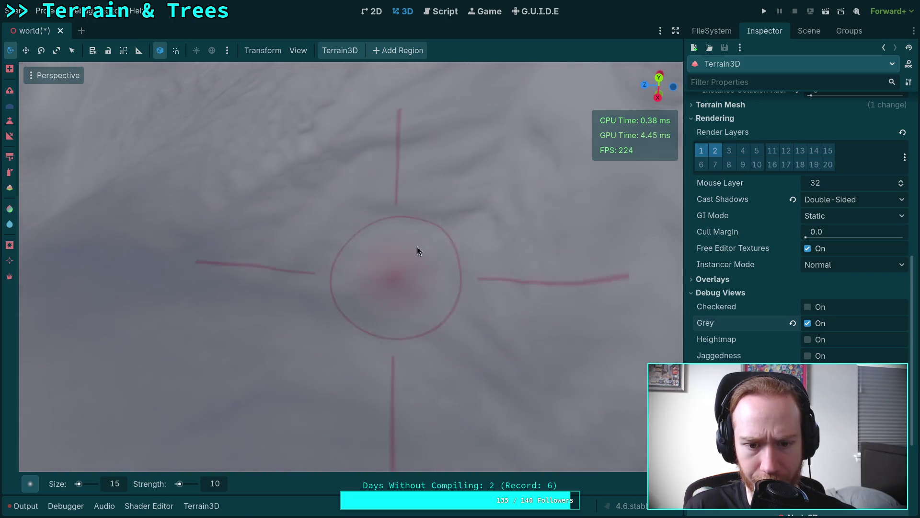
left_click_drag(453, 387, 412, 345)
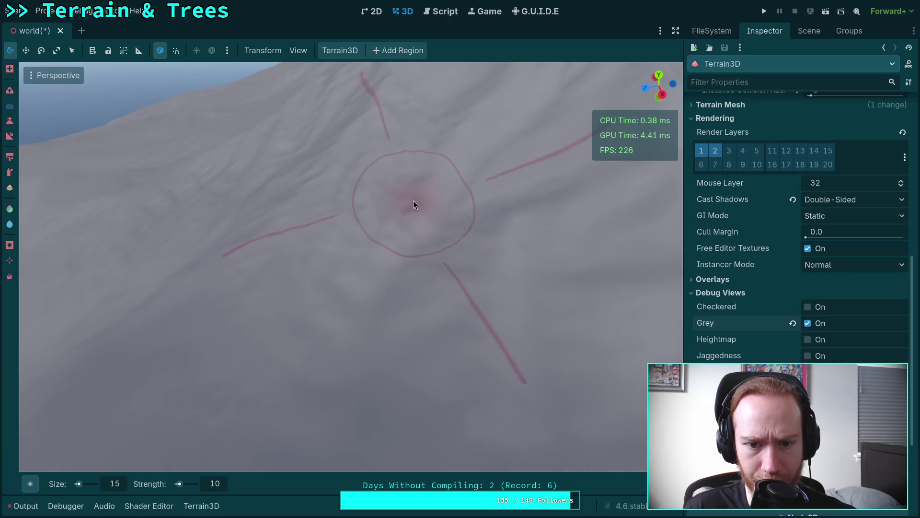
scroll(480, 287, "down", 5)
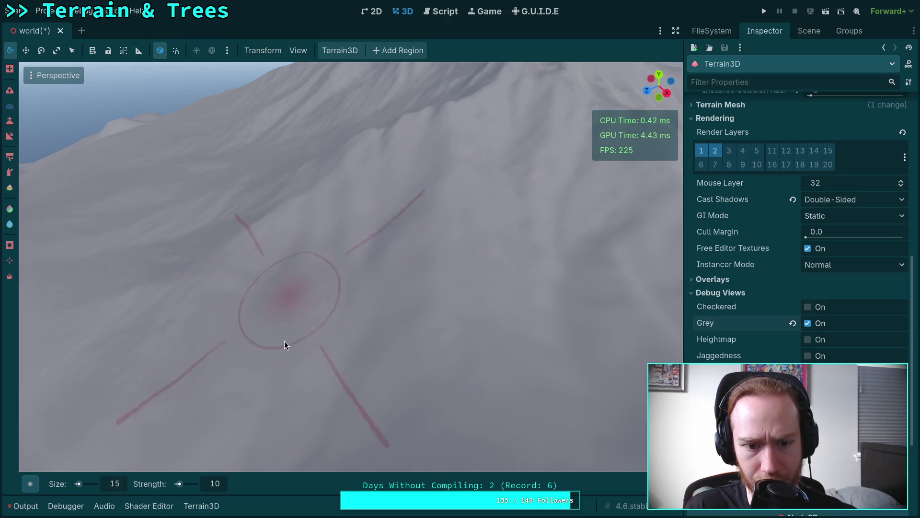
mouse_move(285, 340)
left_mouse_down()
mouse_move(331, 279)
mouse_move(326, 240)
left_mouse_up()
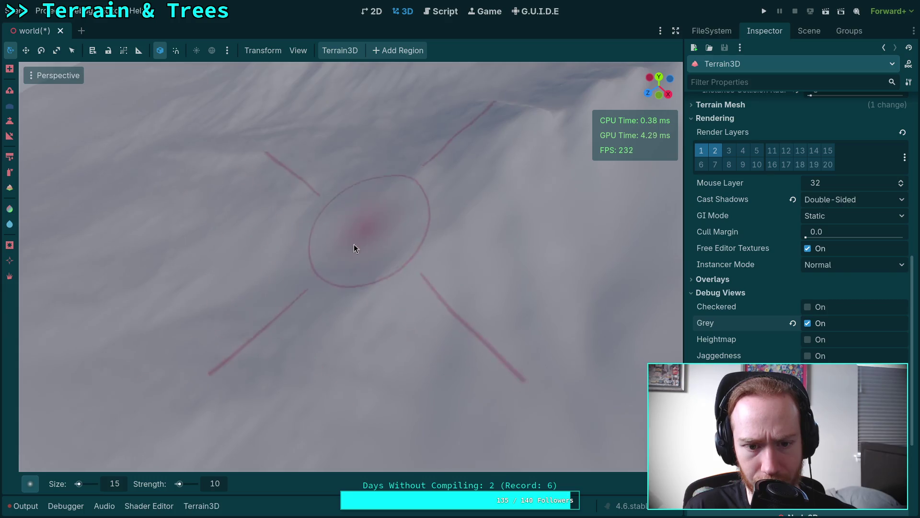
Fly the camera around to survey the refined slopes from several angles.
scroll(457, 249, "down", 5)
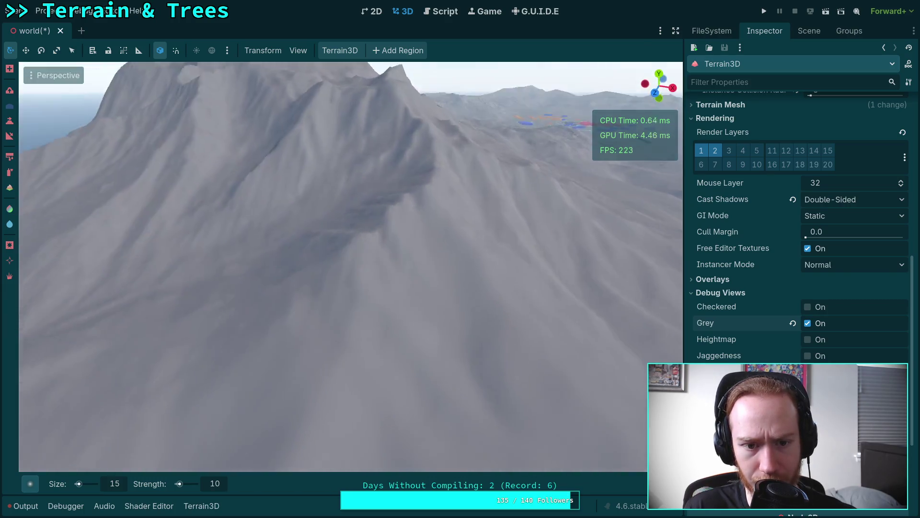
scroll(336, 215, "up", 5)
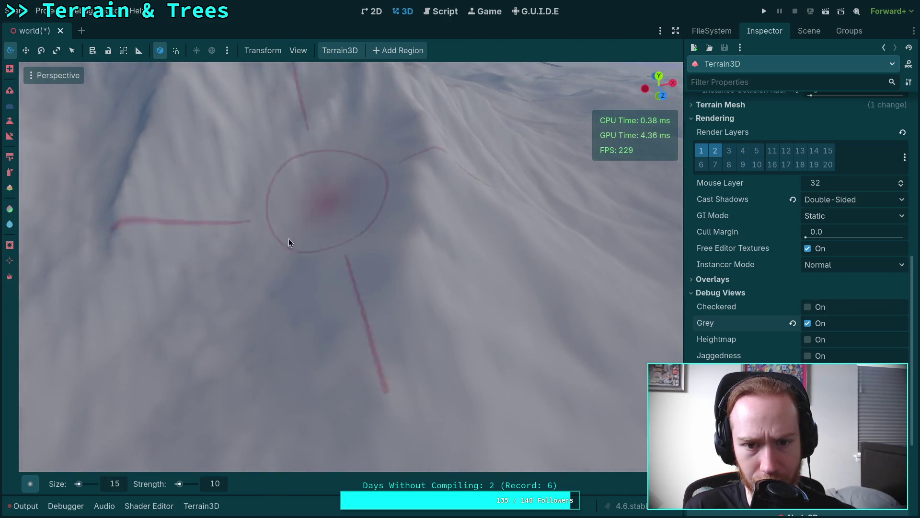
scroll(420, 284, "down", 5)
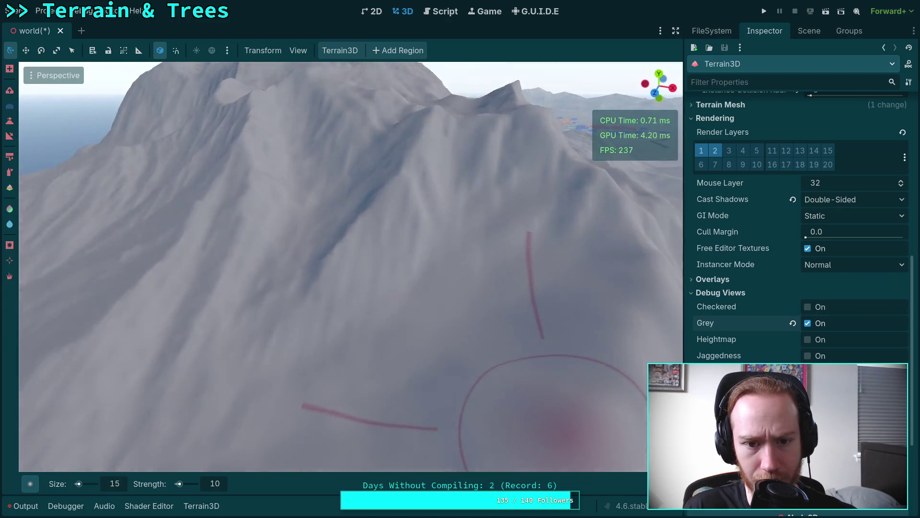
scroll(560, 427, "up", 5)
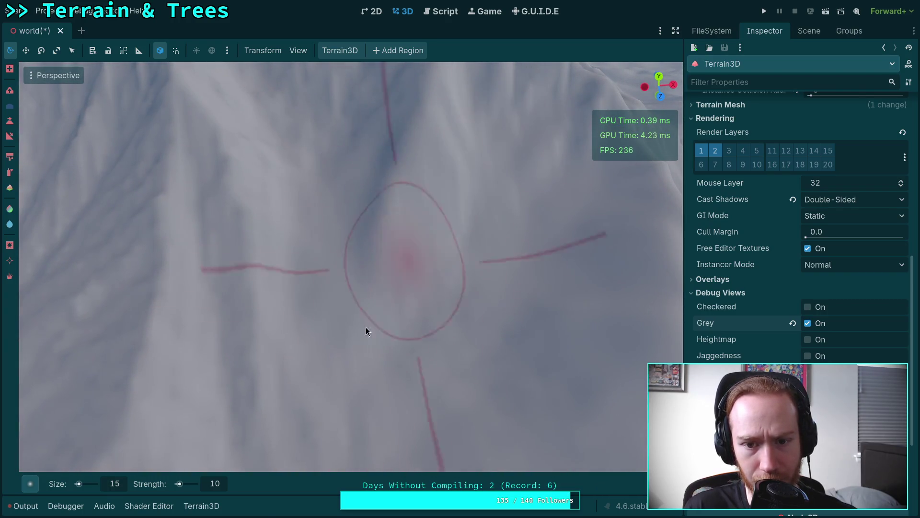
right_click(260, 202)
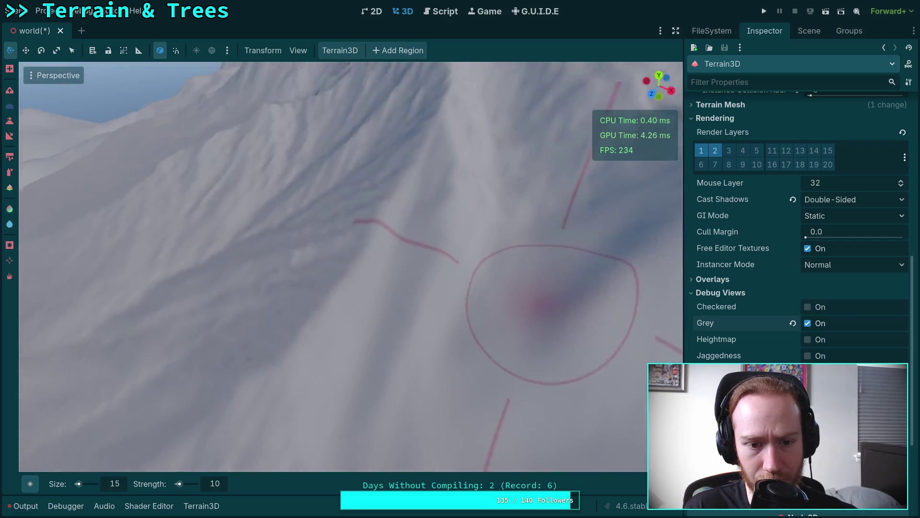
right_click(526, 344)
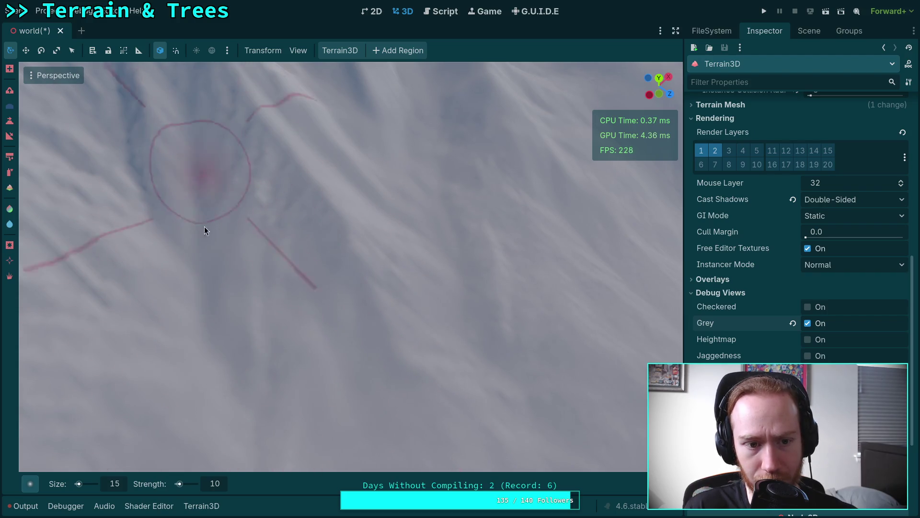
right_click(320, 211)
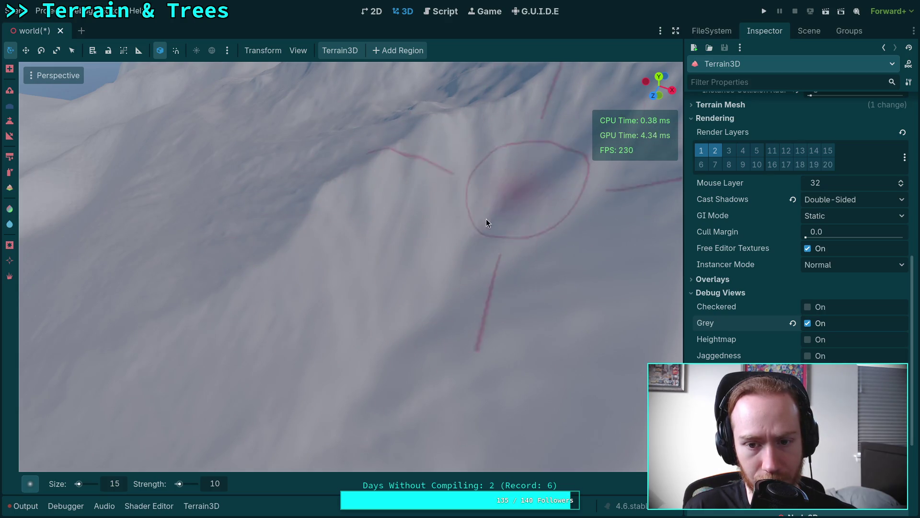
right_click(396, 338)
right_click(448, 346)
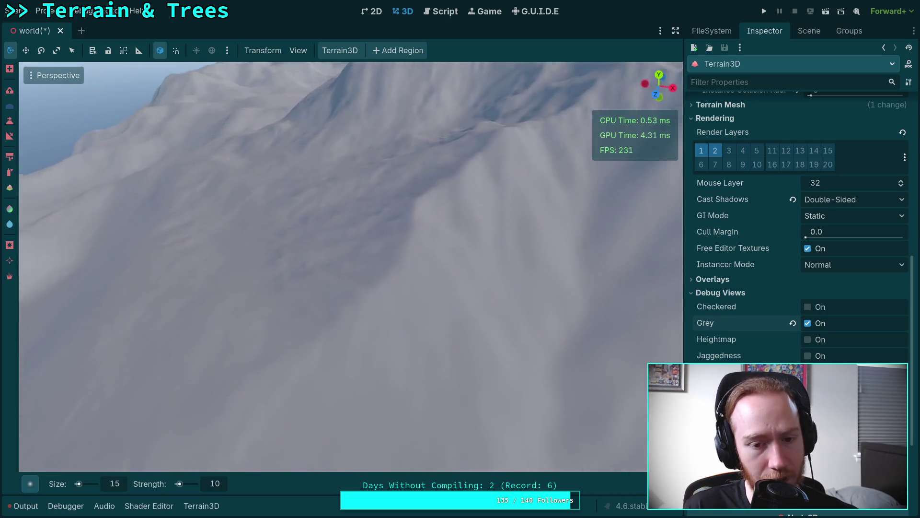
right_click(272, 328)
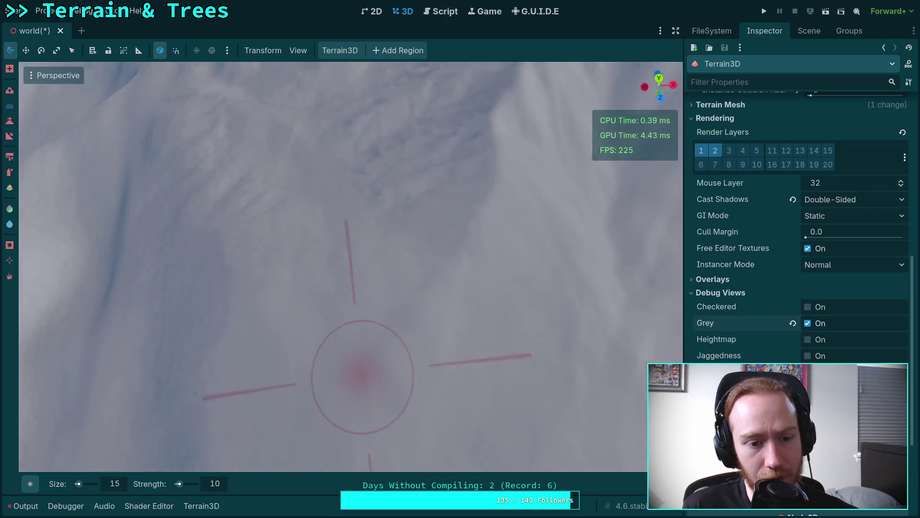
right_click(241, 366)
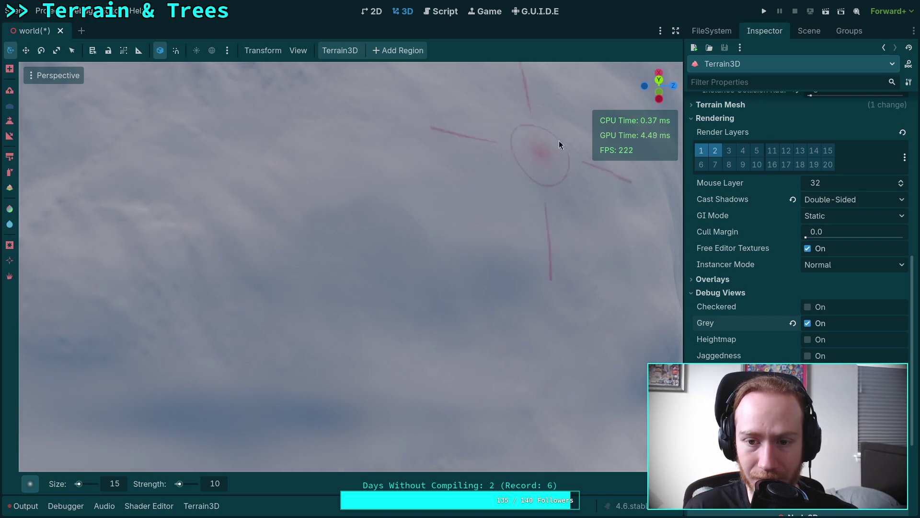
Fly over further slope areas toward the snowy peak to inspect the terrain.
right_click(607, 381)
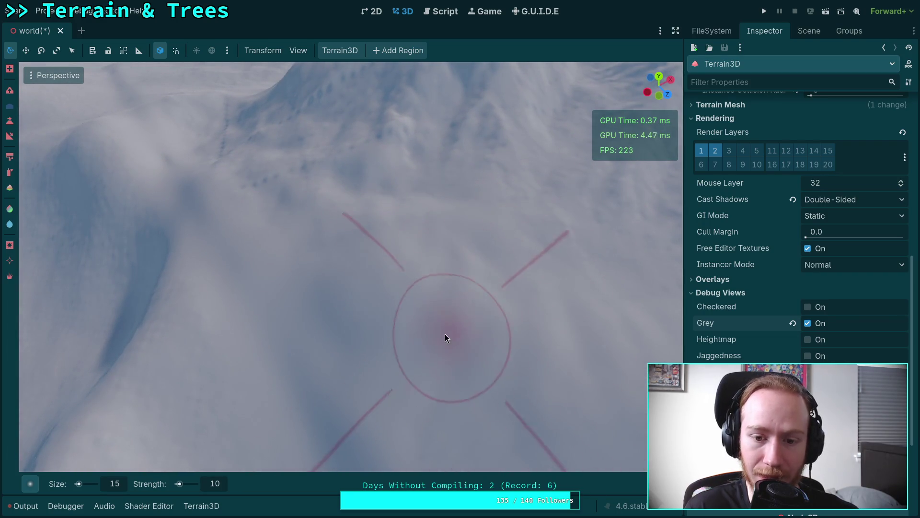
right_click(445, 333)
right_click(444, 277)
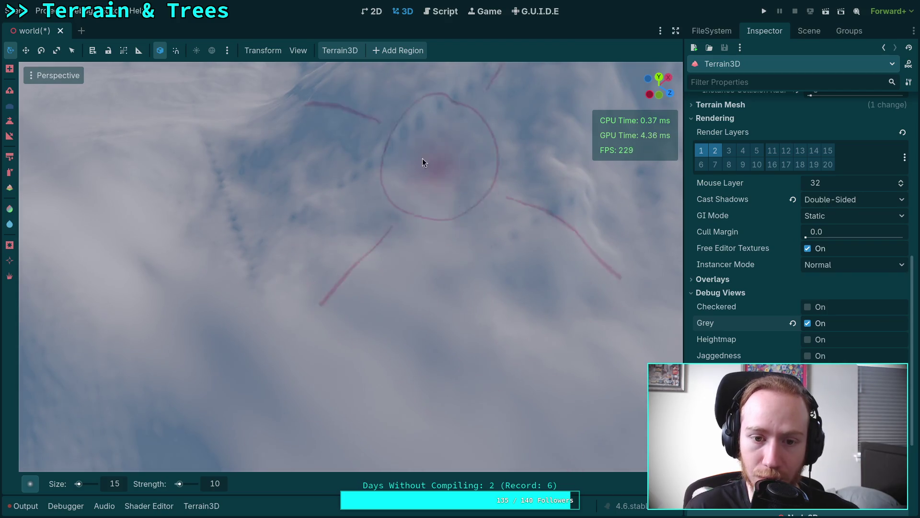
right_click(235, 205)
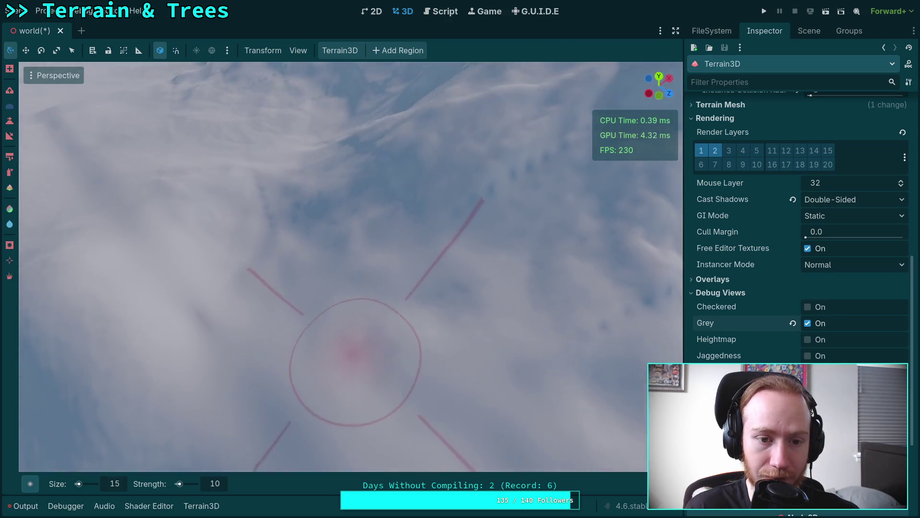
right_click(306, 241)
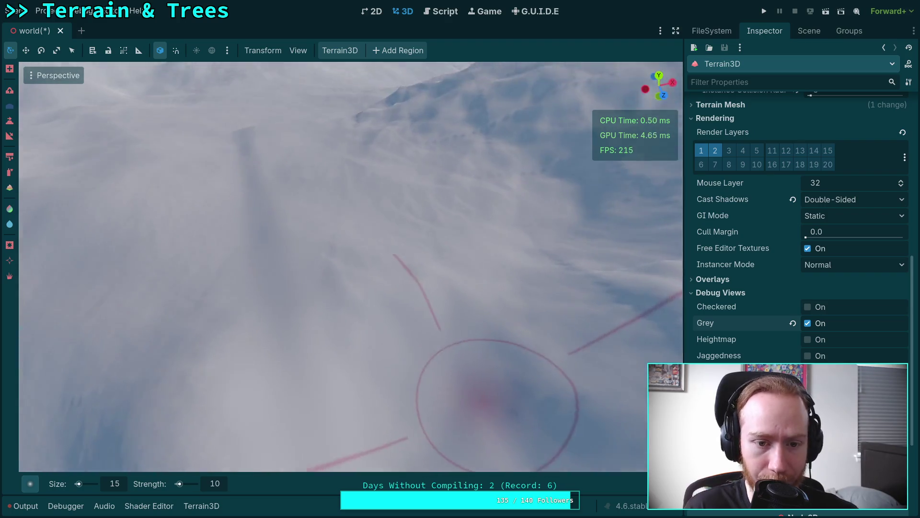
right_click(467, 212)
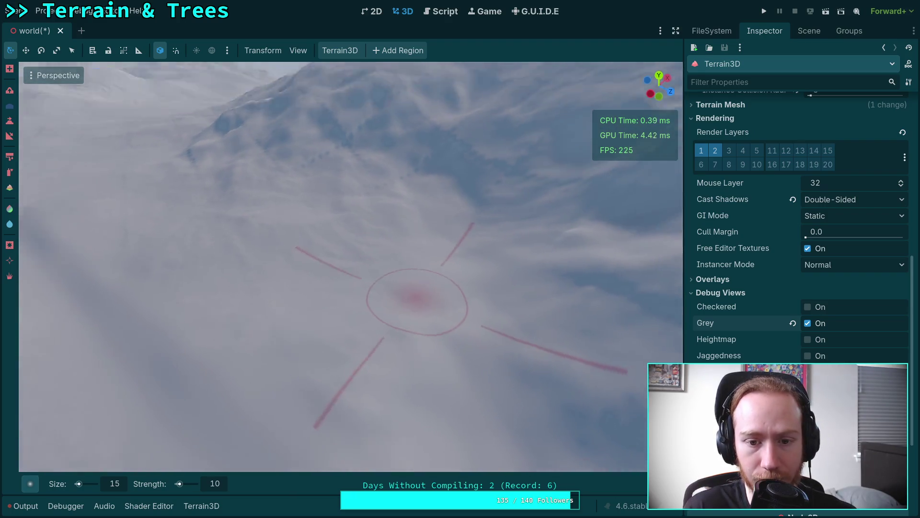
right_click(467, 212)
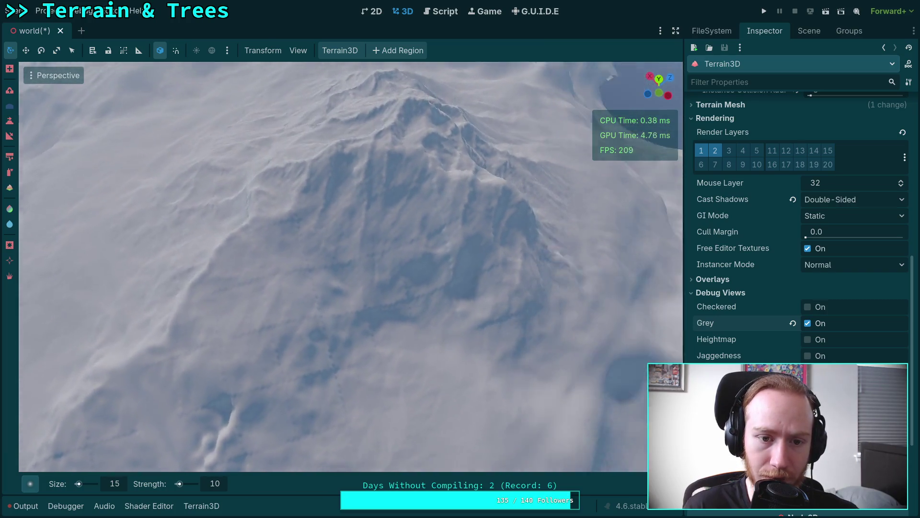
right_click(466, 211)
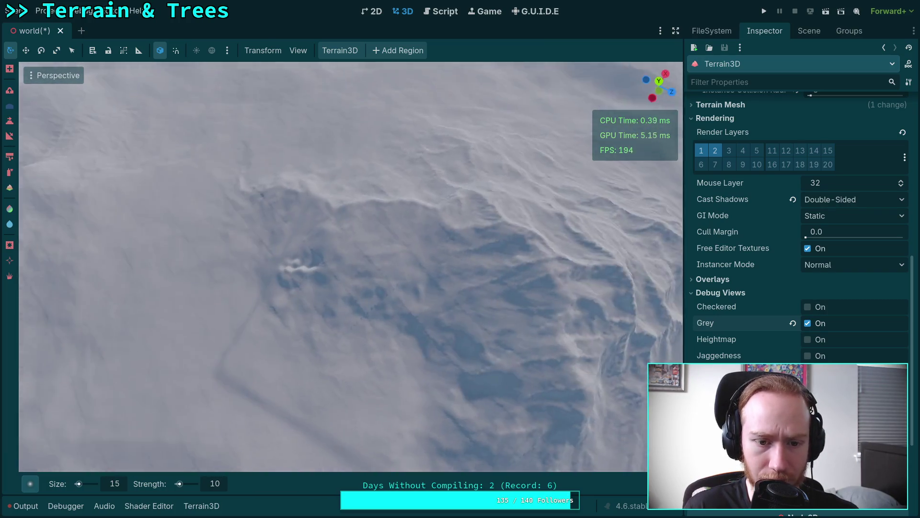
right_click(467, 212)
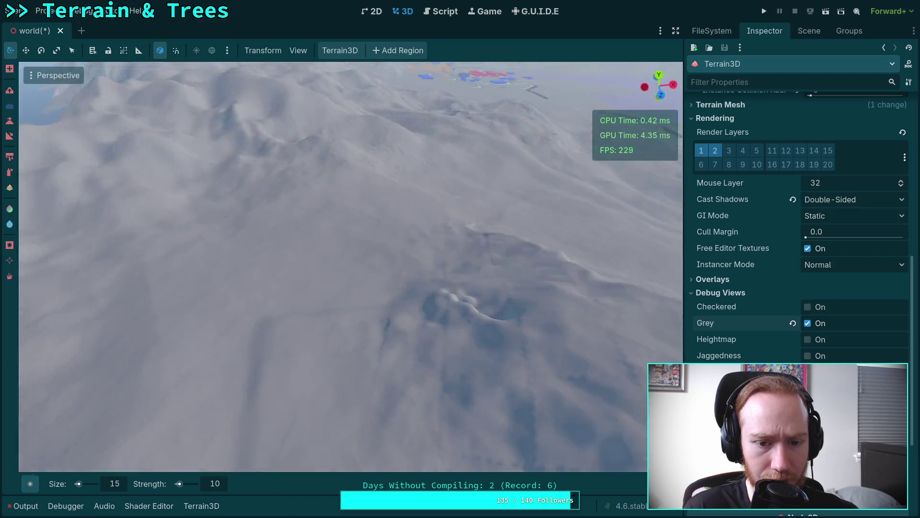
Fly the camera around to inspect the brushed mound and the mountain ridge.
right_click(320, 201)
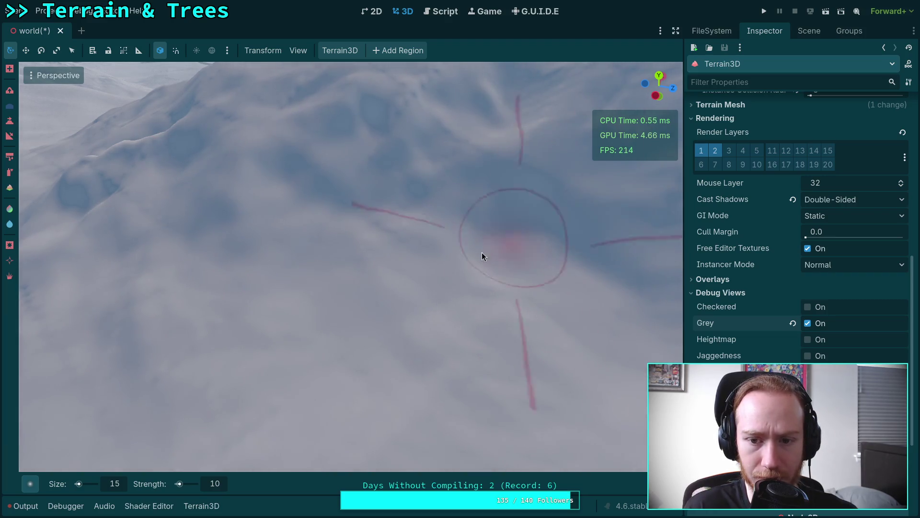
right_click(482, 254)
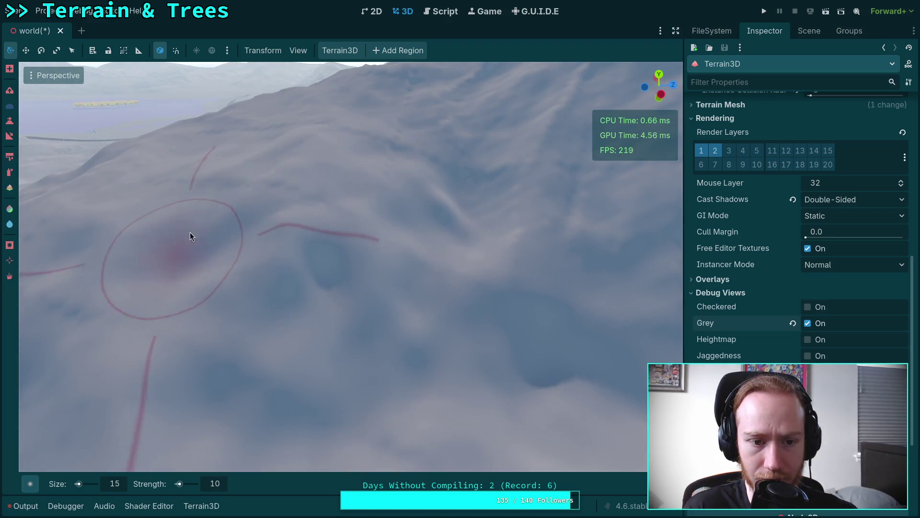
right_click(190, 236)
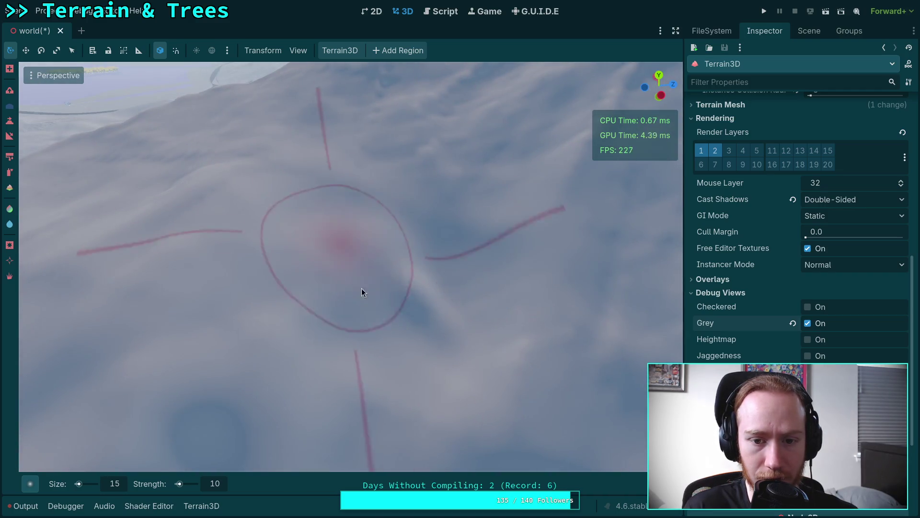
right_click(527, 314)
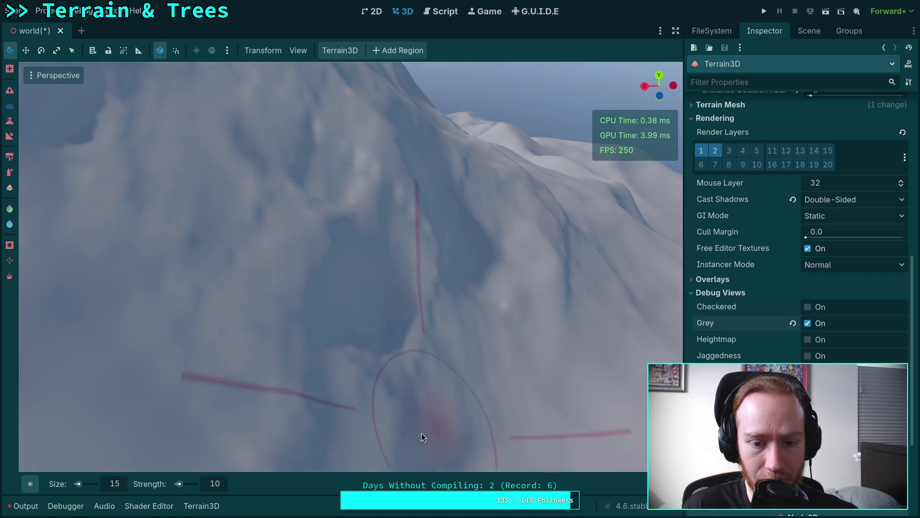
right_click(293, 150)
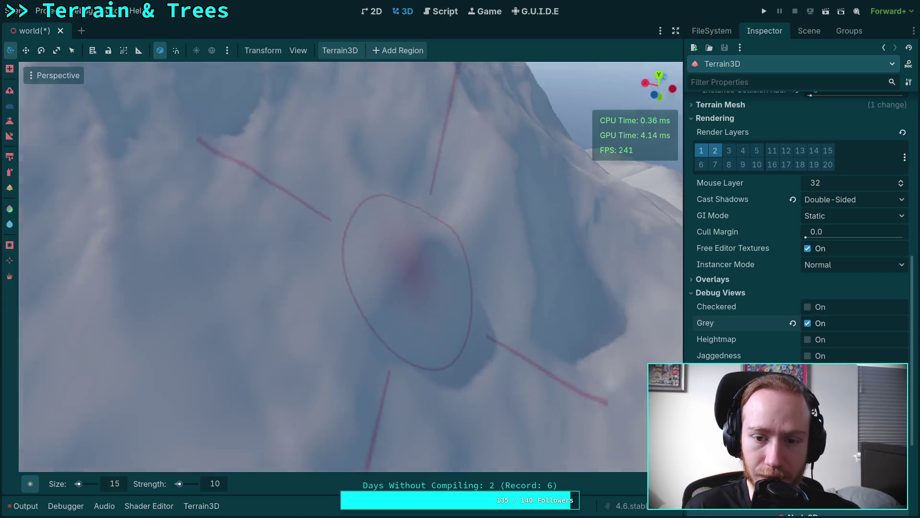
right_click(357, 237)
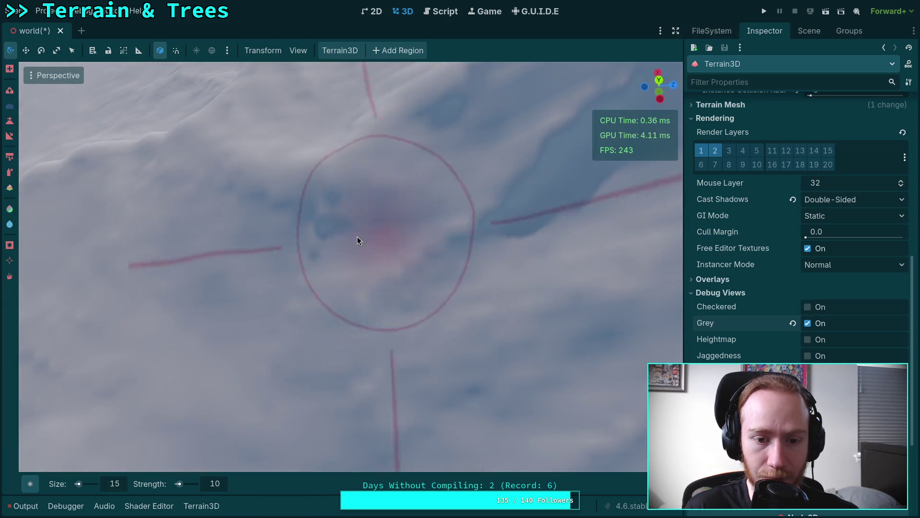
right_click(237, 178)
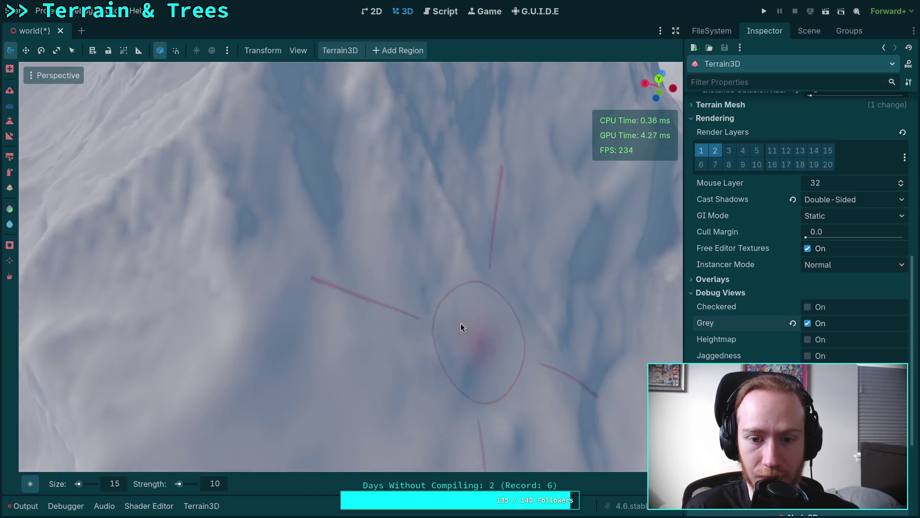
right_click(424, 345)
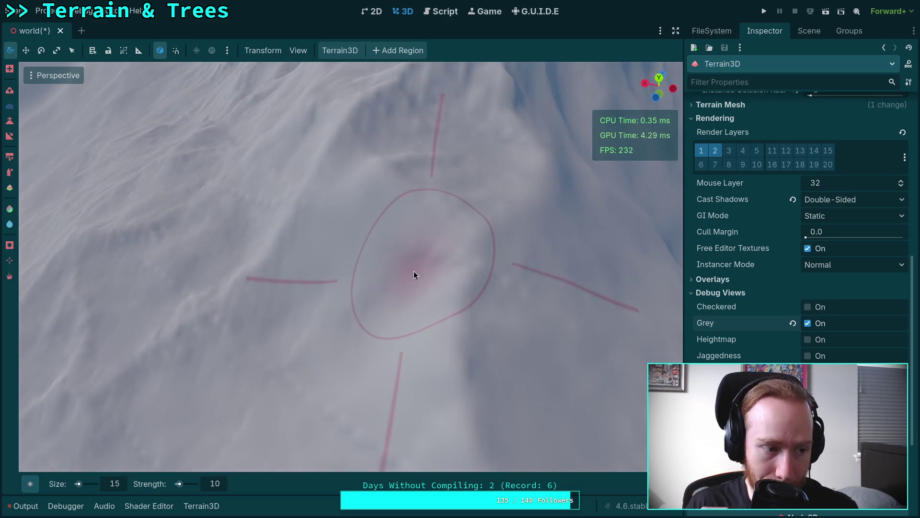
right_click(473, 319)
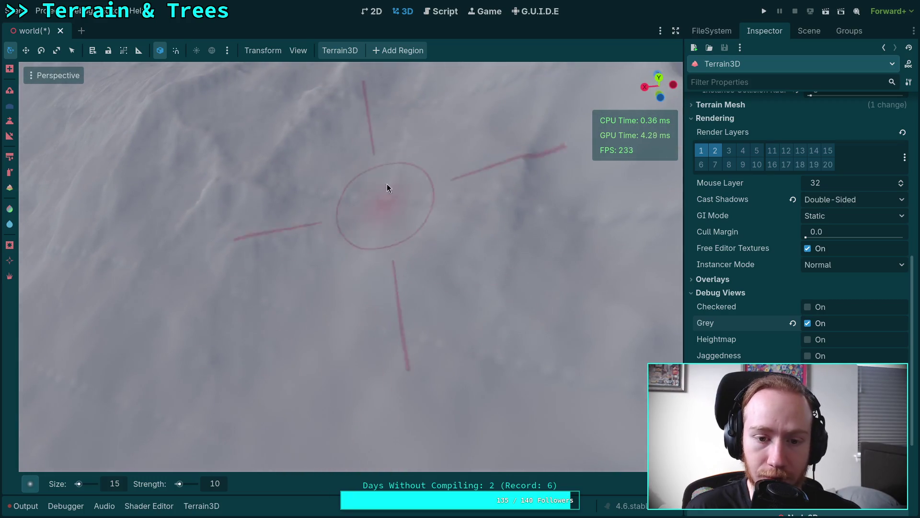
After a final look over the terrain, uncheck the Grey debug view to restore the grass texture.
right_click(491, 269)
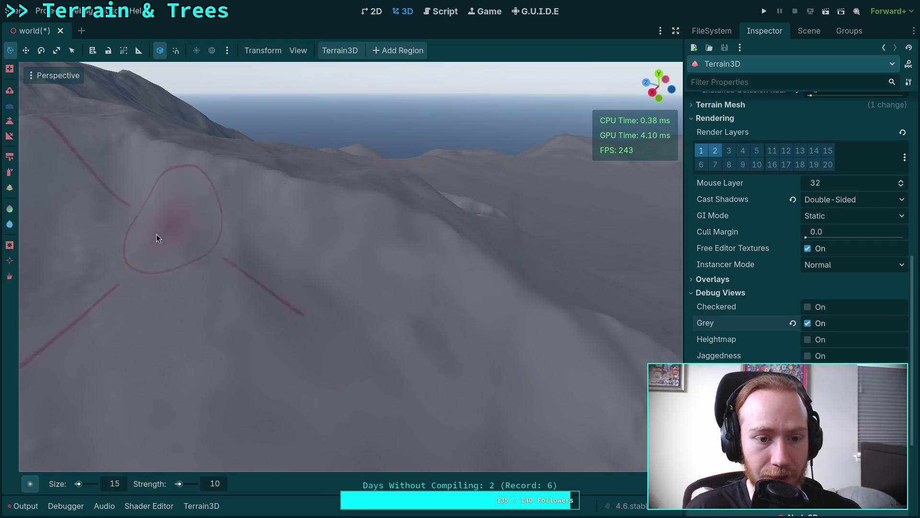
right_click(74, 317)
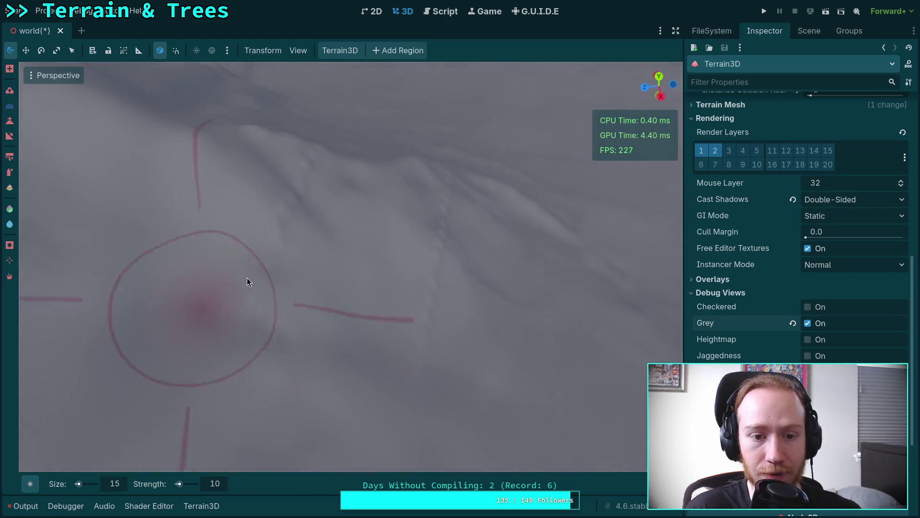
right_click(426, 304)
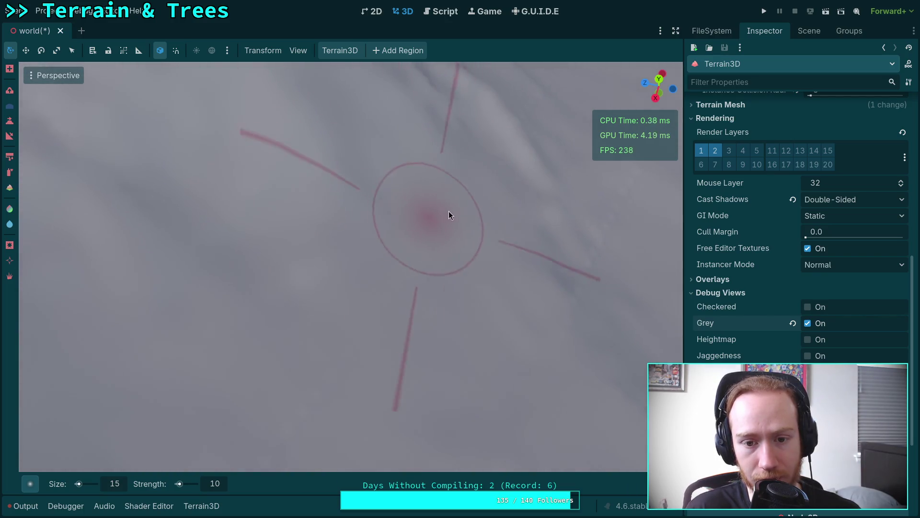
right_click(449, 212)
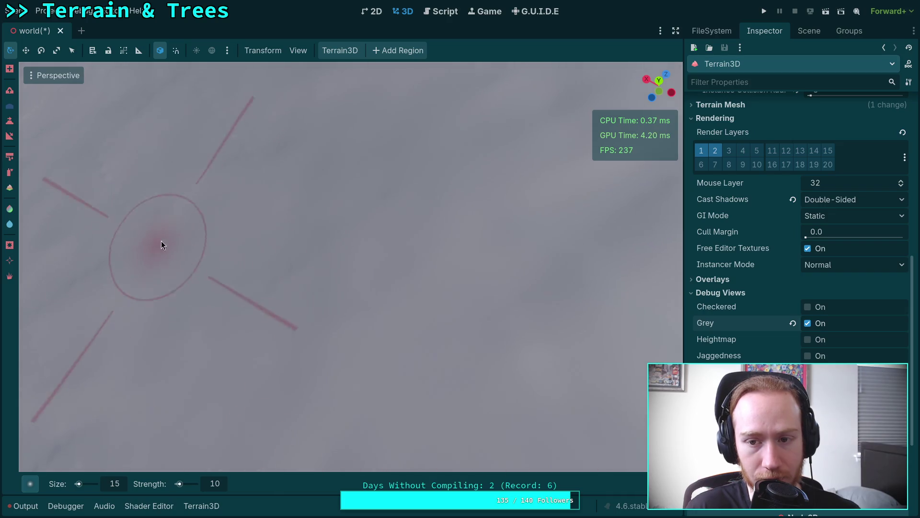
right_click(161, 242)
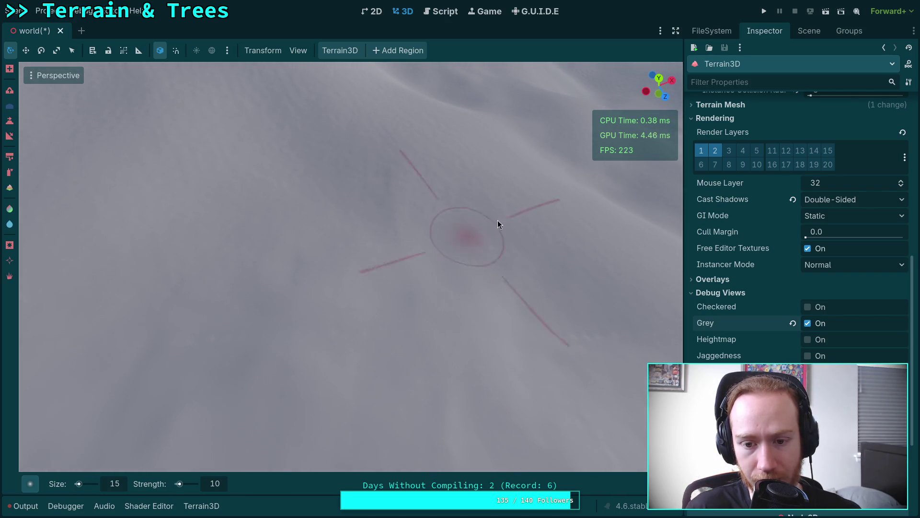
right_click(396, 274)
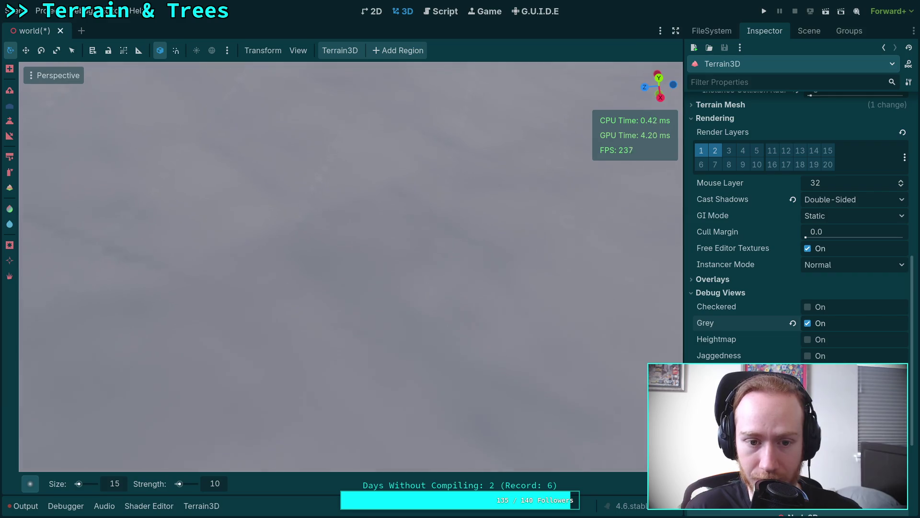
right_click(505, 296)
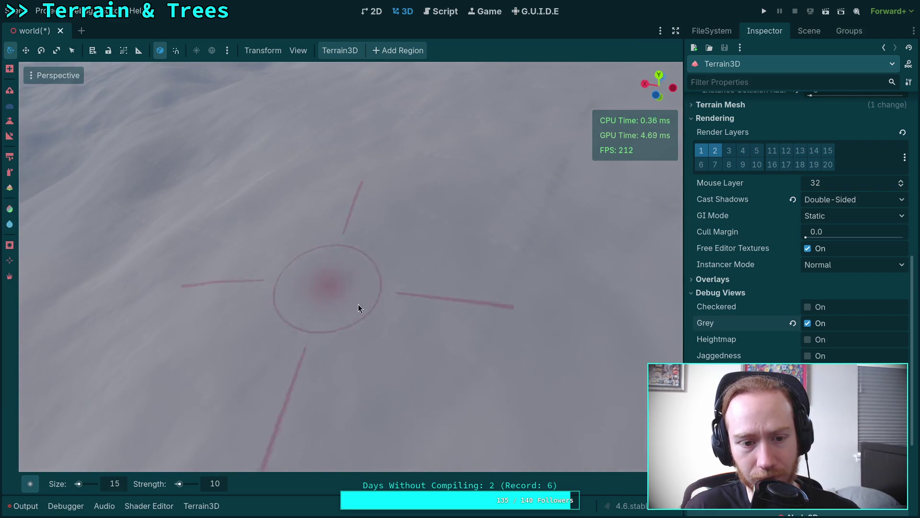
right_click(495, 299)
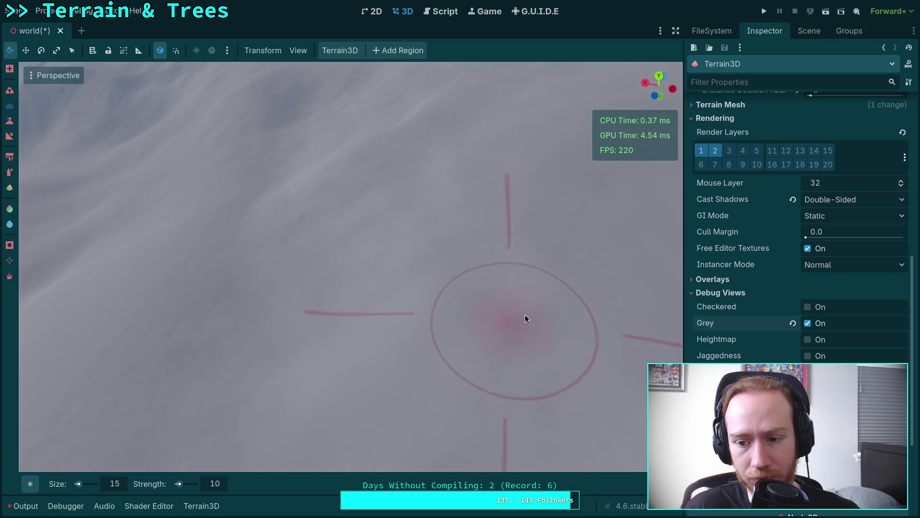
left_click(808, 323)
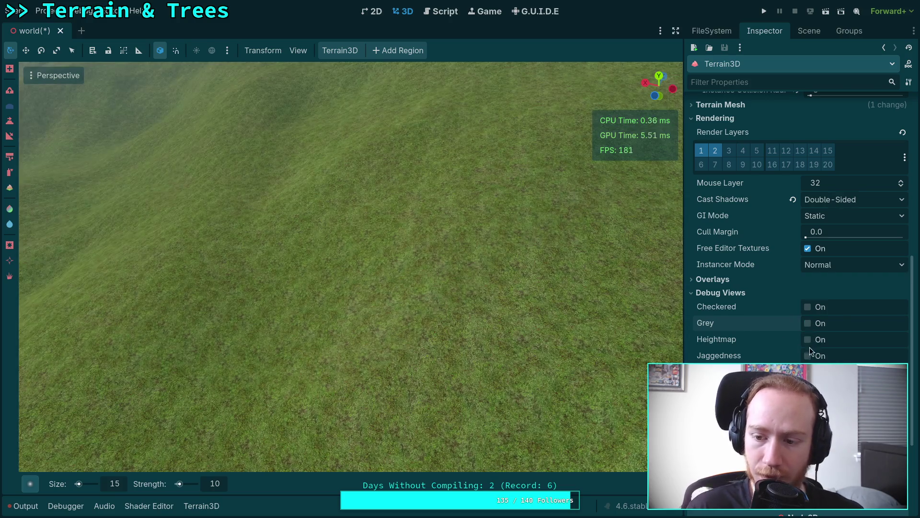
Toggle Jaggedness on and back off, then enable the Grey and Checkered debug views.
left_click(808, 356)
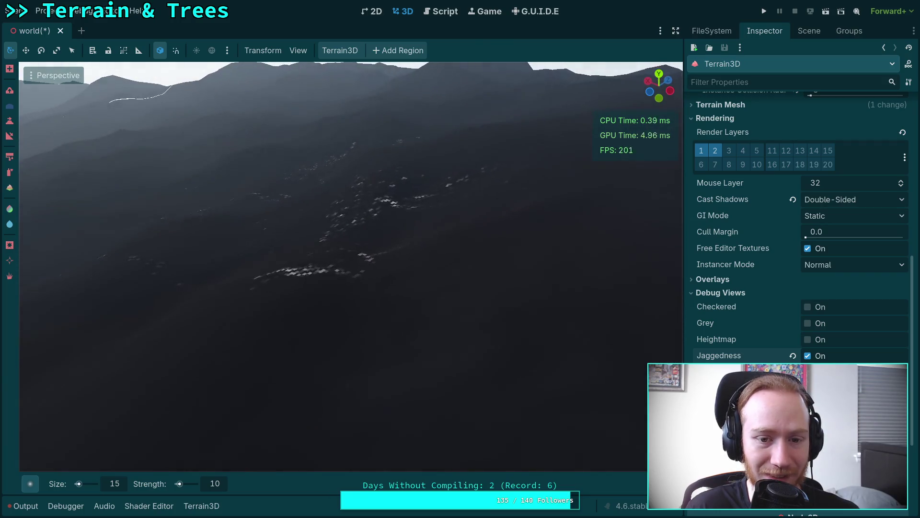
left_click(813, 357)
left_click(808, 324)
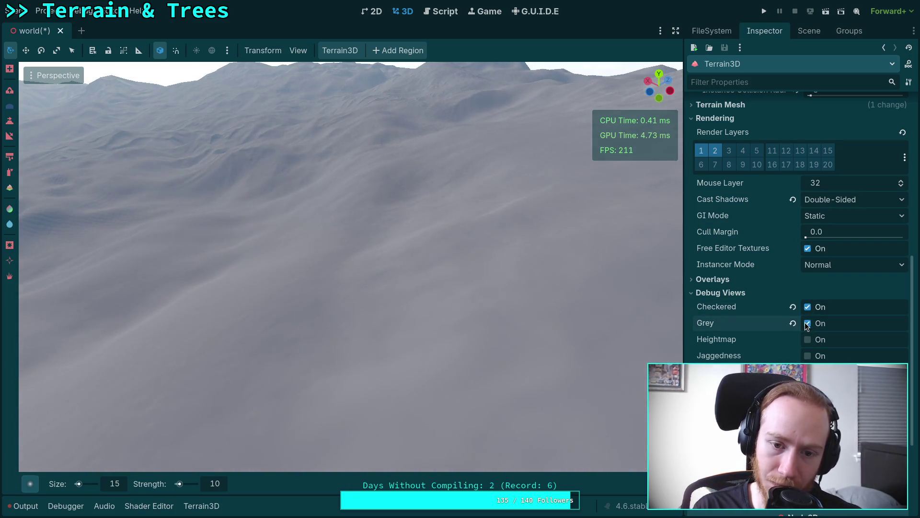
left_click(807, 324)
left_click(807, 324)
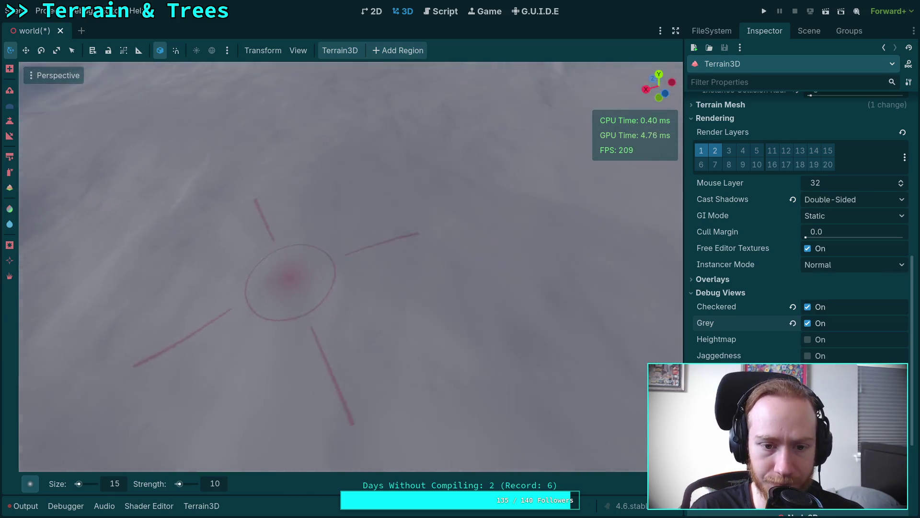
Orbit the viewport around the mountains to find rough, bumpy slopes.
left_click_drag(277, 278, 259, 268)
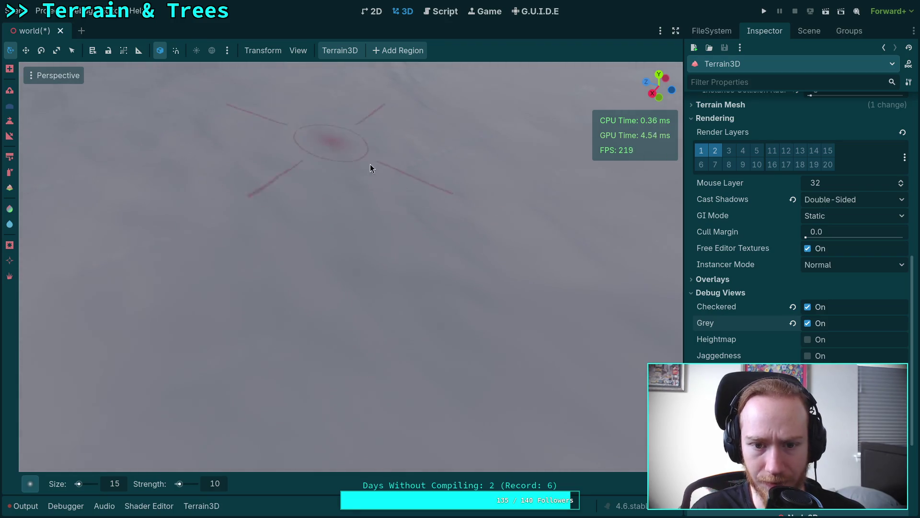
left_click_drag(413, 197, 413, 197)
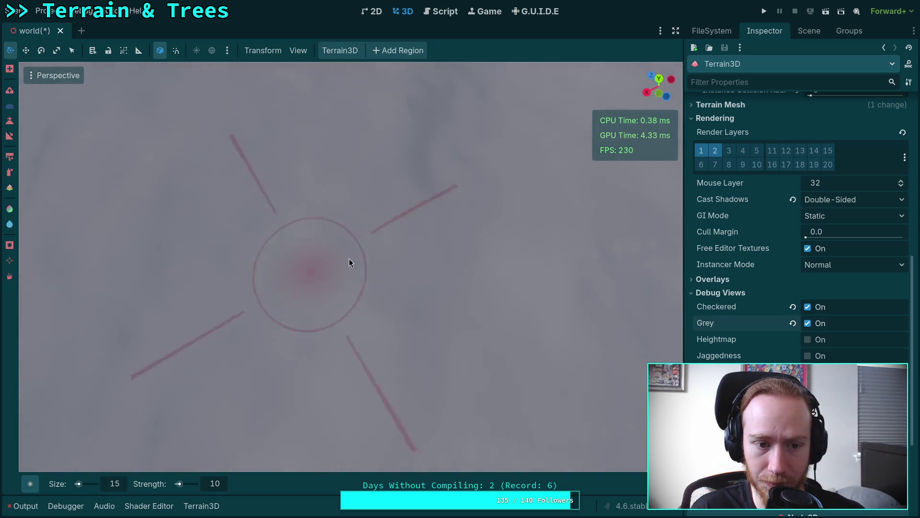
left_click_drag(256, 216, 257, 216)
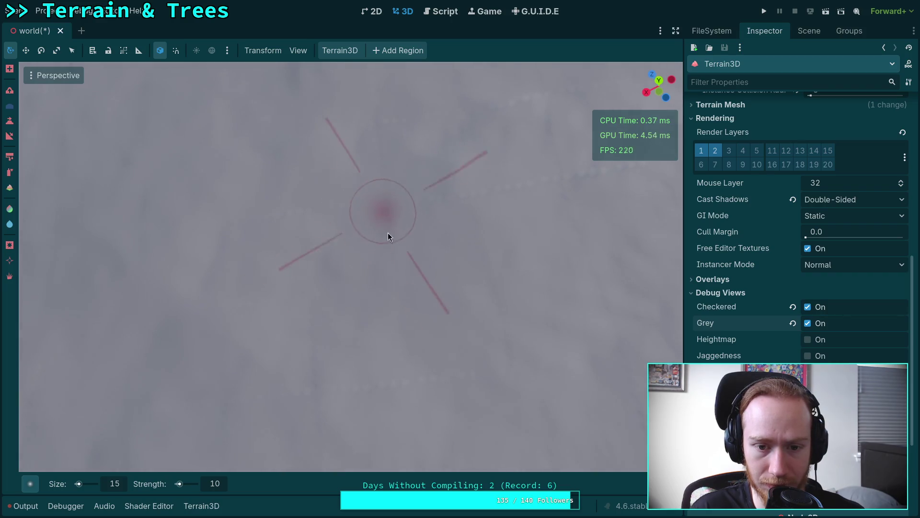
left_click_drag(514, 325, 310, 214)
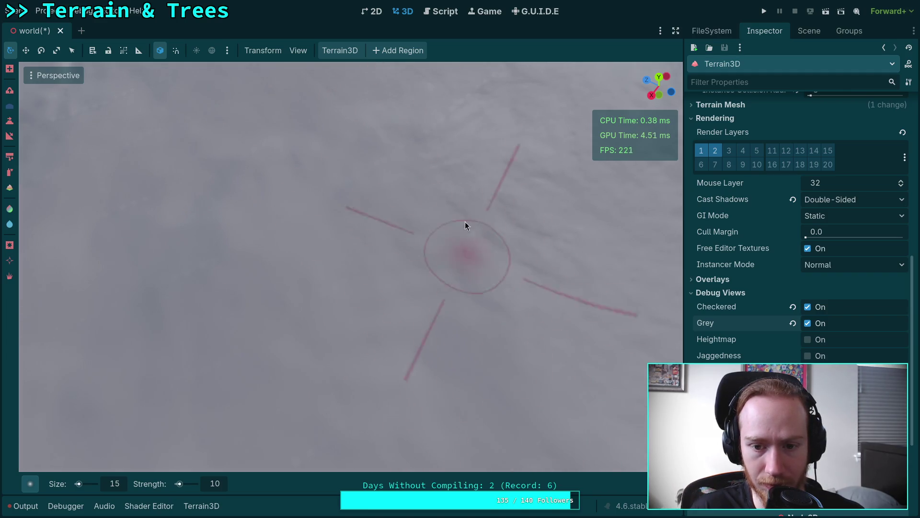
left_click_drag(460, 182, 461, 182)
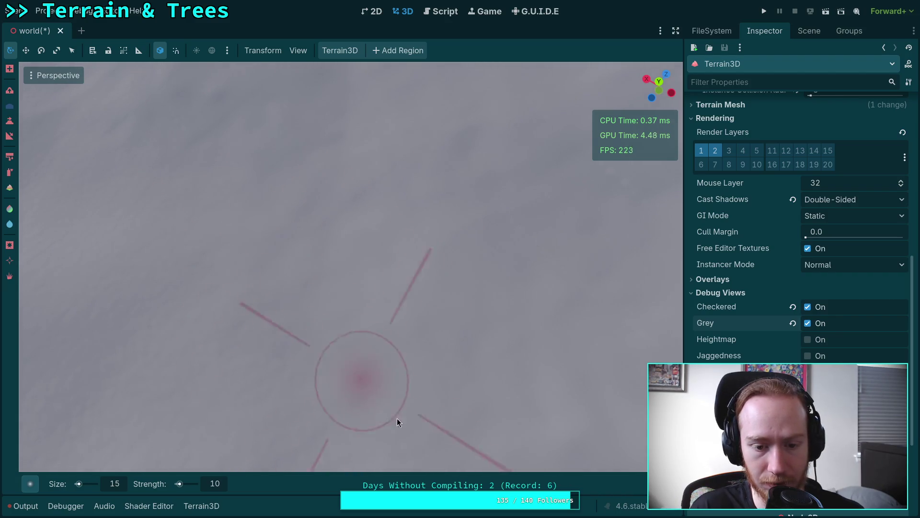
mouse_move(397, 418)
left_mouse_down()
mouse_move(397, 345)
mouse_move(381, 326)
left_mouse_up()
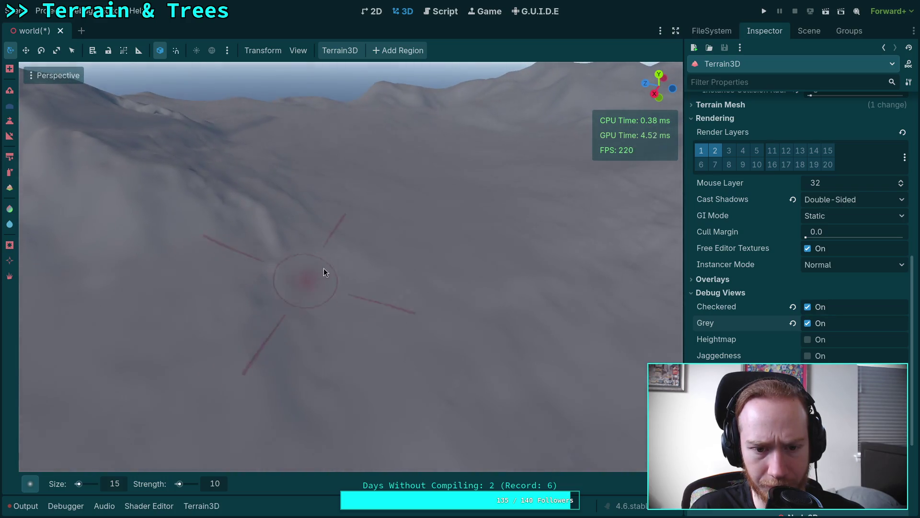
mouse_move(415, 283)
left_mouse_down()
mouse_move(504, 303)
mouse_move(383, 303)
left_mouse_up()
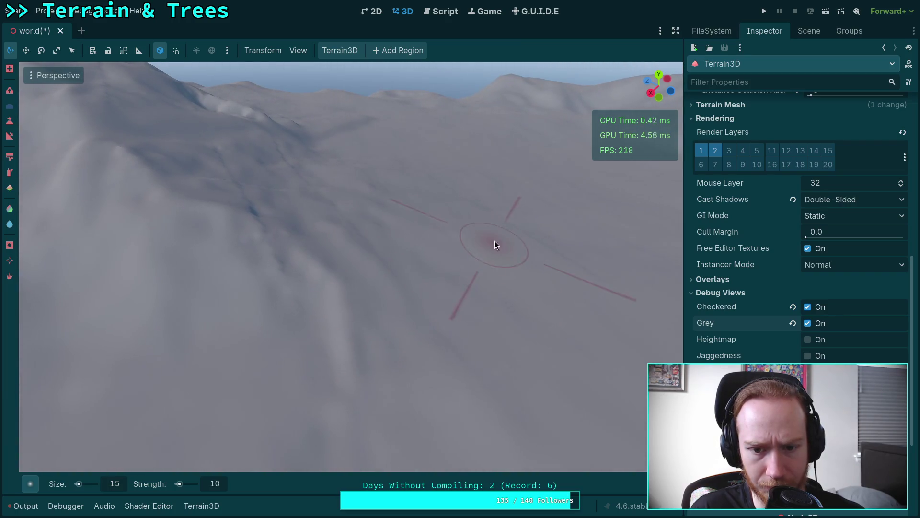
mouse_move(495, 244)
left_mouse_down()
mouse_move(455, 206)
mouse_move(520, 256)
left_mouse_up()
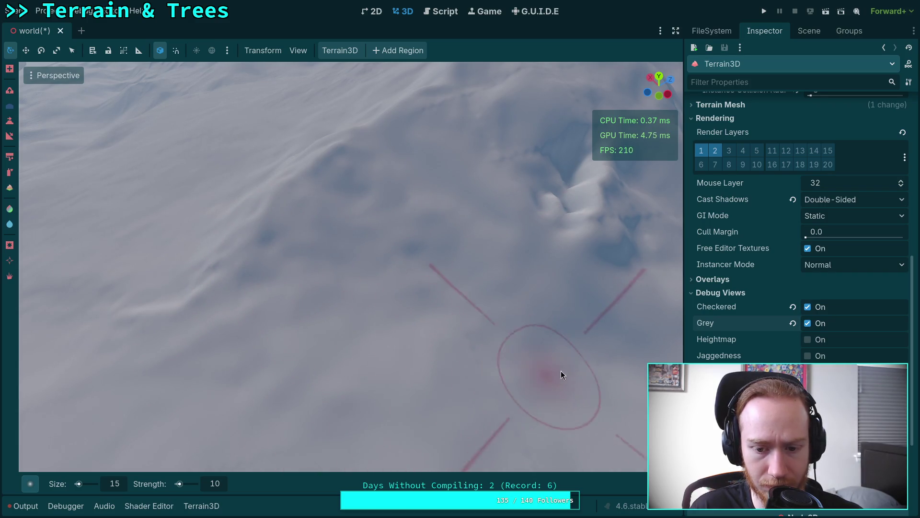
mouse_move(472, 360)
left_mouse_down()
mouse_move(370, 328)
mouse_move(336, 288)
left_mouse_up()
scroll(365, 268, "down", 3)
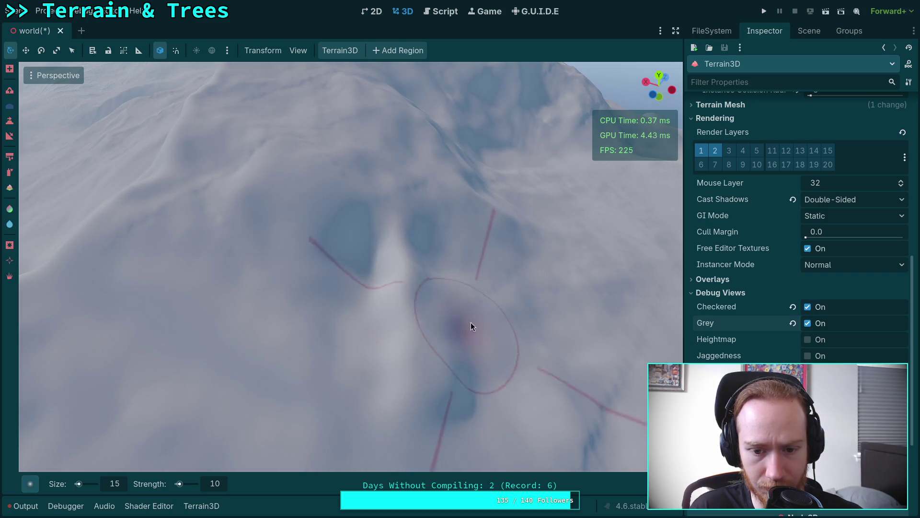
mouse_move(472, 324)
left_mouse_down()
mouse_move(390, 288)
mouse_move(369, 353)
left_mouse_up()
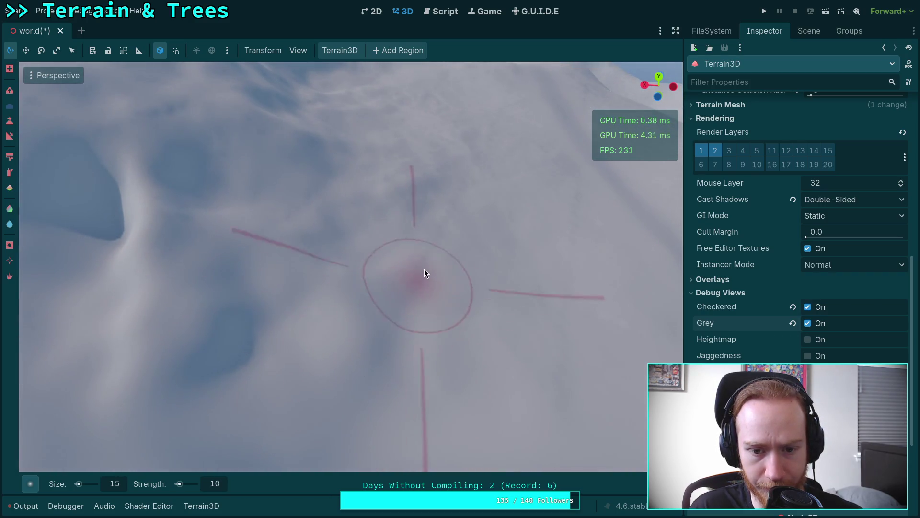
Smooth the rough stretches of slope with the size 15, strength 10 brush.
mouse_move(463, 188)
left_mouse_down()
mouse_move(407, 196)
mouse_move(363, 246)
mouse_move(239, 287)
mouse_move(294, 220)
left_mouse_up()
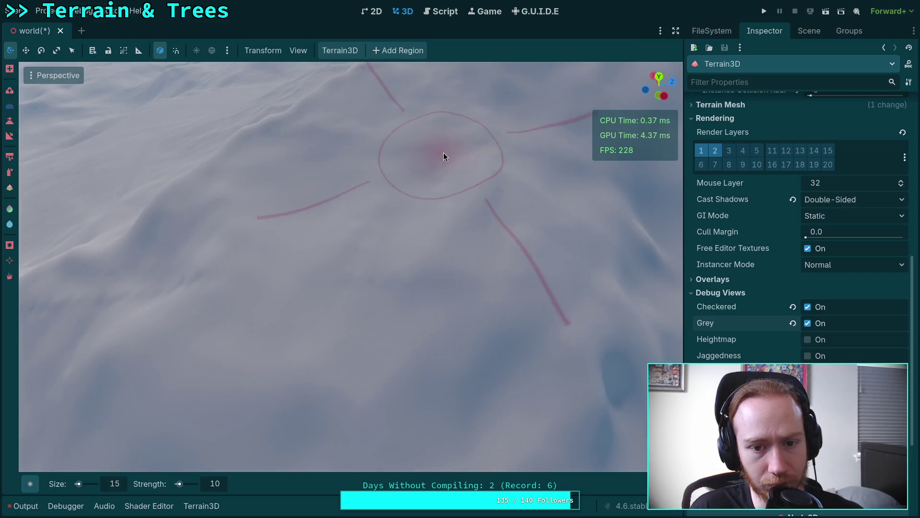
left_click_drag(494, 249, 473, 263)
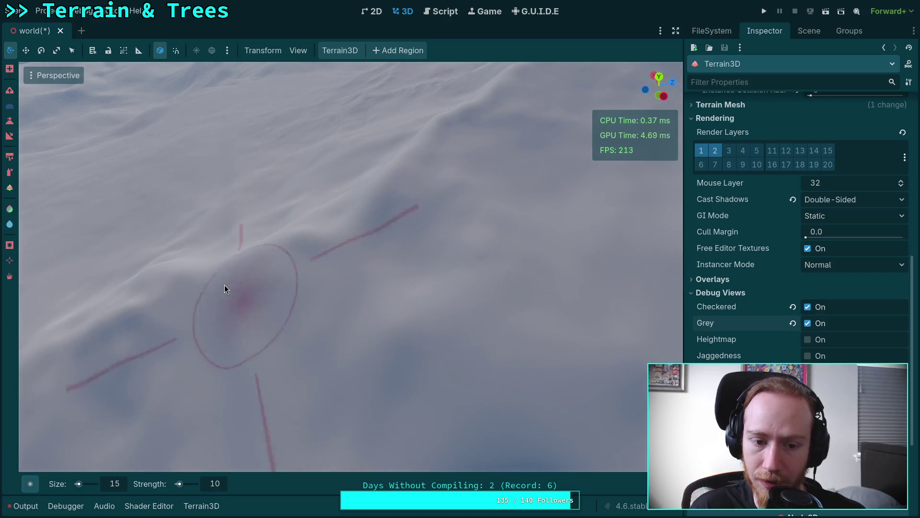
mouse_move(224, 285)
left_mouse_down()
mouse_move(349, 292)
mouse_move(462, 280)
left_mouse_up()
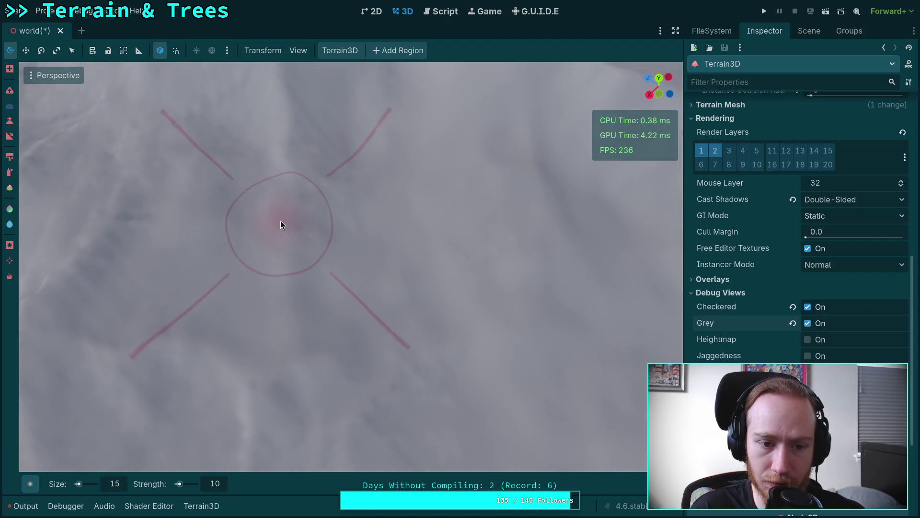
left_click_drag(281, 221, 294, 223)
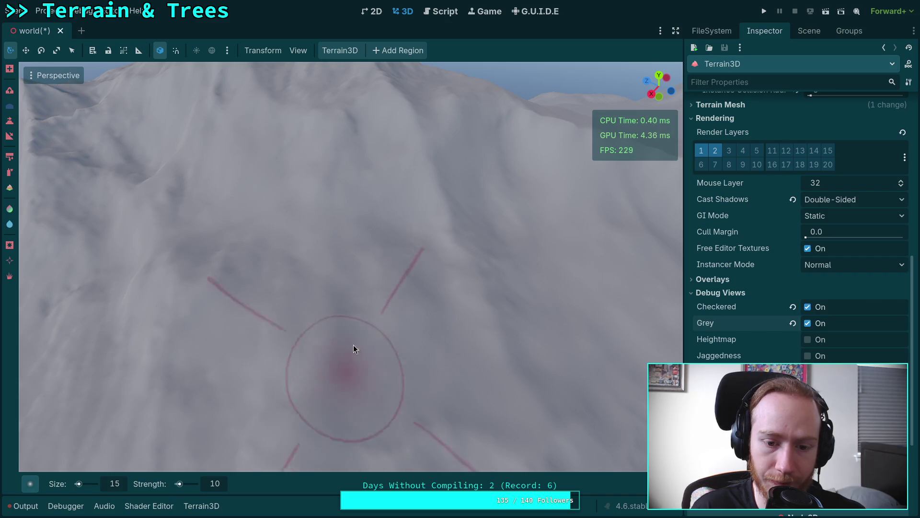
Smooth the slope toward the lower left and the bumpy nearby ground.
left_click_drag(353, 345, 360, 341)
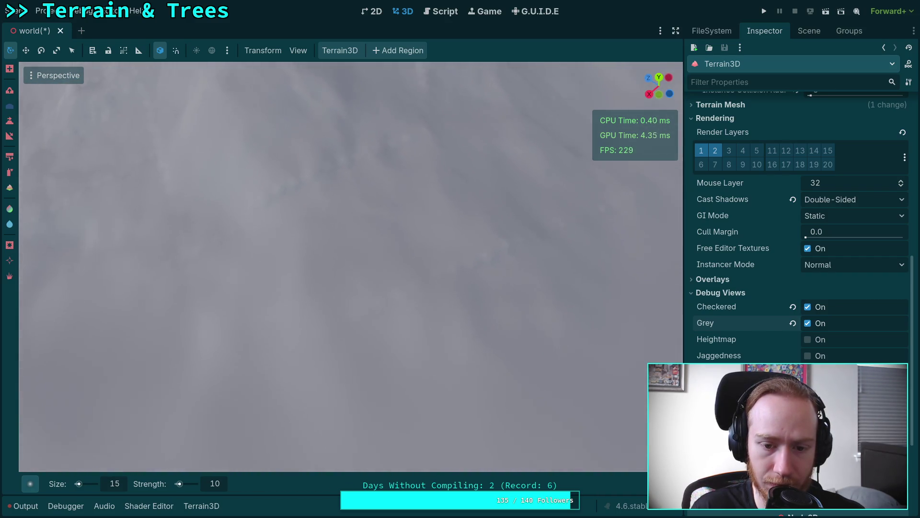
left_click_drag(354, 301, 353, 272)
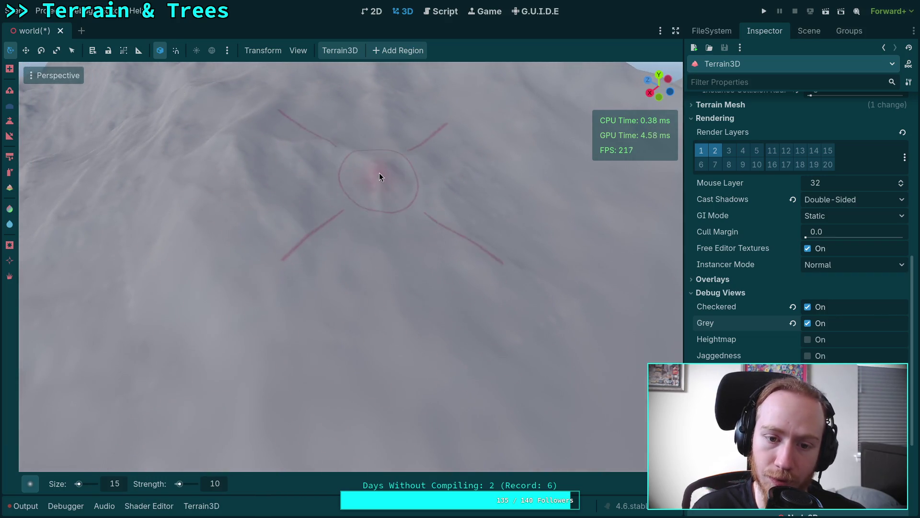
mouse_move(295, 256)
left_mouse_down()
mouse_move(487, 247)
mouse_move(293, 196)
left_mouse_up()
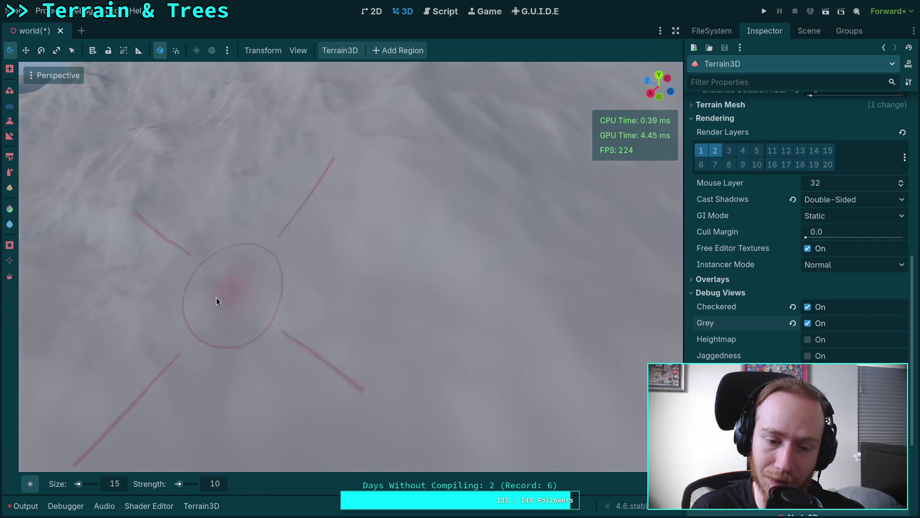
left_click_drag(267, 405, 267, 405)
left_click_drag(364, 285, 362, 285)
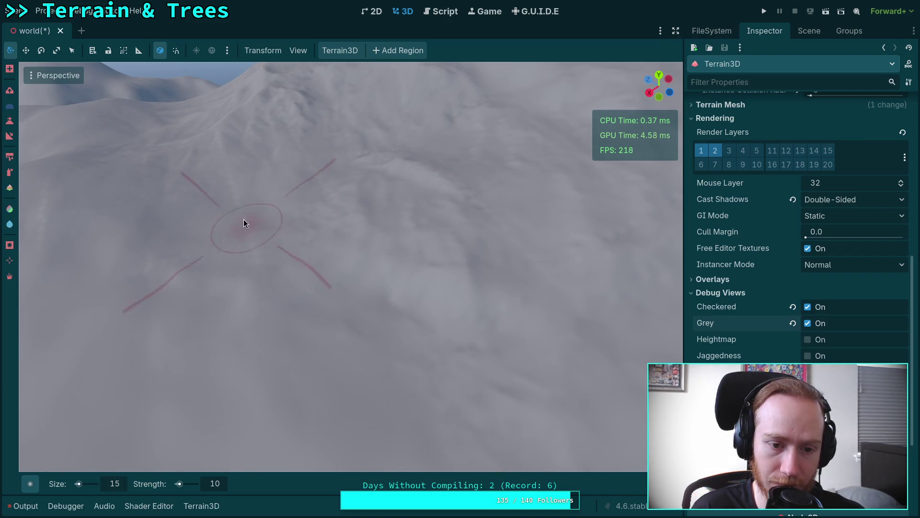
left_click_drag(199, 337, 199, 337)
left_click_drag(474, 304, 474, 304)
left_click_drag(369, 333, 51, 266)
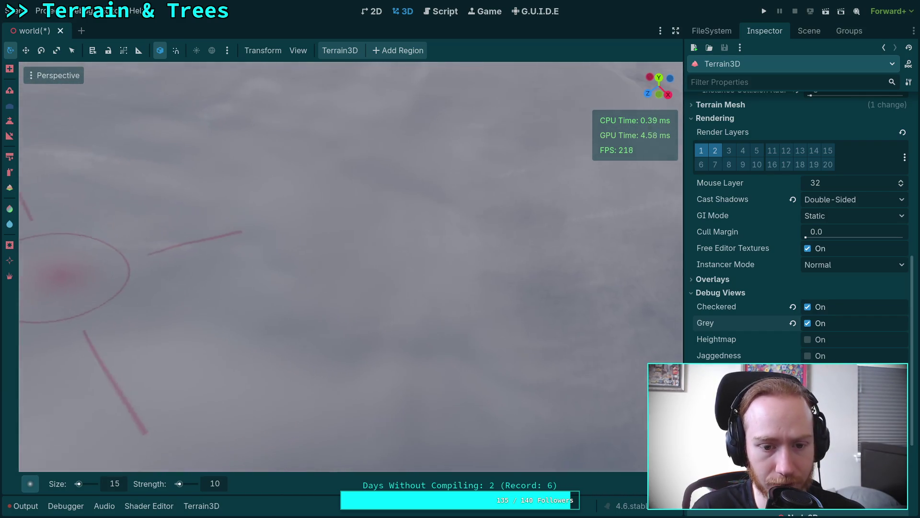
left_click_drag(461, 318, 459, 338)
Survey the wider mountain terrain and smooth the slope on the left.
left_click_drag(426, 296, 360, 280)
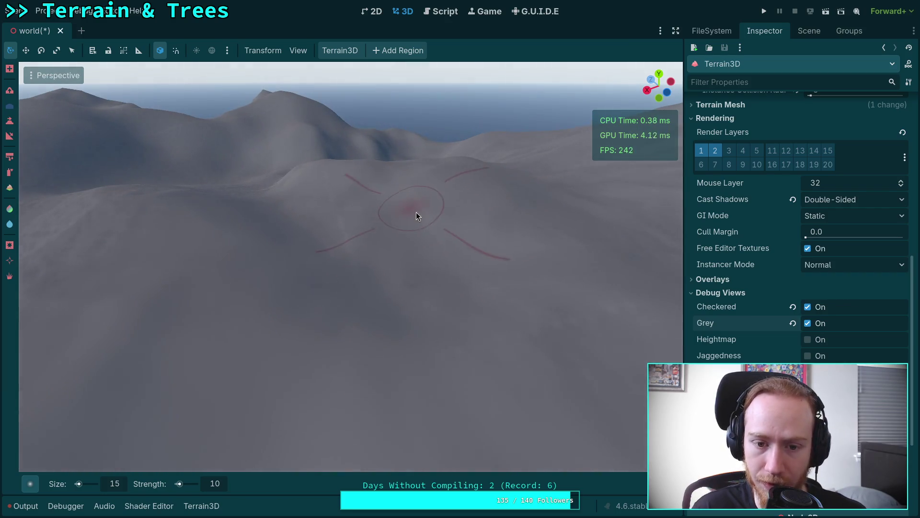
left_click_drag(418, 214, 513, 297)
left_click_drag(335, 244, 194, 353)
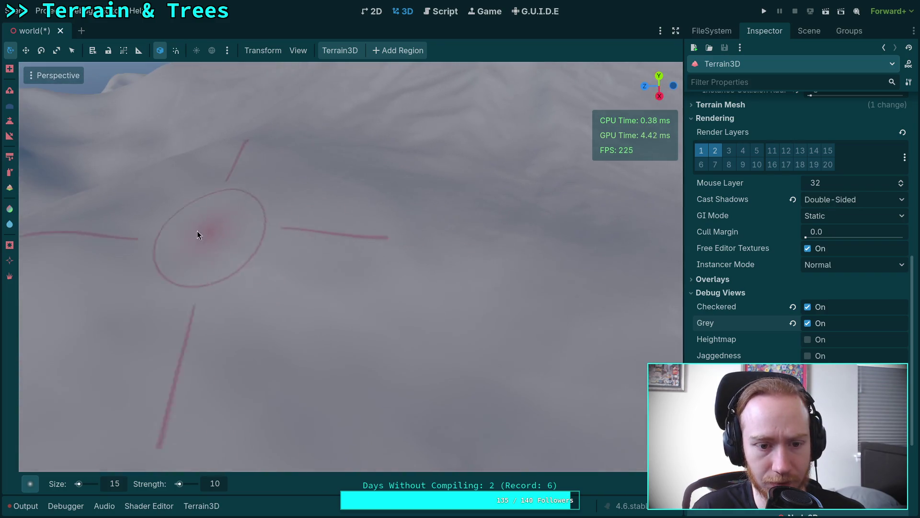
mouse_move(406, 314)
left_mouse_down()
mouse_move(377, 308)
mouse_move(399, 240)
left_mouse_up()
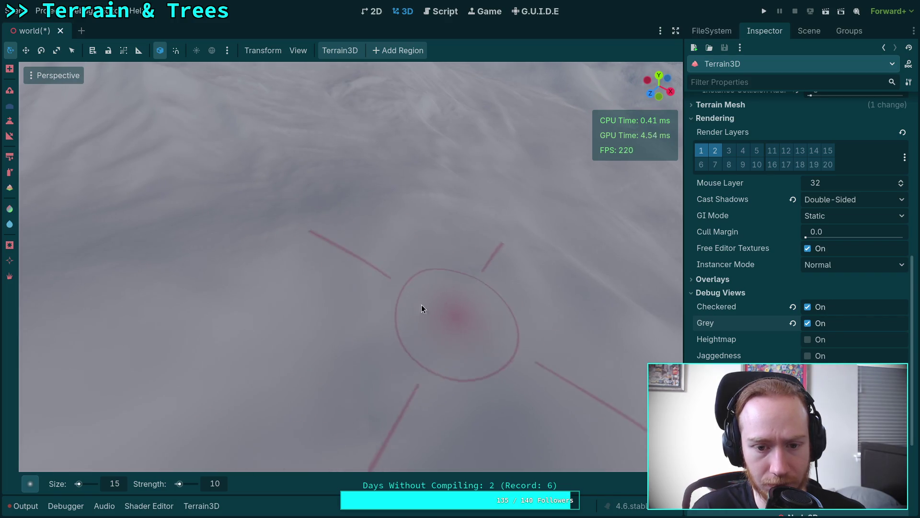
mouse_move(249, 236)
left_mouse_down()
mouse_move(319, 230)
mouse_move(307, 369)
mouse_move(249, 345)
mouse_move(185, 352)
left_mouse_up()
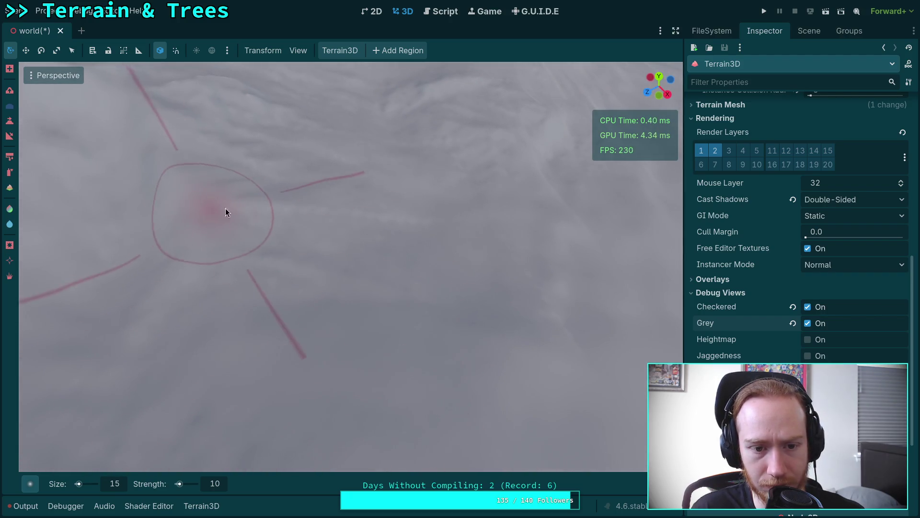
left_click_drag(390, 289, 231, 217)
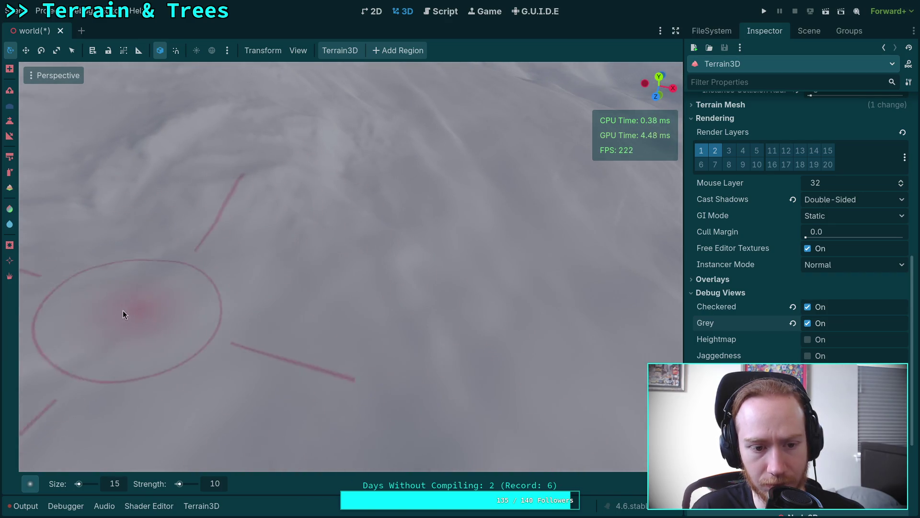
mouse_move(291, 190)
left_mouse_down()
mouse_move(283, 153)
mouse_move(302, 173)
left_mouse_up()
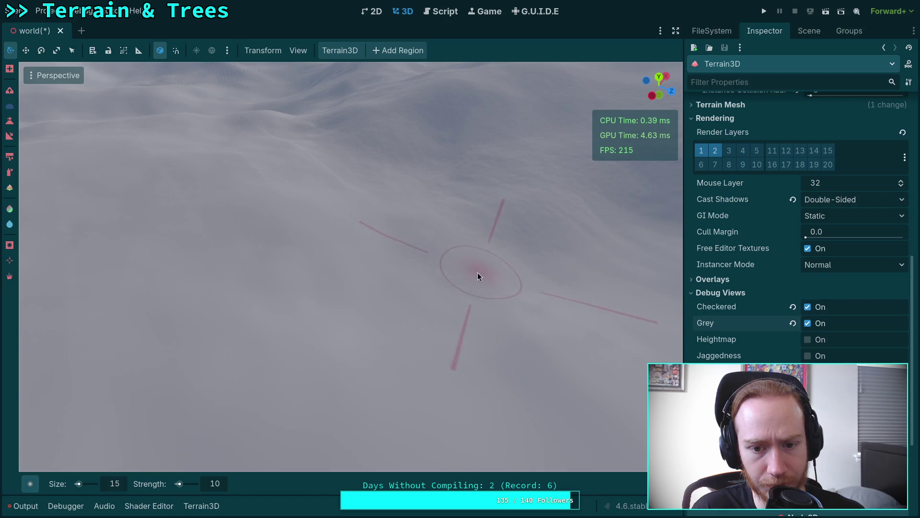
right_click(477, 272)
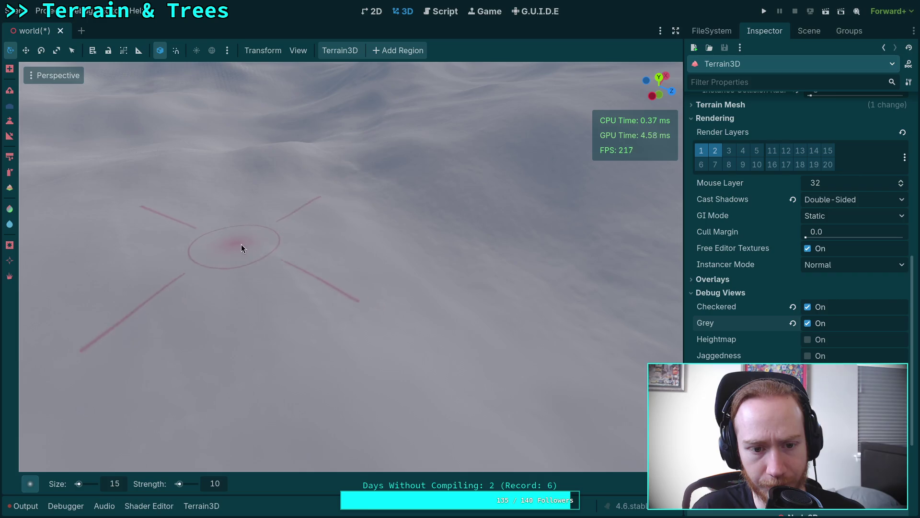
right_click(197, 410)
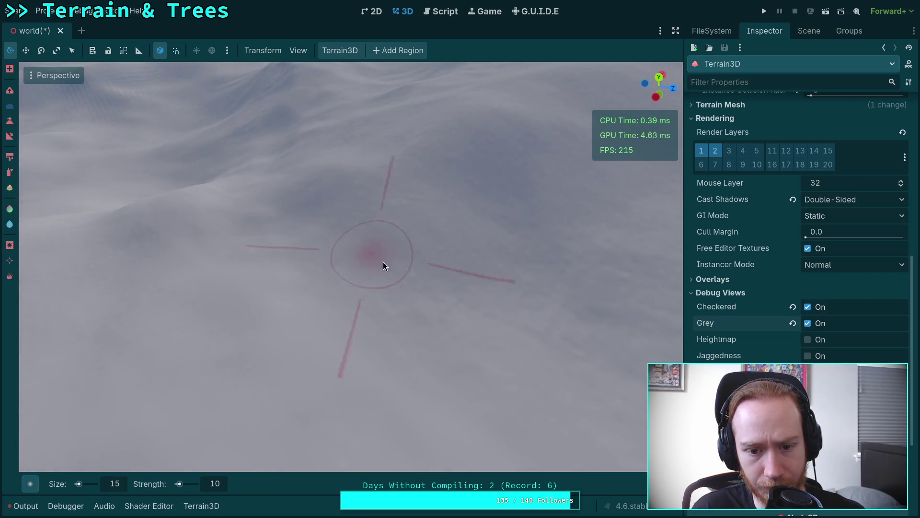
right_click(438, 381)
right_click(337, 324)
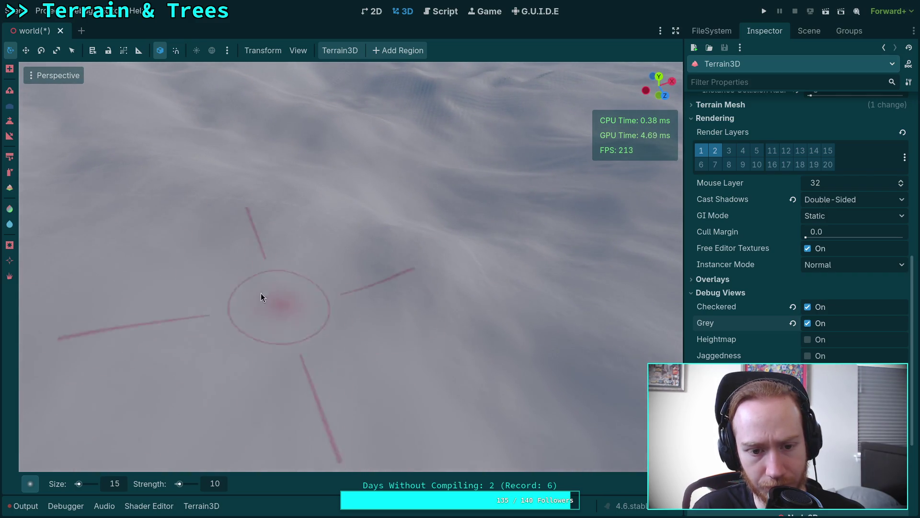
right_click(262, 295)
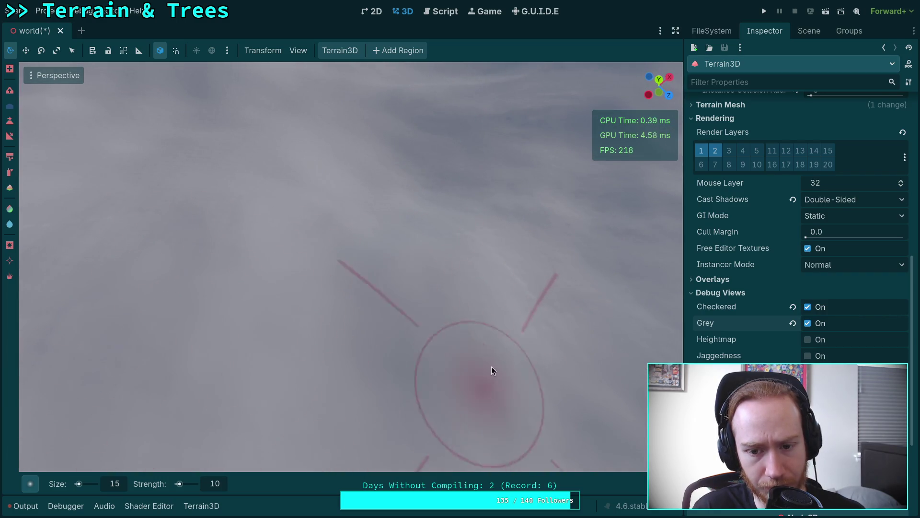
right_click(498, 246)
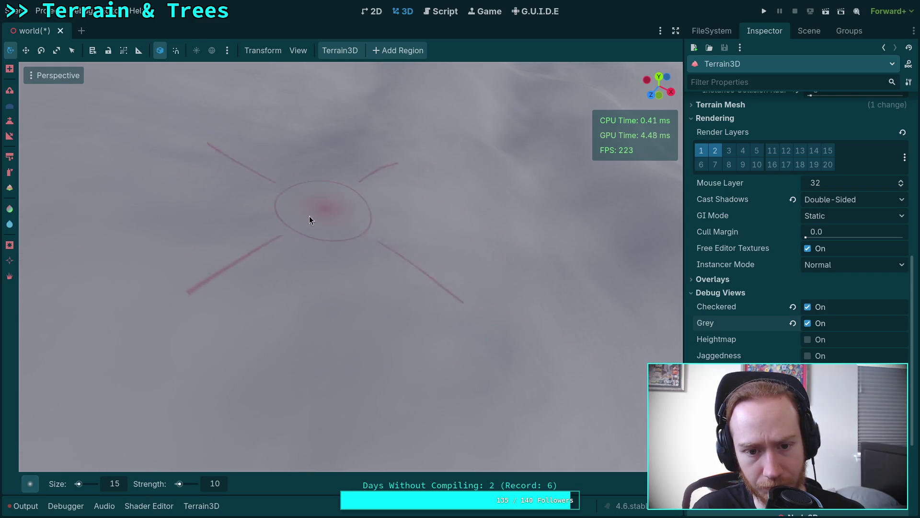
right_click(463, 267)
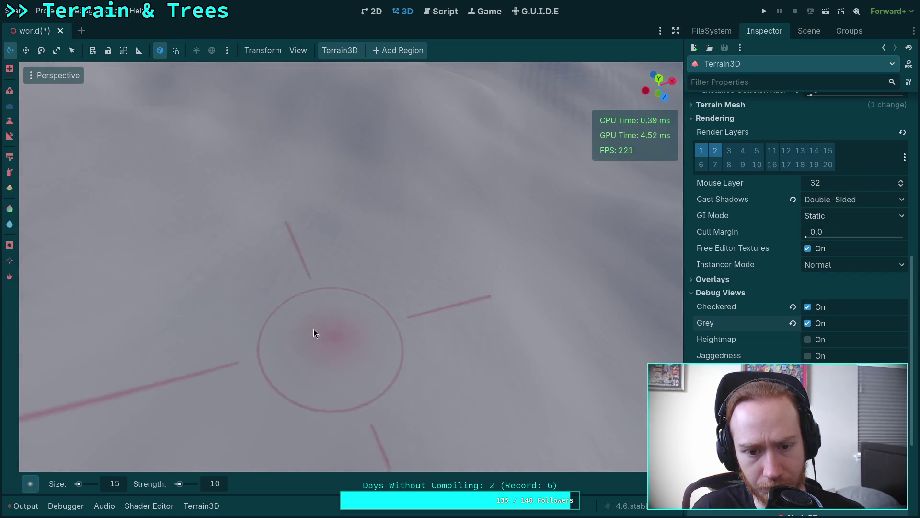
right_click(404, 267)
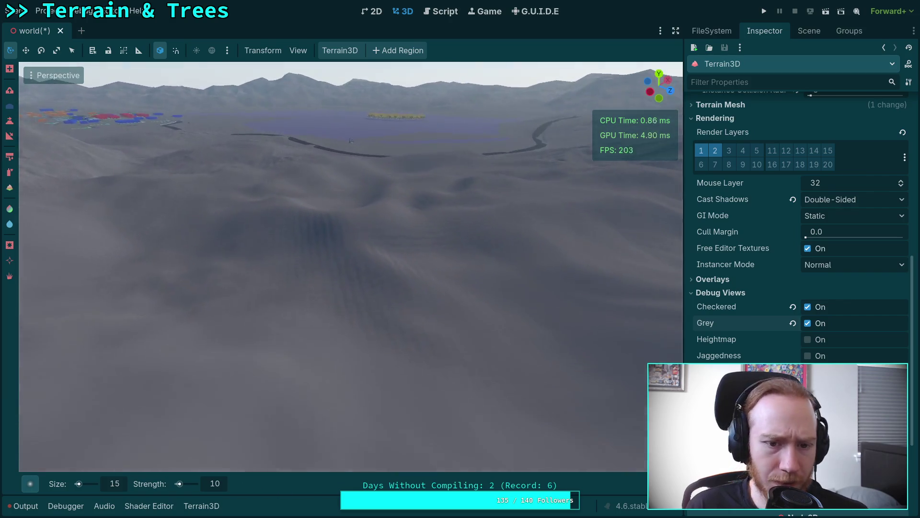
right_click(351, 140)
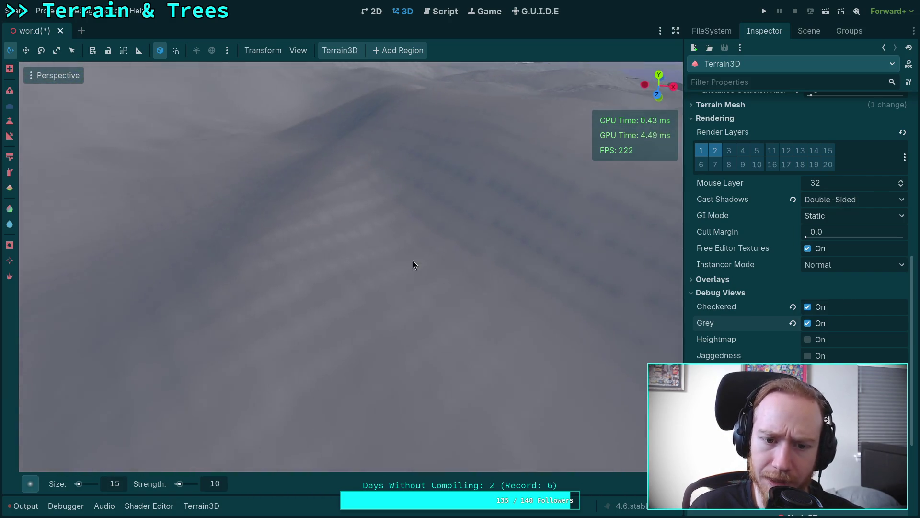
right_click(306, 354)
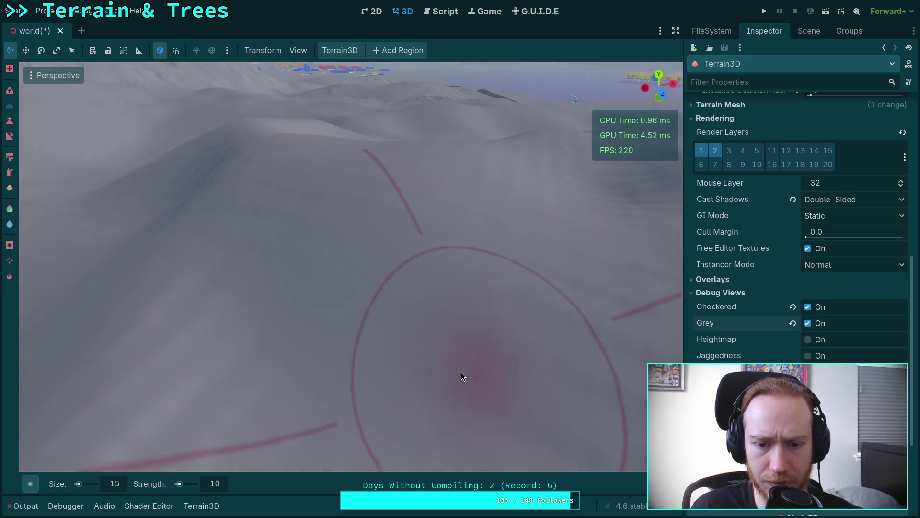
right_click(461, 372)
right_click(426, 237)
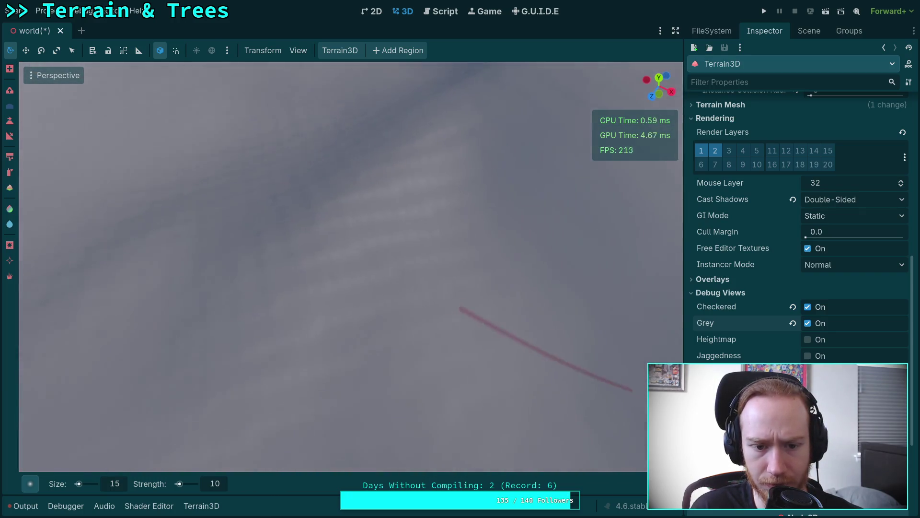
right_click(382, 247)
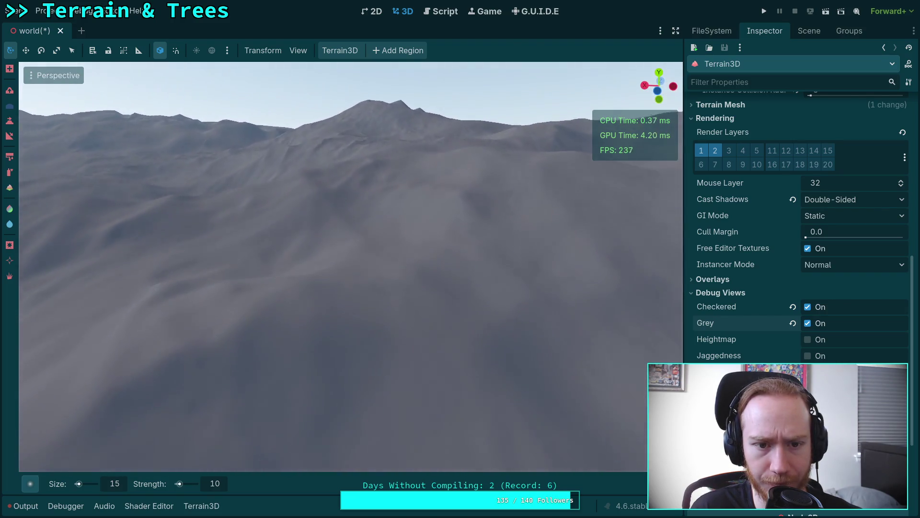
scroll(351, 267, "up", 3)
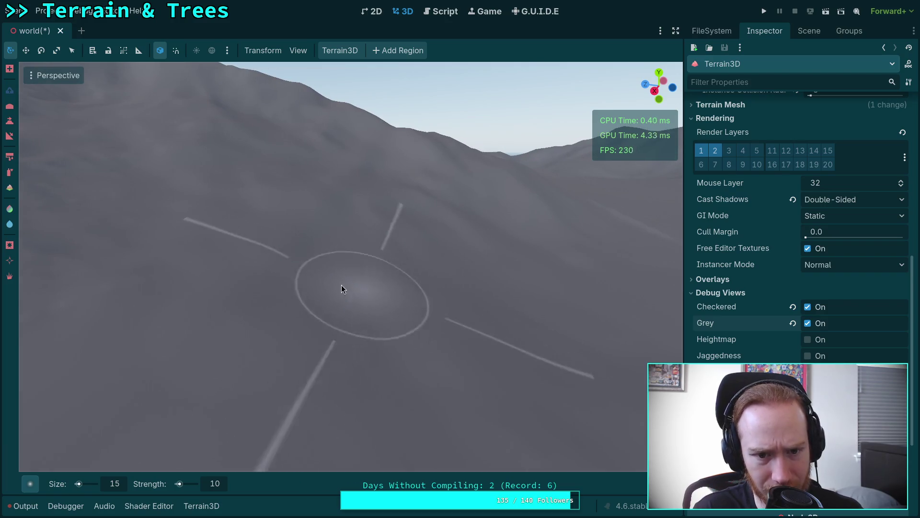
Switch the sculpt brush to smoothing and smooth the slope under the brush.
key("ctrl")
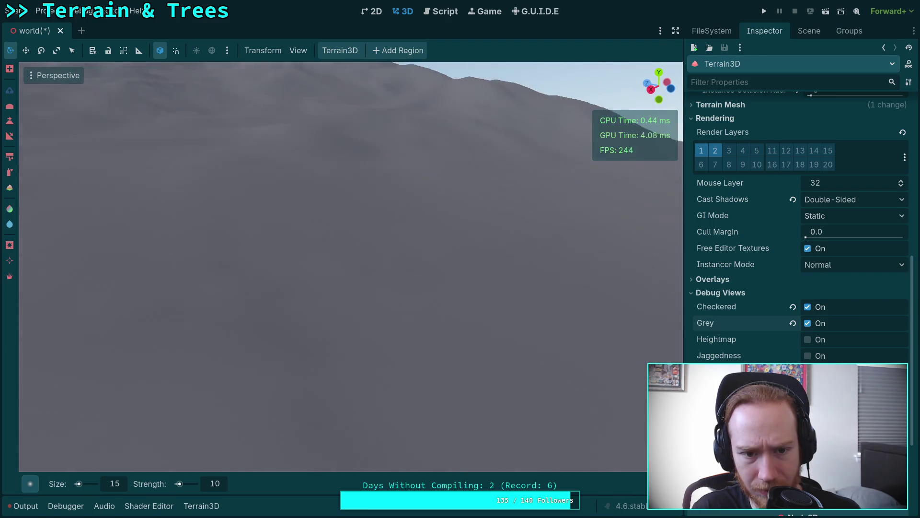
scroll(331, 225, "down", 5)
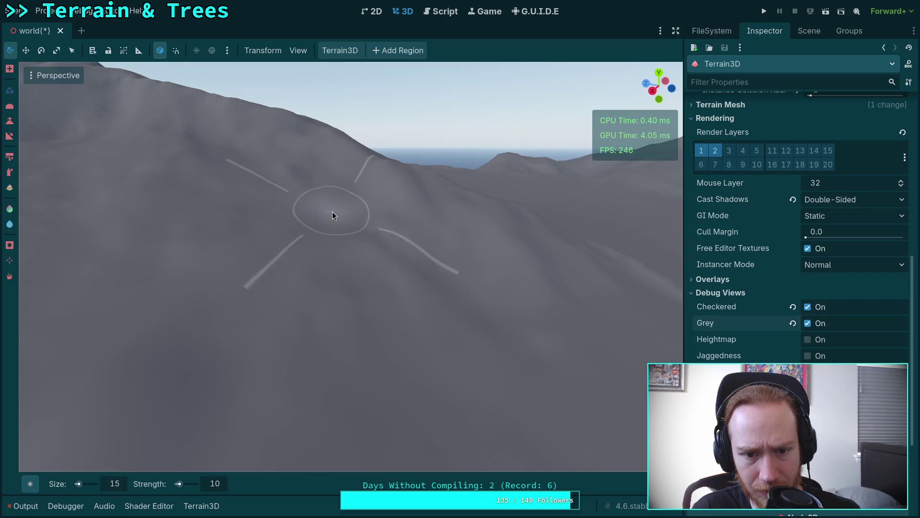
scroll(378, 271, "up", 2)
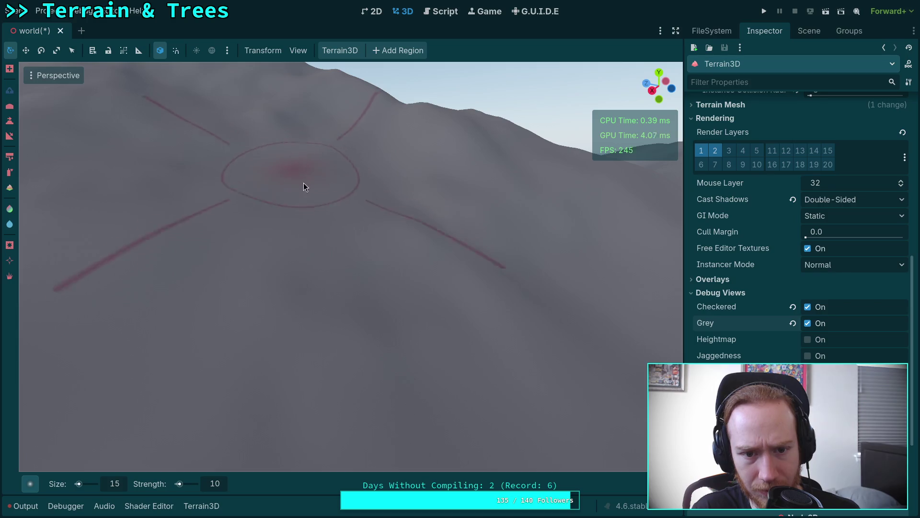
scroll(330, 175, "up", 2)
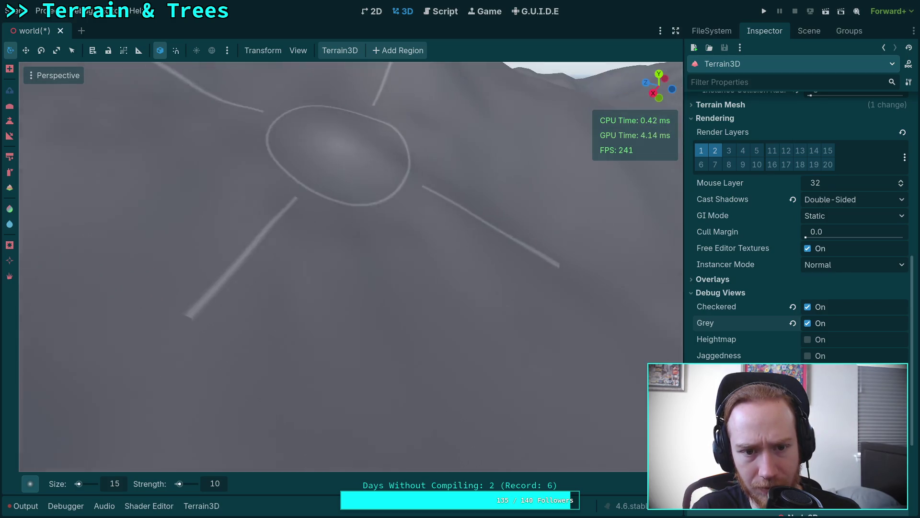
scroll(338, 155, "down", 5)
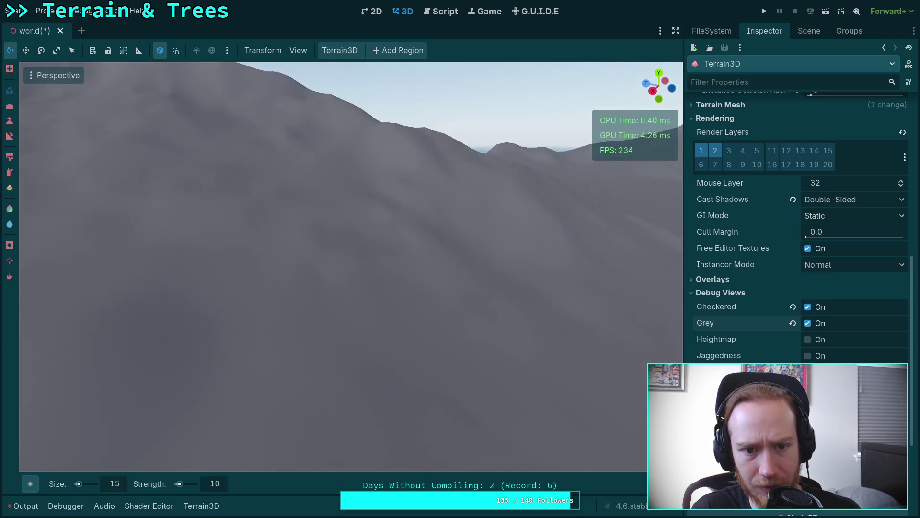
scroll(353, 233, "up", 5)
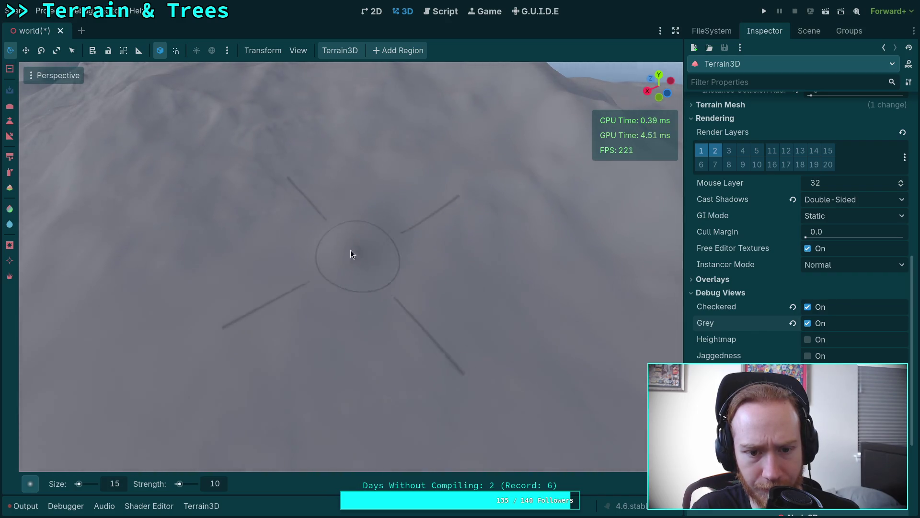
scroll(420, 274, "down", 5)
scroll(391, 297, "up", 5)
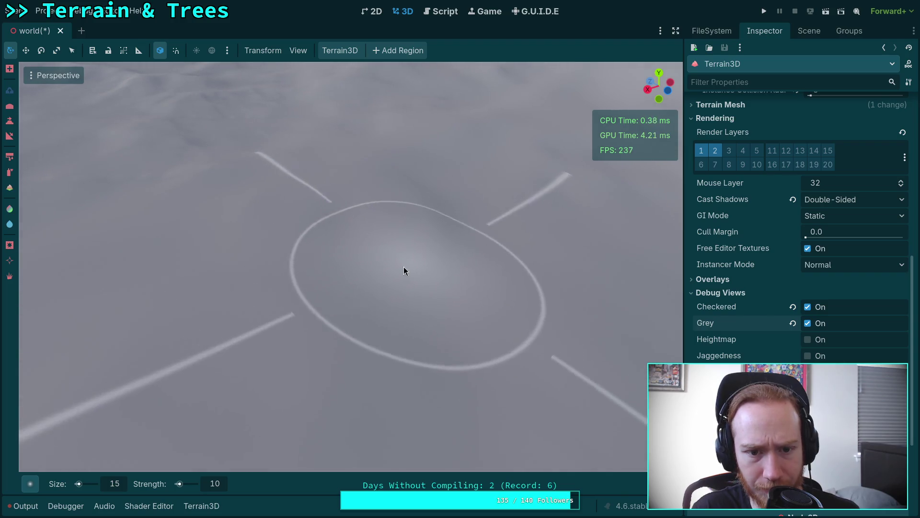
mouse_move(405, 269)
left_mouse_down()
mouse_move(355, 198)
mouse_move(323, 233)
mouse_move(354, 249)
left_mouse_up()
Smooth two more patches along the slope near the view centre.
scroll(355, 250, "down", 5)
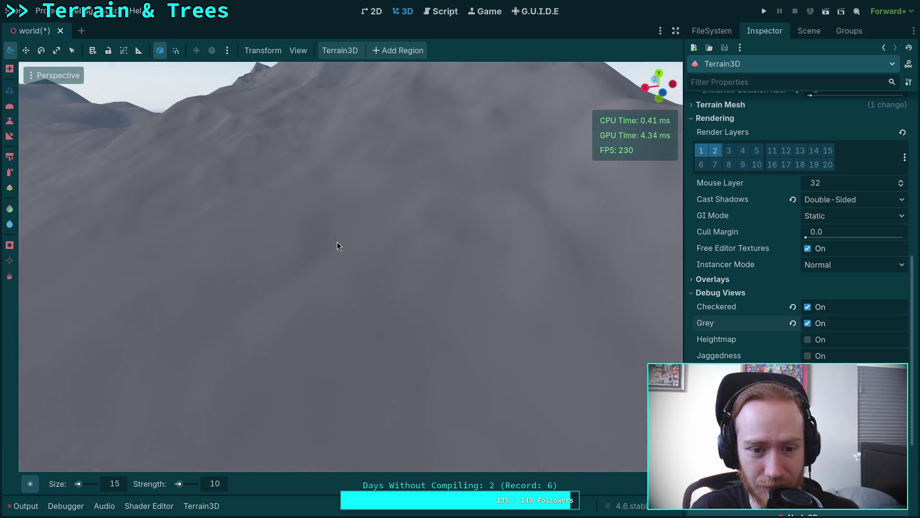
scroll(306, 272, "up", 3)
scroll(298, 267, "down", 3)
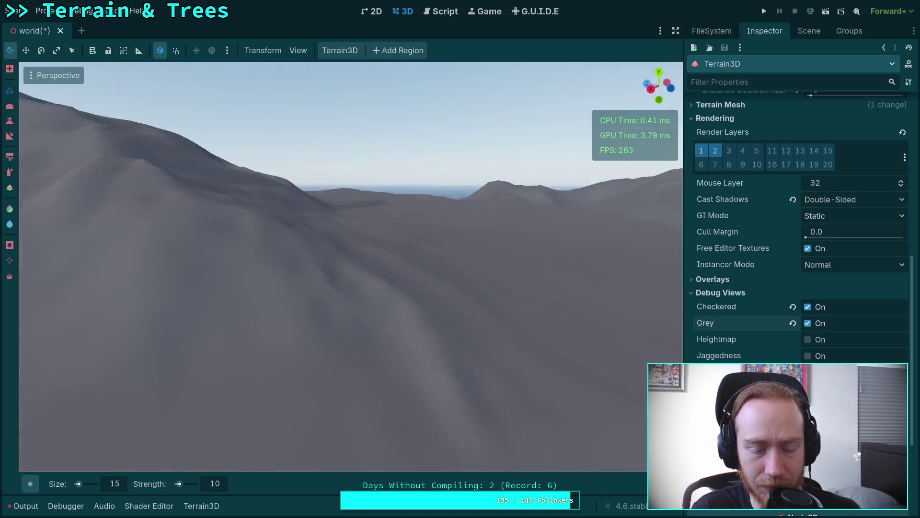
scroll(354, 230, "up", 3)
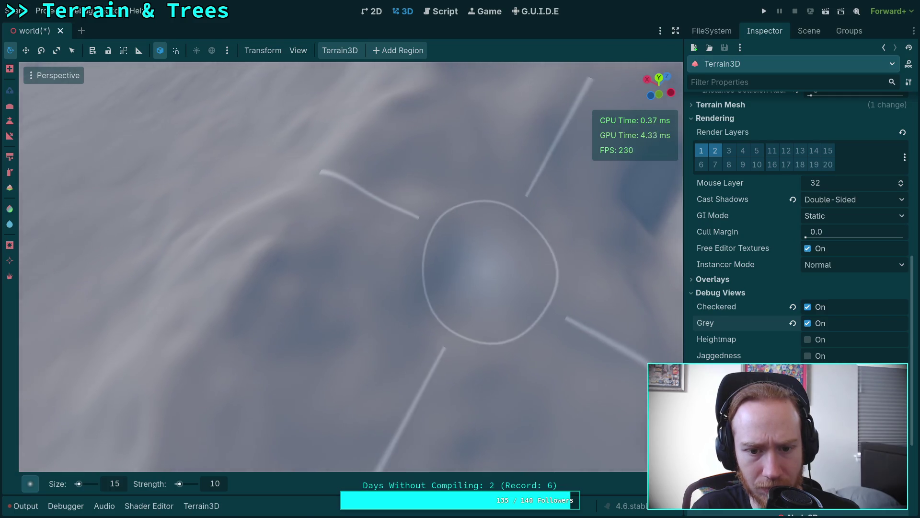
mouse_move(423, 245)
left_mouse_down()
mouse_move(395, 220)
mouse_move(381, 257)
mouse_move(429, 259)
left_mouse_up()
scroll(361, 196, "down", 10)
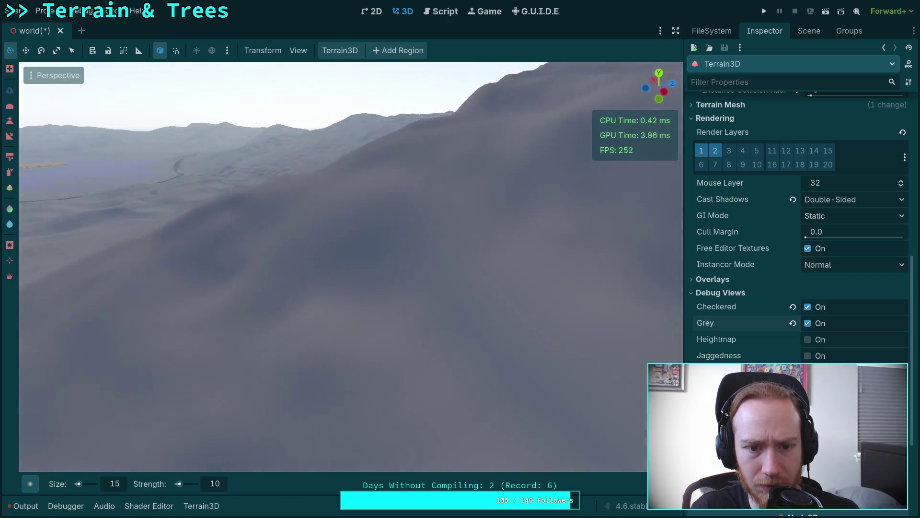
scroll(324, 237, "up", 10)
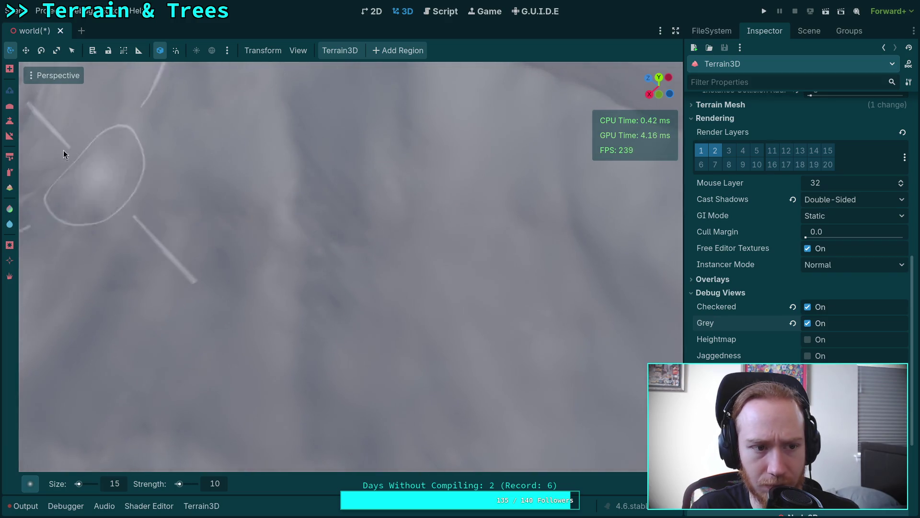
left_click_drag(328, 272, 309, 220)
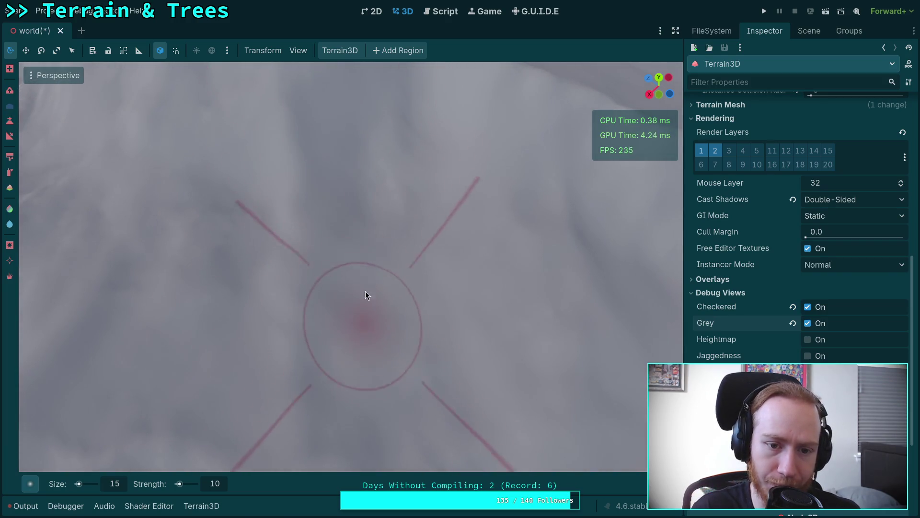
scroll(405, 295, "down", 5)
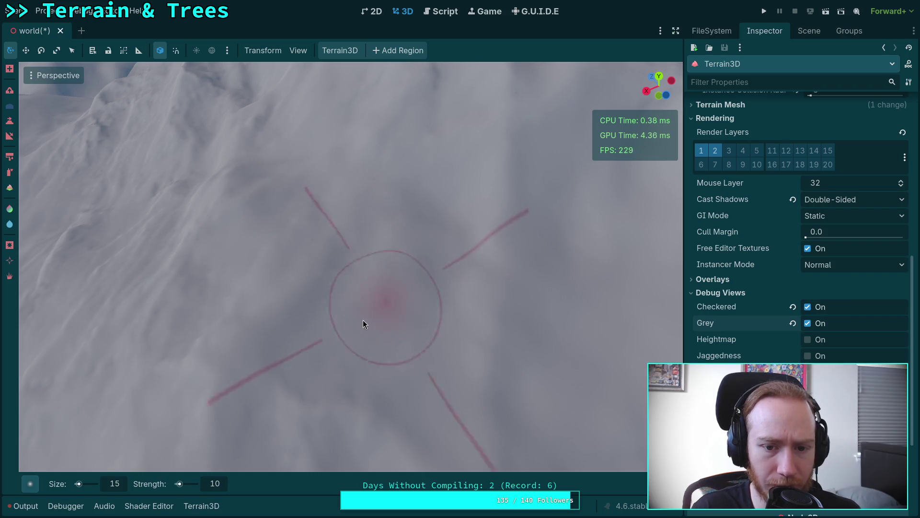
scroll(362, 320, "up", 3)
scroll(436, 354, "down", 2)
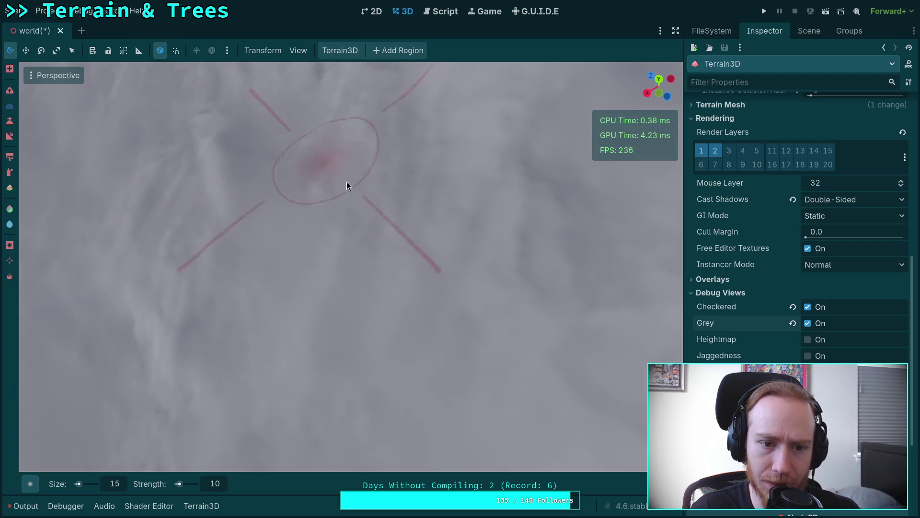
scroll(519, 290, "up", 2)
scroll(519, 291, "down", 2)
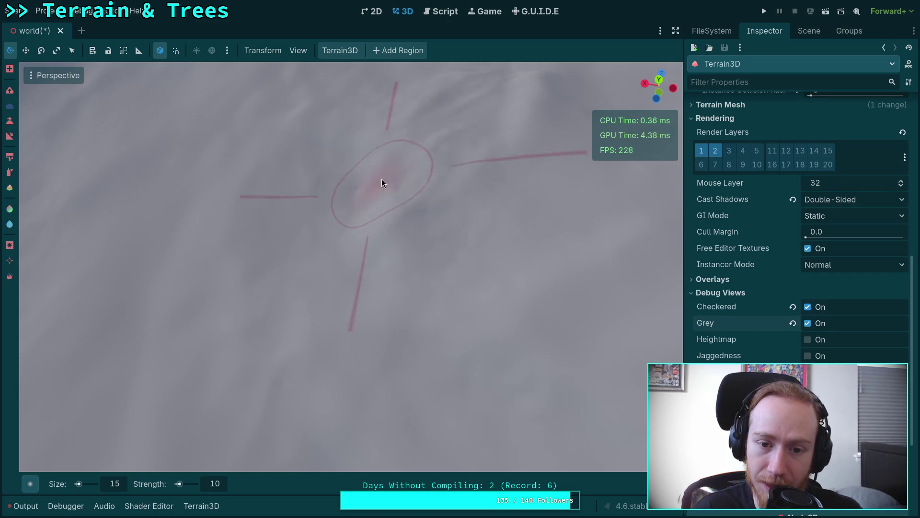
Orbit around the brushed slope to inspect it from oblique and wide angles.
mouse_move(473, 170)
left_mouse_down()
mouse_move(446, 106)
mouse_move(287, 224)
left_mouse_up()
scroll(390, 220, "down", 3)
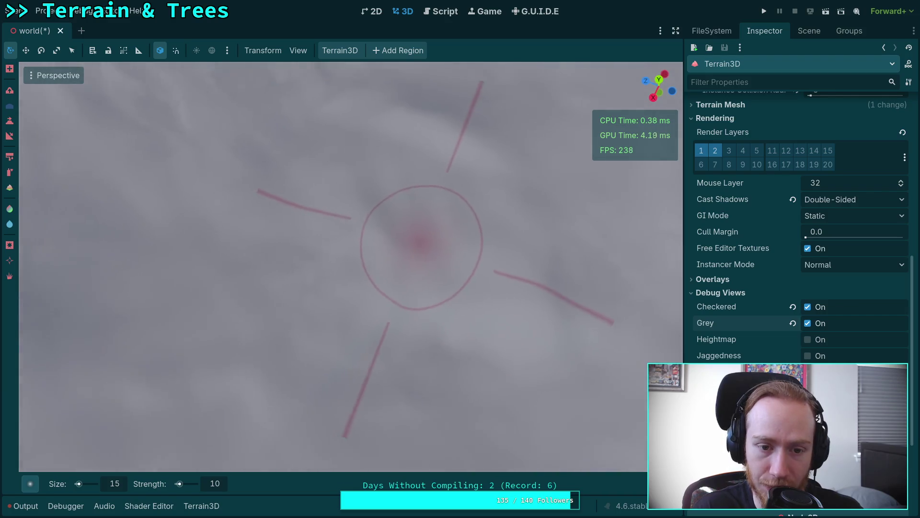
mouse_move(387, 289)
left_mouse_down()
mouse_move(383, 259)
mouse_move(323, 245)
left_mouse_up()
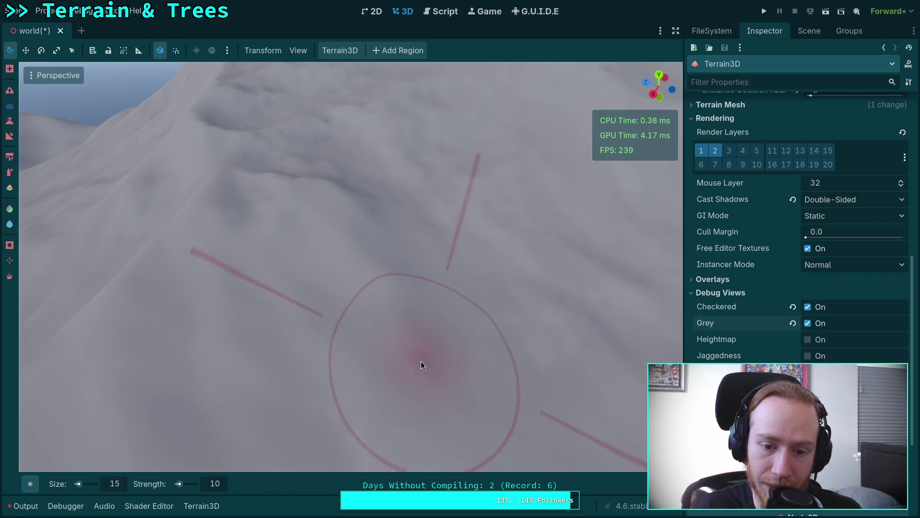
left_click_drag(421, 361, 278, 320)
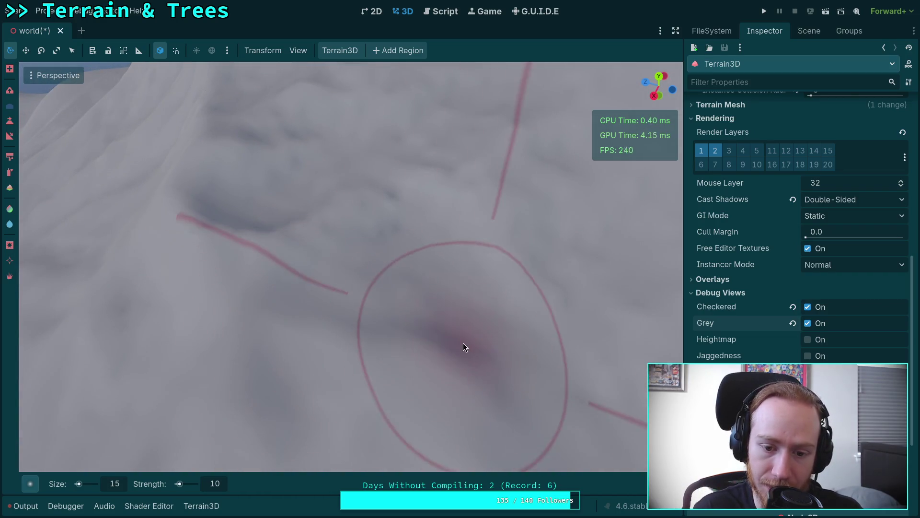
left_click_drag(449, 189, 334, 266)
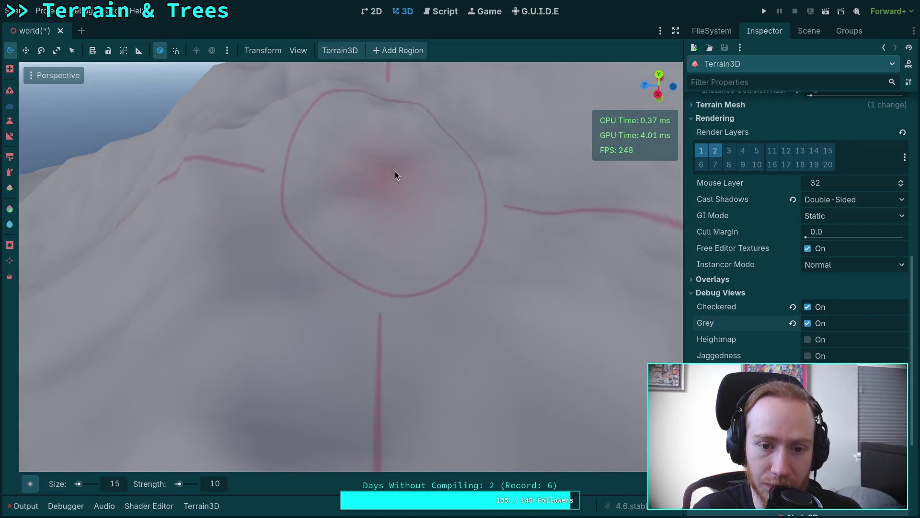
left_click_drag(396, 174, 385, 258)
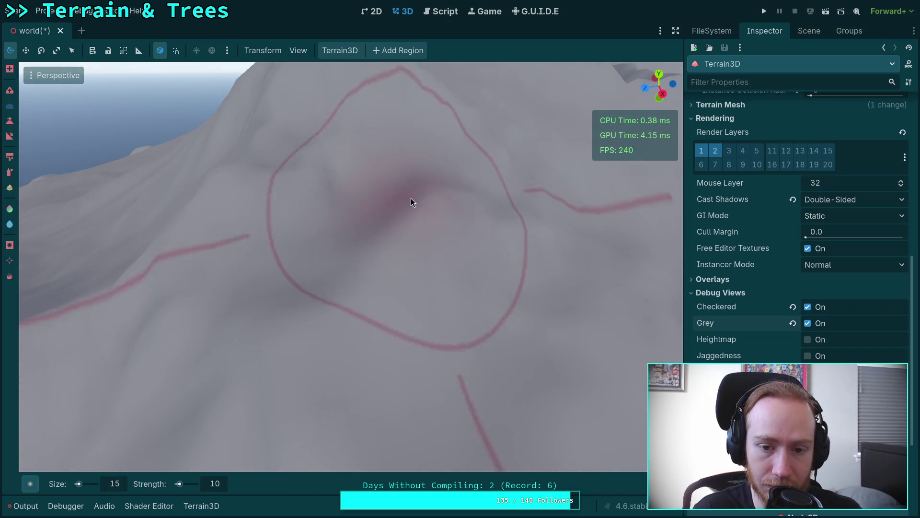
scroll(412, 199, "up", 5)
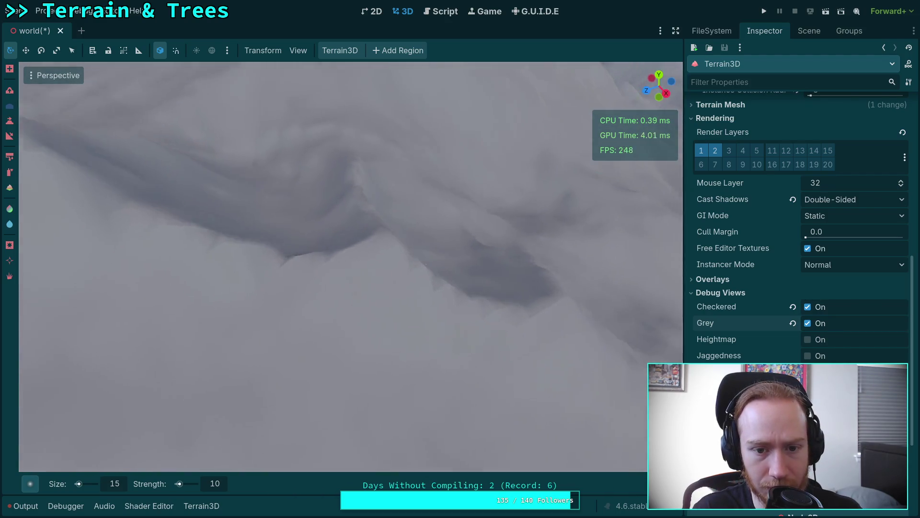
mouse_move(412, 199)
left_mouse_down()
mouse_move(187, 267)
mouse_move(479, 331)
mouse_move(501, 300)
mouse_move(337, 232)
mouse_move(317, 185)
mouse_move(290, 251)
mouse_move(310, 283)
mouse_move(256, 184)
mouse_move(394, 194)
mouse_move(430, 220)
mouse_move(426, 202)
mouse_move(266, 261)
left_mouse_up()
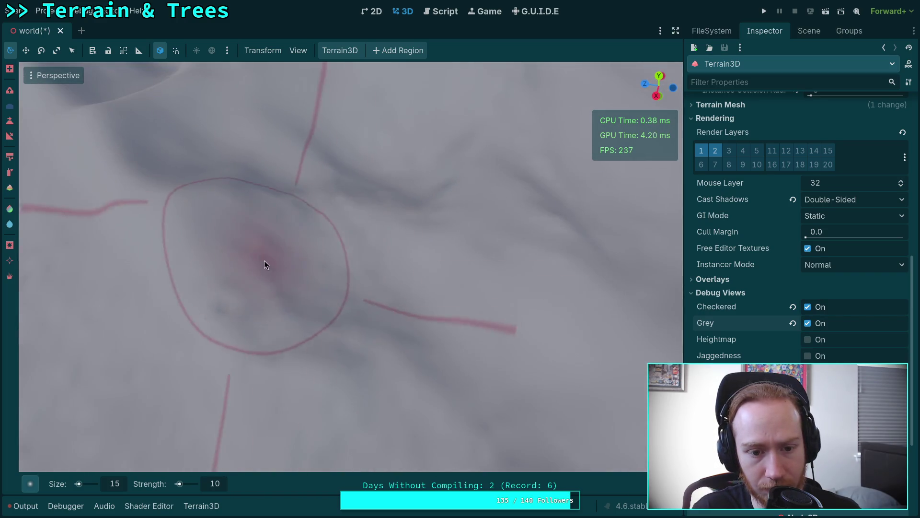
mouse_move(325, 222)
left_mouse_down()
mouse_move(415, 271)
mouse_move(218, 214)
mouse_move(332, 357)
mouse_move(459, 290)
mouse_move(439, 273)
mouse_move(432, 290)
mouse_move(417, 281)
left_mouse_up()
mouse_move(342, 280)
left_mouse_down()
mouse_move(363, 210)
mouse_move(347, 154)
mouse_move(363, 170)
mouse_move(412, 172)
left_mouse_up()
scroll(412, 174, "up", 3)
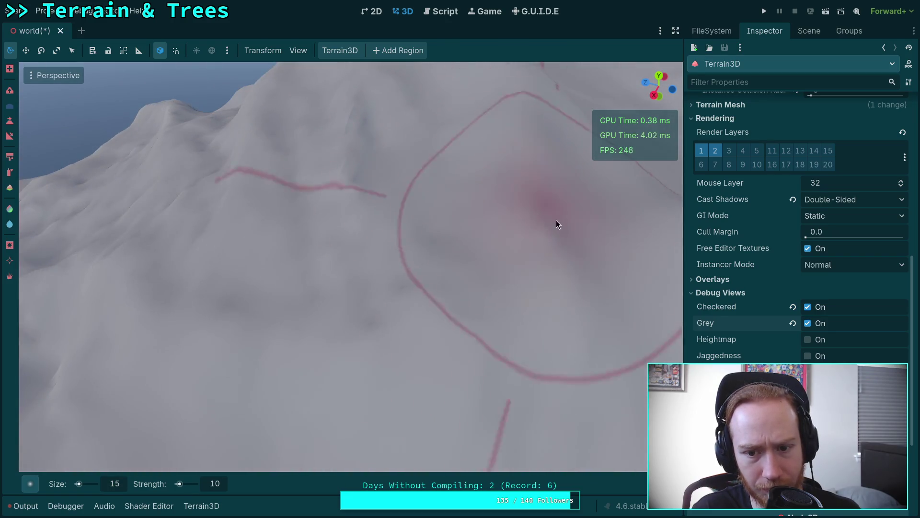
left_click_drag(299, 318, 261, 363)
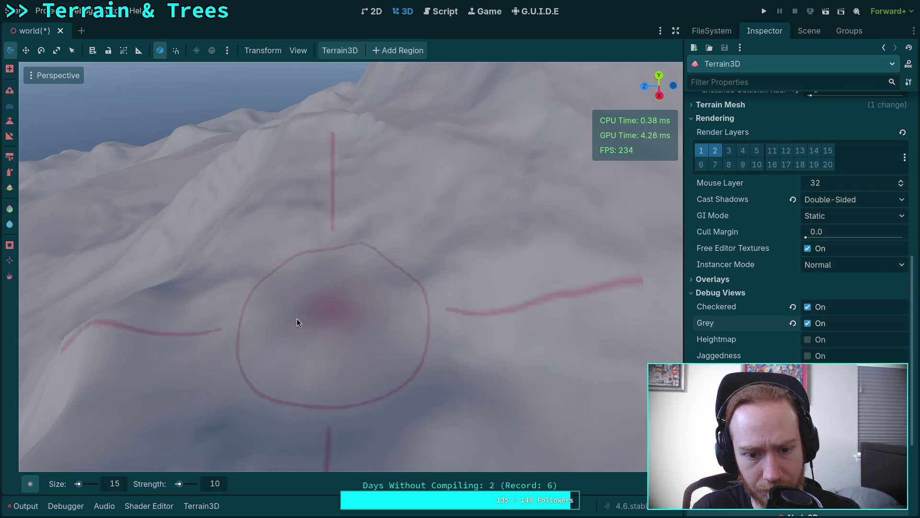
Dab smoothing strokes down and across the slope, re-angling the view between them.
left_click_drag(248, 420, 247, 420)
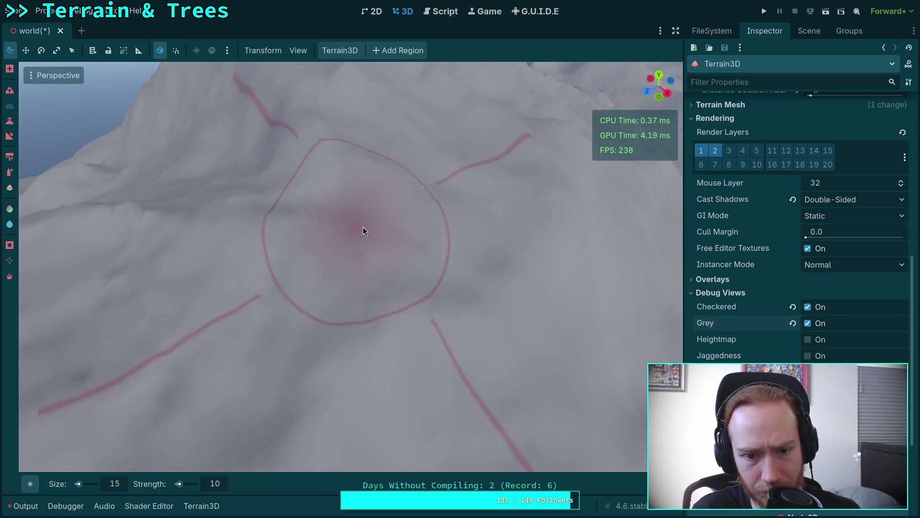
left_click_drag(309, 442, 308, 441)
left_click_drag(333, 280, 333, 281)
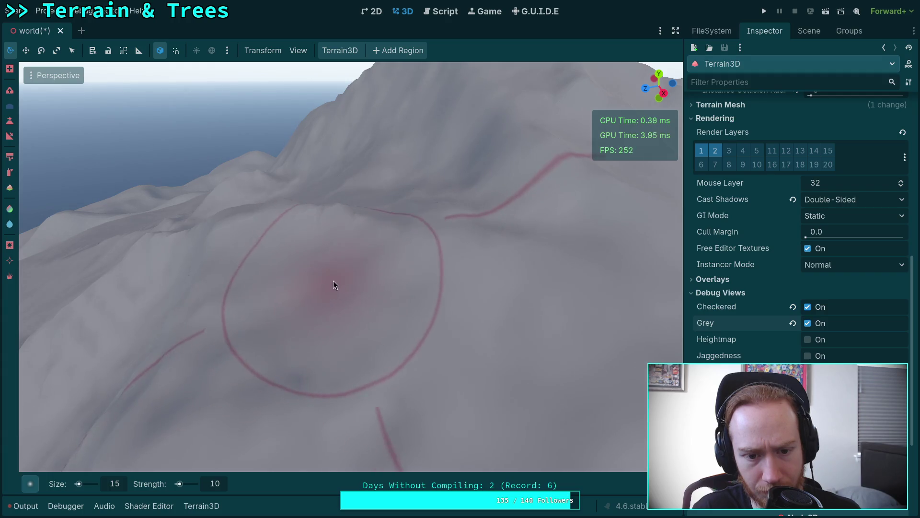
left_click_drag(335, 223, 334, 223)
left_click_drag(318, 259, 319, 260)
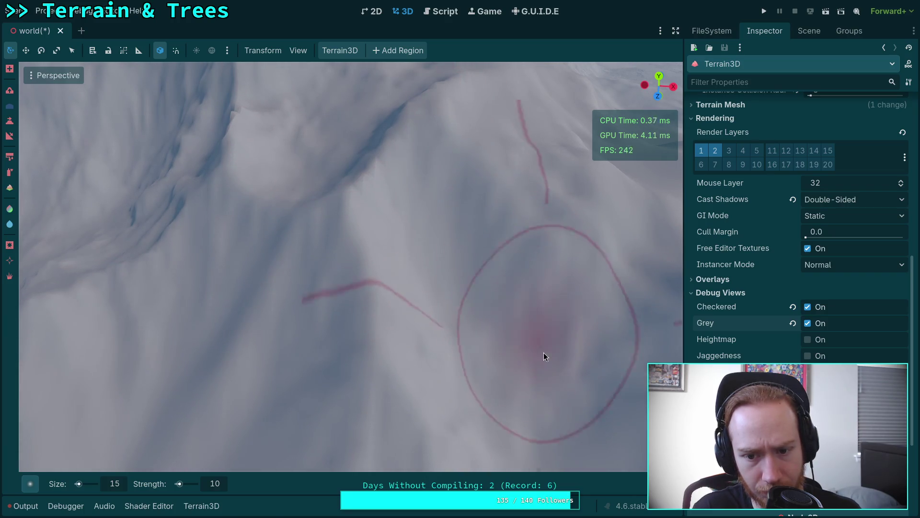
left_click_drag(388, 394, 388, 394)
left_click_drag(366, 278, 365, 279)
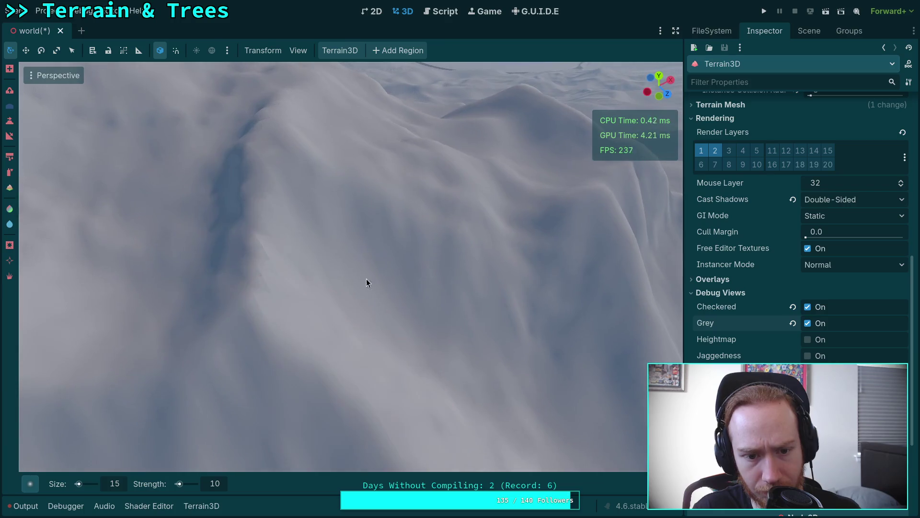
left_click_drag(248, 202, 249, 178)
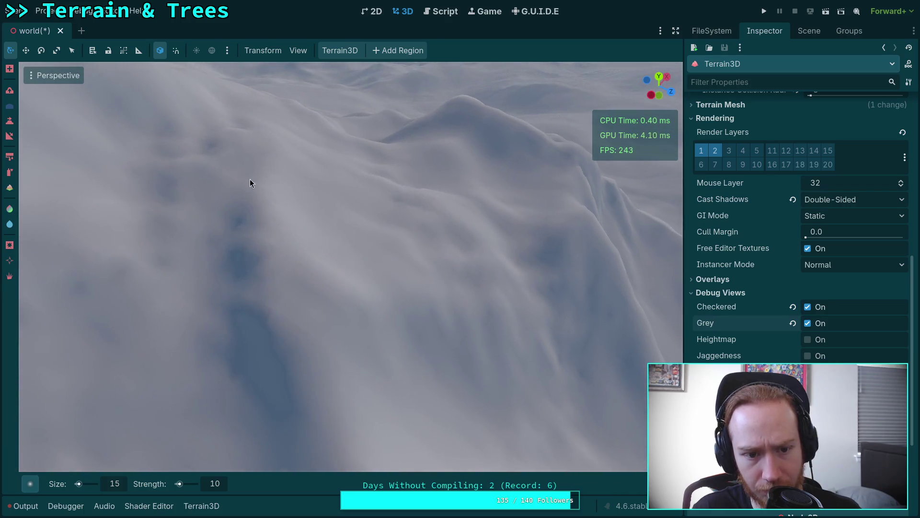
left_click_drag(235, 214, 235, 214)
left_click_drag(414, 282, 414, 281)
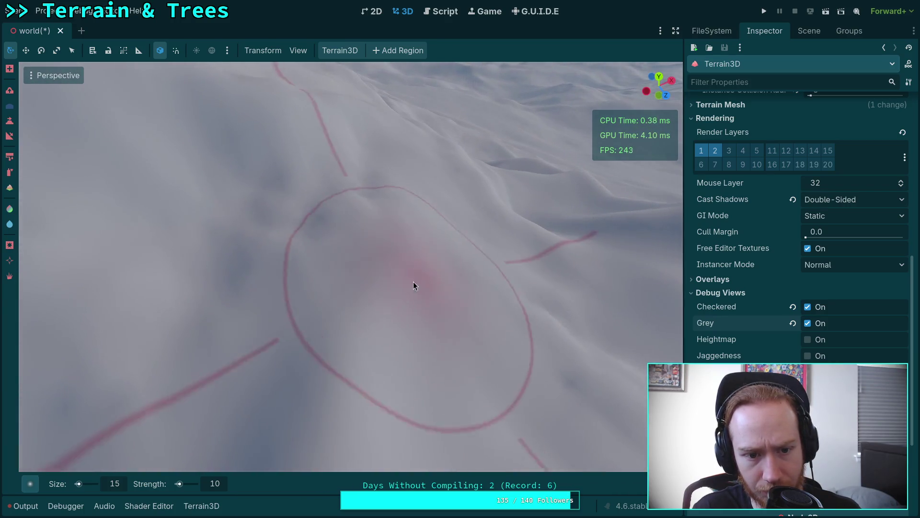
left_click_drag(389, 187, 389, 186)
left_click_drag(303, 231, 322, 224)
left_click_drag(246, 192, 246, 192)
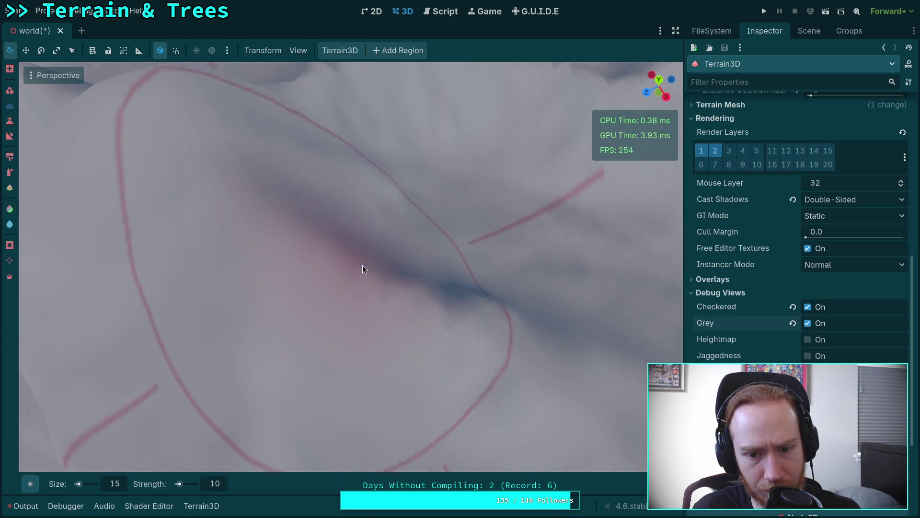
mouse_move(482, 319)
left_mouse_down()
mouse_move(502, 333)
mouse_move(372, 269)
left_mouse_up()
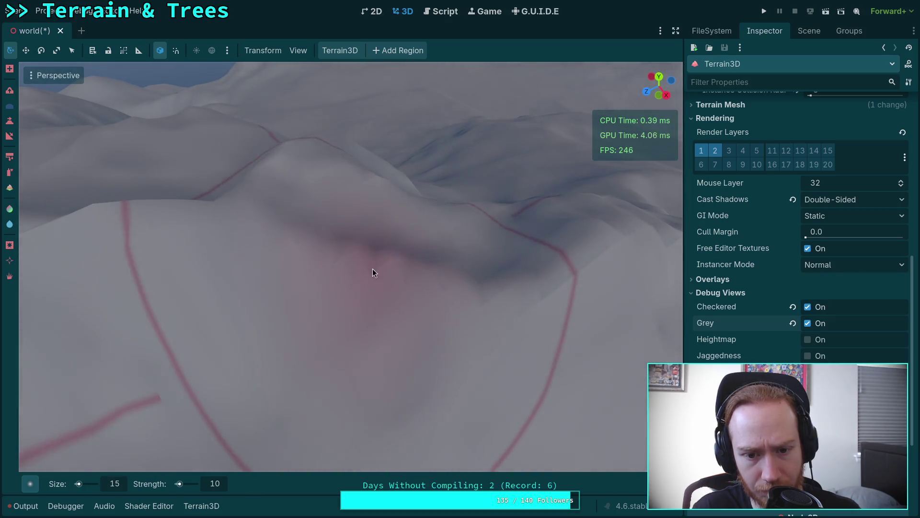
left_click_drag(482, 282, 481, 282)
left_click_drag(390, 254, 389, 255)
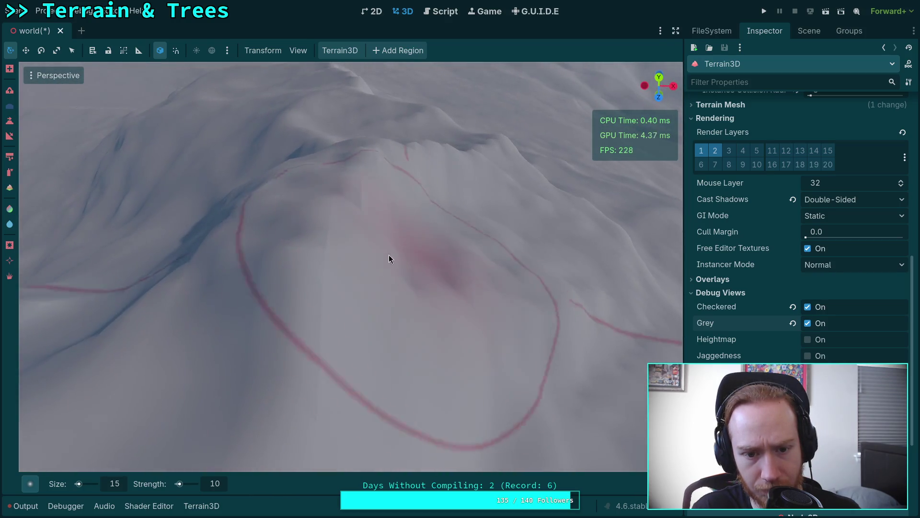
left_click_drag(363, 204, 363, 204)
left_click_drag(319, 248, 319, 248)
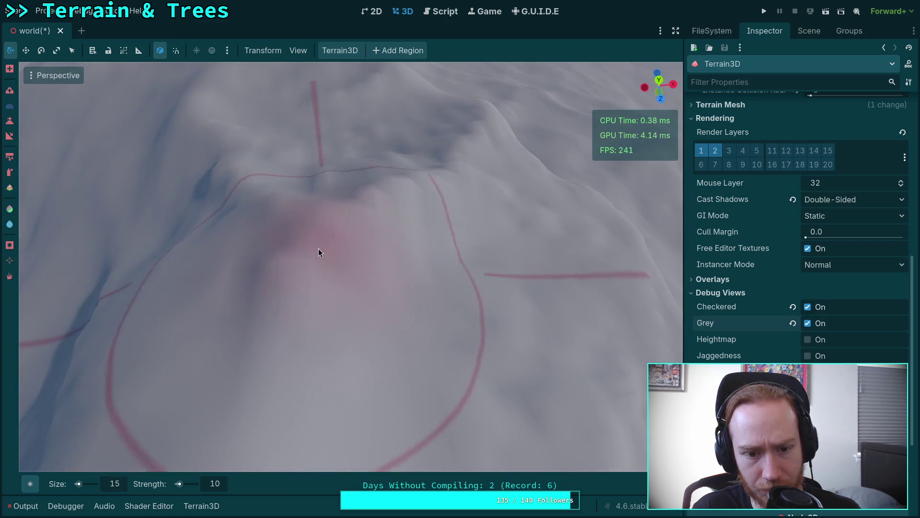
left_click_drag(439, 200, 419, 214)
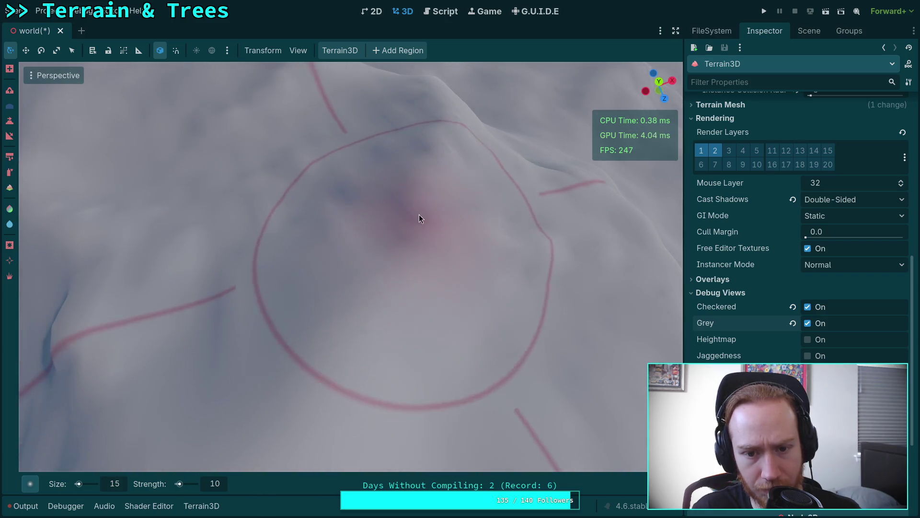
left_click_drag(413, 100, 413, 101)
left_click_drag(354, 202, 354, 202)
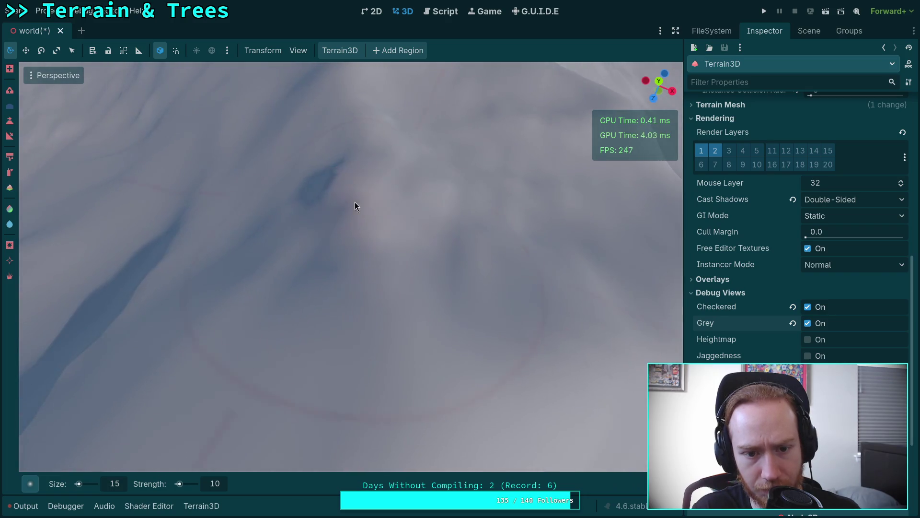
left_click_drag(364, 132, 364, 132)
left_click_drag(337, 182, 269, 191)
mouse_move(352, 246)
left_mouse_down()
mouse_move(277, 246)
mouse_move(273, 208)
mouse_move(407, 259)
mouse_move(451, 307)
left_mouse_up()
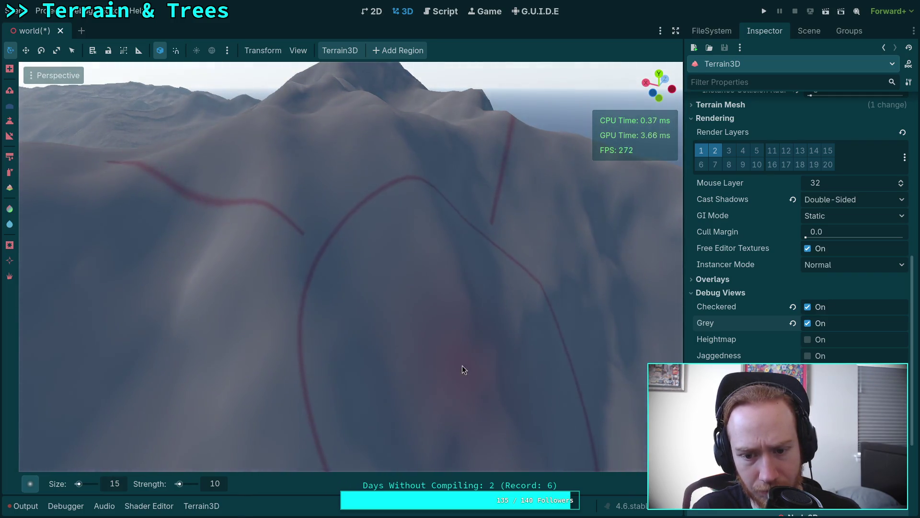
scroll(463, 365, "down", 5)
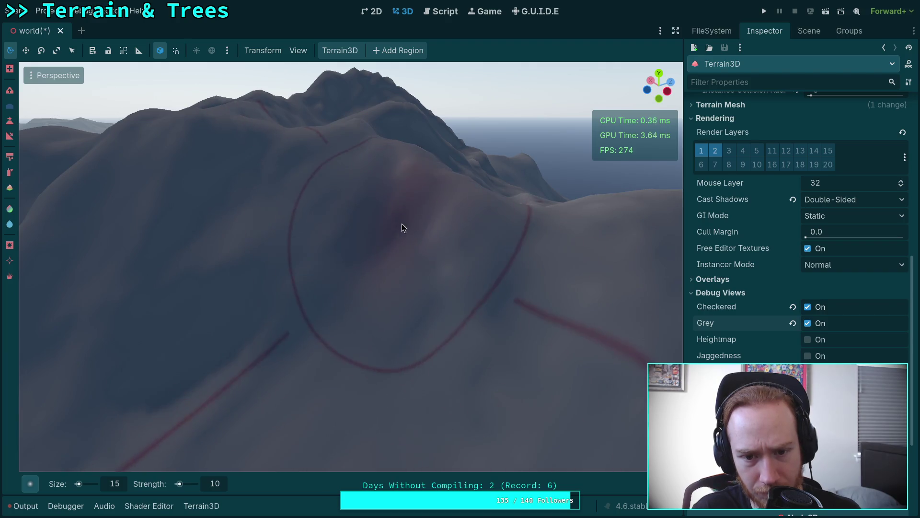
left_click_drag(484, 306, 484, 306)
mouse_move(436, 260)
left_mouse_down()
mouse_move(376, 239)
mouse_move(381, 269)
mouse_move(329, 262)
left_mouse_up()
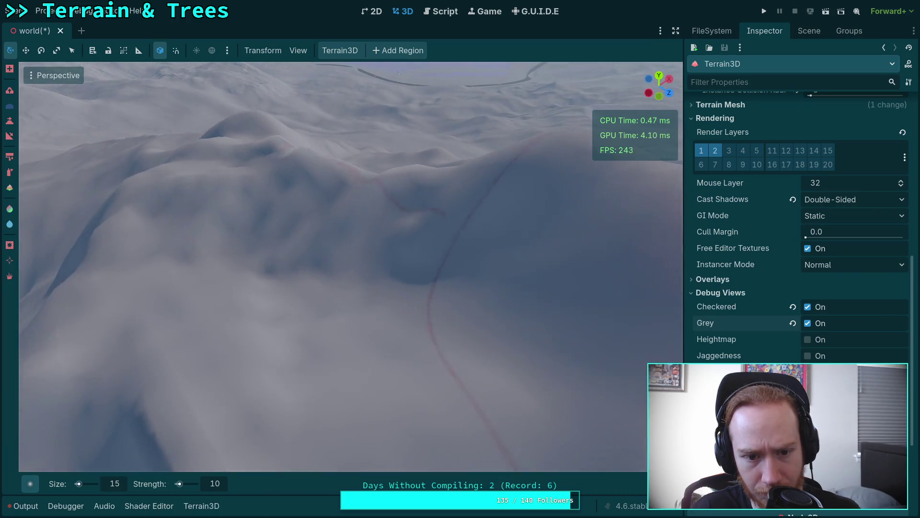
left_click_drag(400, 246, 281, 240)
mouse_move(318, 274)
left_mouse_down()
mouse_move(357, 295)
mouse_move(400, 269)
mouse_move(401, 152)
mouse_move(388, 173)
mouse_move(243, 280)
mouse_move(181, 257)
mouse_move(249, 270)
mouse_move(178, 245)
mouse_move(247, 296)
mouse_move(253, 277)
mouse_move(247, 184)
mouse_move(427, 205)
mouse_move(337, 132)
mouse_move(360, 220)
mouse_move(354, 273)
mouse_move(490, 259)
mouse_move(510, 312)
left_mouse_up()
mouse_move(317, 255)
left_mouse_down()
mouse_move(290, 192)
mouse_move(499, 271)
left_mouse_up()
mouse_move(520, 203)
left_mouse_down()
mouse_move(336, 321)
mouse_move(336, 307)
mouse_move(400, 329)
mouse_move(237, 338)
left_mouse_up()
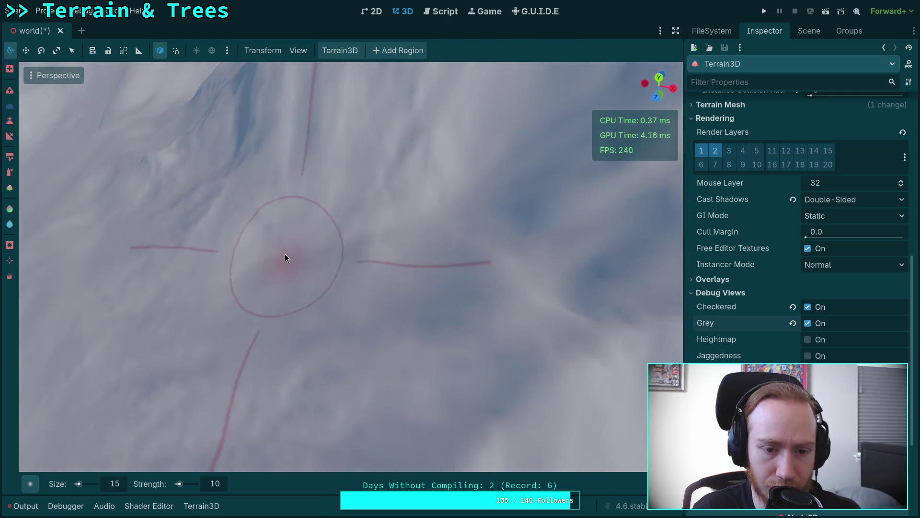
Smooth a rough spot on the ridge slope.
mouse_move(331, 280)
left_mouse_down()
mouse_move(451, 287)
mouse_move(223, 256)
mouse_move(372, 336)
mouse_move(363, 351)
left_mouse_up()
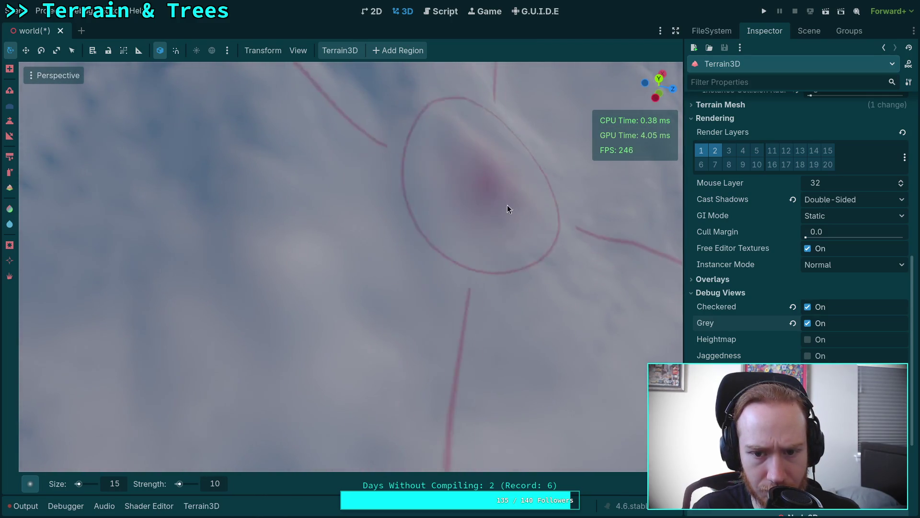
left_click_drag(507, 205, 344, 224)
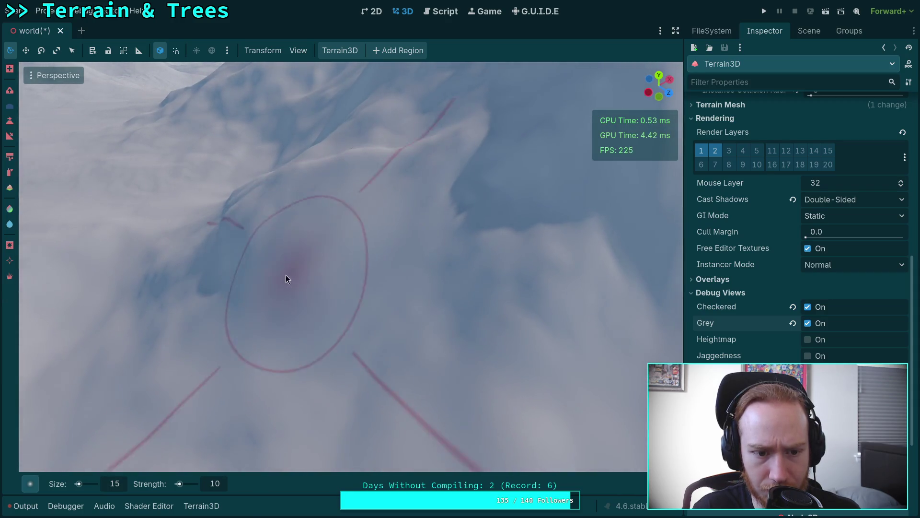
mouse_move(276, 259)
left_mouse_down()
mouse_move(311, 359)
mouse_move(212, 307)
mouse_move(259, 268)
mouse_move(279, 221)
left_mouse_up()
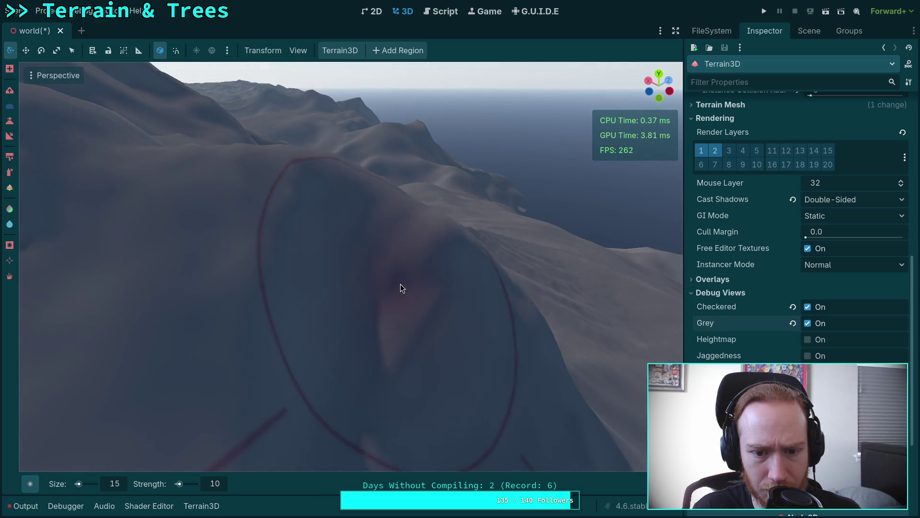
Orbit over the terrain to view the mountain ridge and sea.
mouse_move(401, 283)
left_mouse_down()
mouse_move(354, 249)
mouse_move(410, 291)
left_mouse_up()
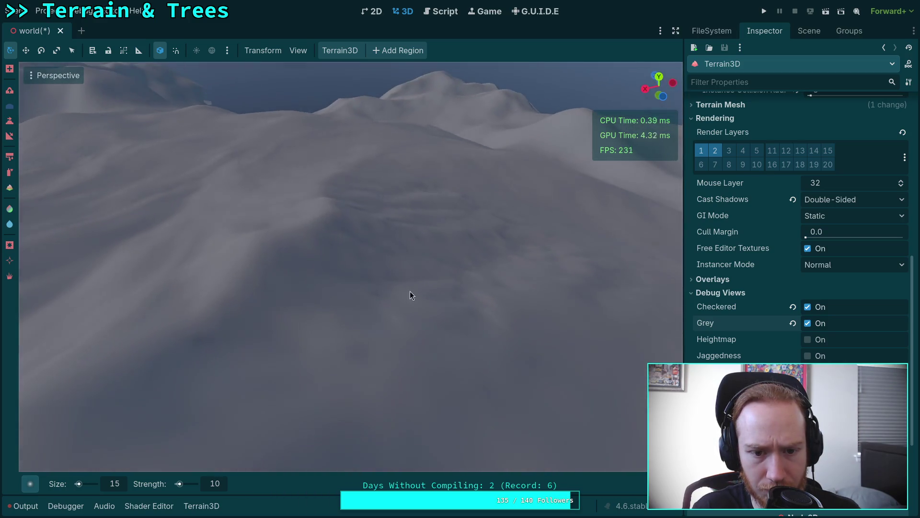
scroll(400, 245, "up", 3)
mouse_move(325, 250)
left_mouse_down()
mouse_move(325, 193)
mouse_move(448, 204)
mouse_move(179, 252)
left_mouse_up()
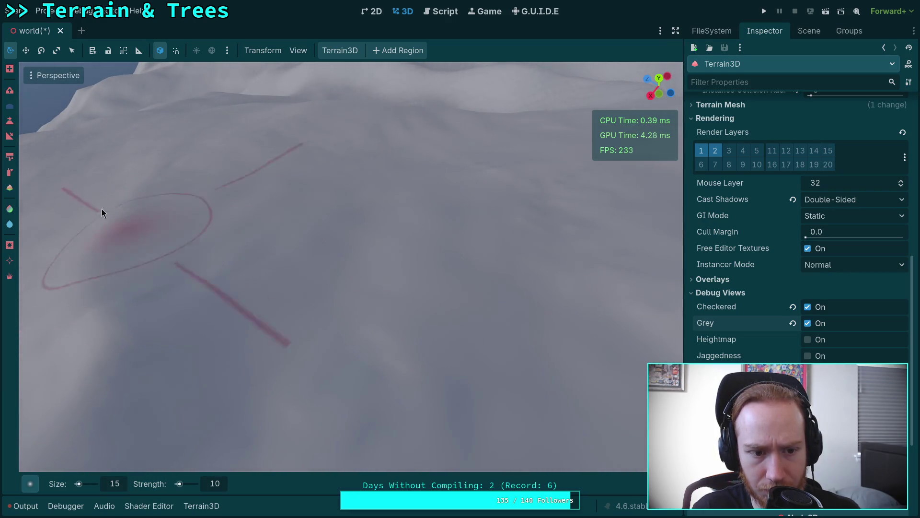
mouse_move(175, 204)
left_mouse_down()
mouse_move(192, 144)
mouse_move(279, 196)
left_mouse_up()
scroll(329, 260, "up", 6)
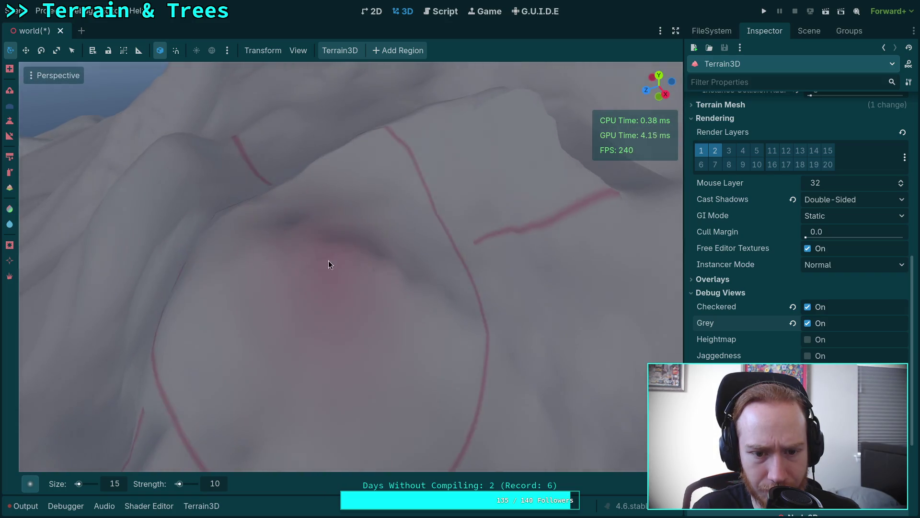
left_click_drag(328, 260, 338, 277)
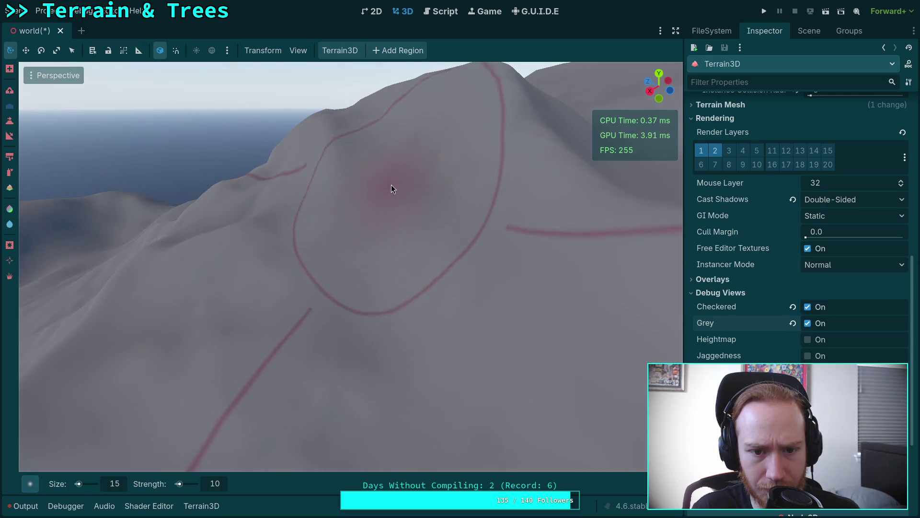
mouse_move(391, 184)
left_mouse_down()
mouse_move(404, 240)
mouse_move(420, 236)
left_mouse_up()
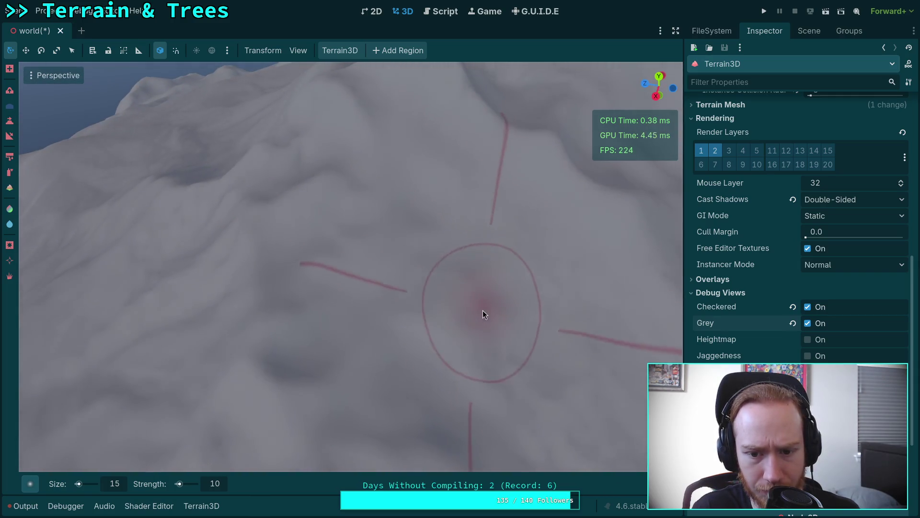
Smooth rough ground patches near the view centre.
left_click_drag(626, 349, 153, 377)
left_click_drag(336, 239, 363, 251)
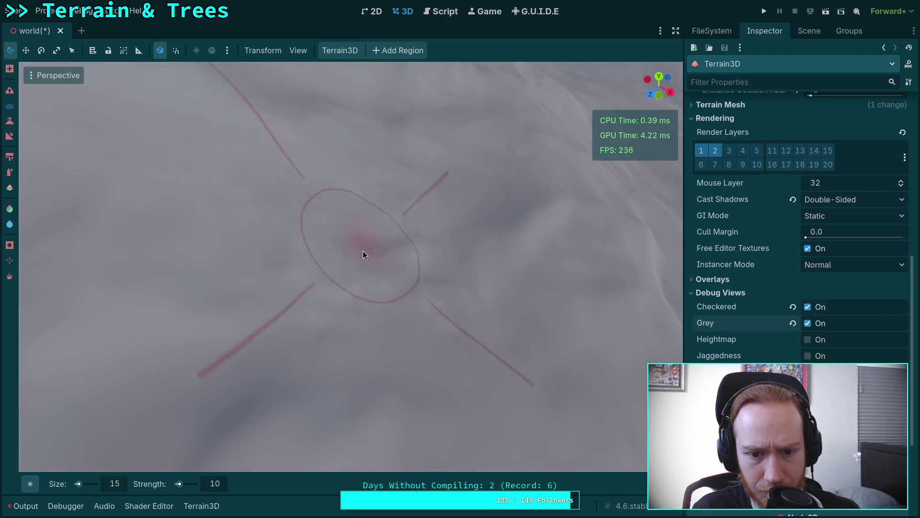
mouse_move(390, 315)
left_mouse_down()
mouse_move(402, 264)
mouse_move(462, 256)
left_mouse_up()
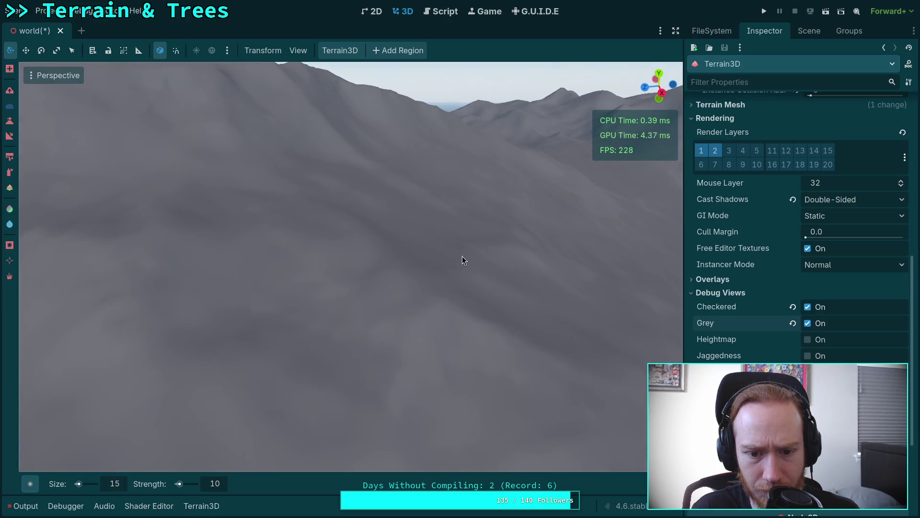
mouse_move(294, 308)
left_mouse_down()
mouse_move(295, 274)
mouse_move(316, 297)
mouse_move(311, 288)
mouse_move(289, 314)
mouse_move(342, 209)
mouse_move(333, 260)
mouse_move(336, 240)
mouse_move(325, 240)
mouse_move(335, 273)
mouse_move(242, 277)
left_mouse_up()
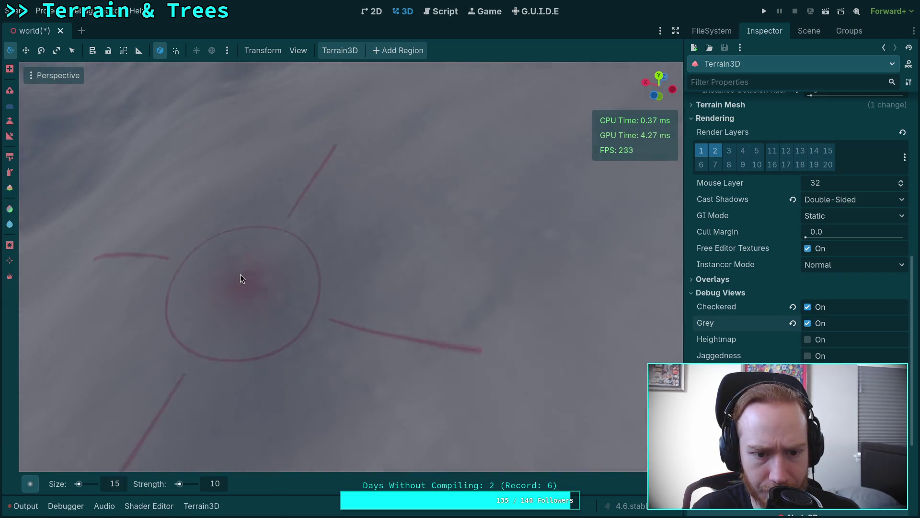
Smooth further stretches of ground to the left and below, then check the result.
mouse_move(374, 187)
left_mouse_down()
mouse_move(221, 431)
mouse_move(173, 246)
mouse_move(348, 164)
left_mouse_up()
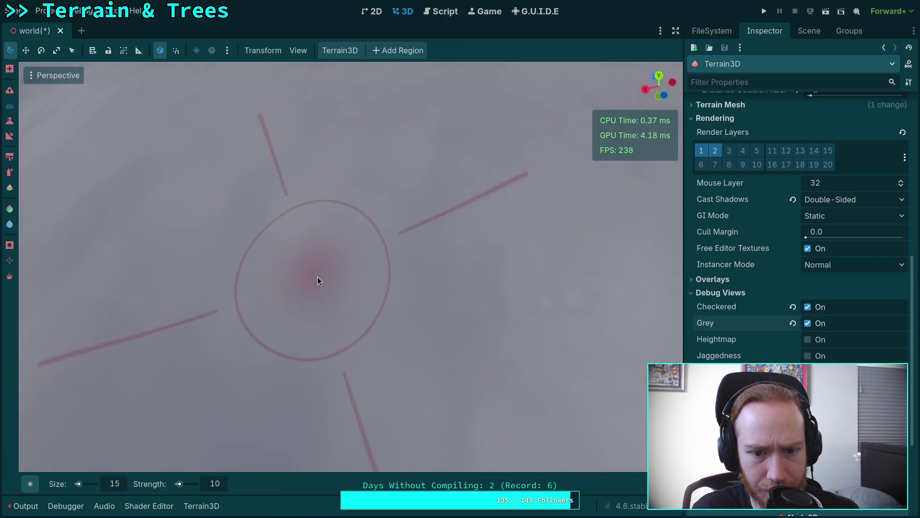
left_click_drag(389, 277, 195, 282)
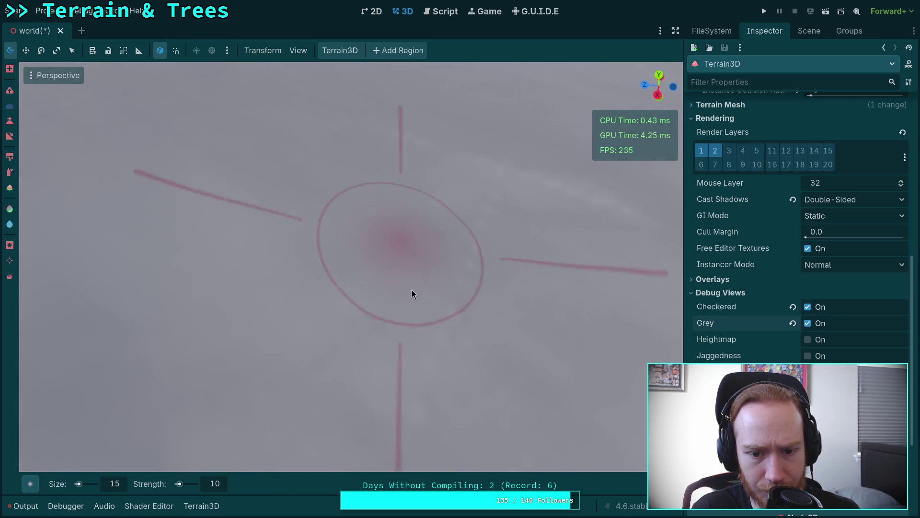
left_click_drag(425, 326, 342, 446)
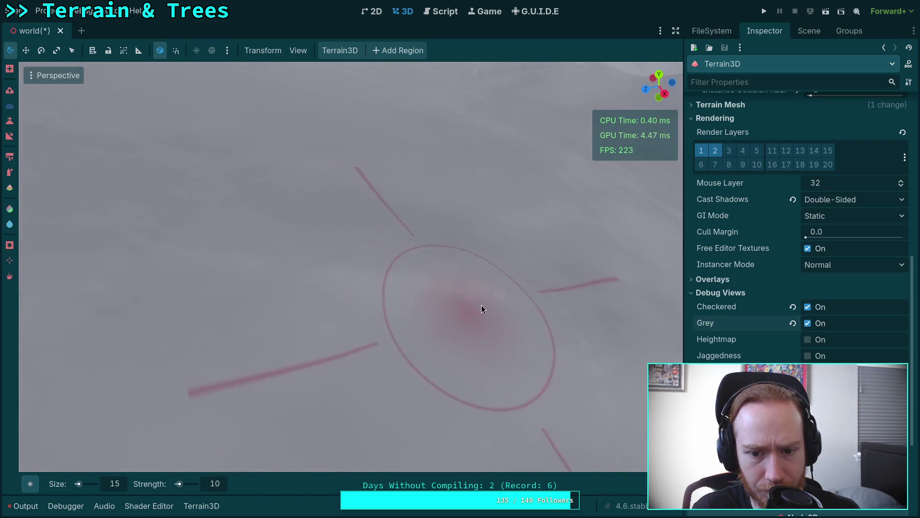
mouse_move(325, 259)
left_mouse_down()
mouse_move(286, 316)
mouse_move(241, 310)
left_mouse_up()
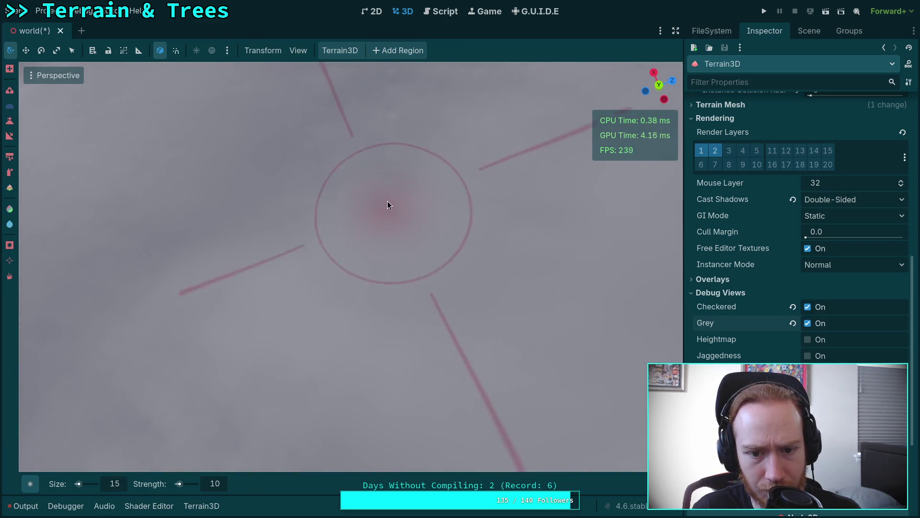
left_click_drag(389, 186, 389, 185)
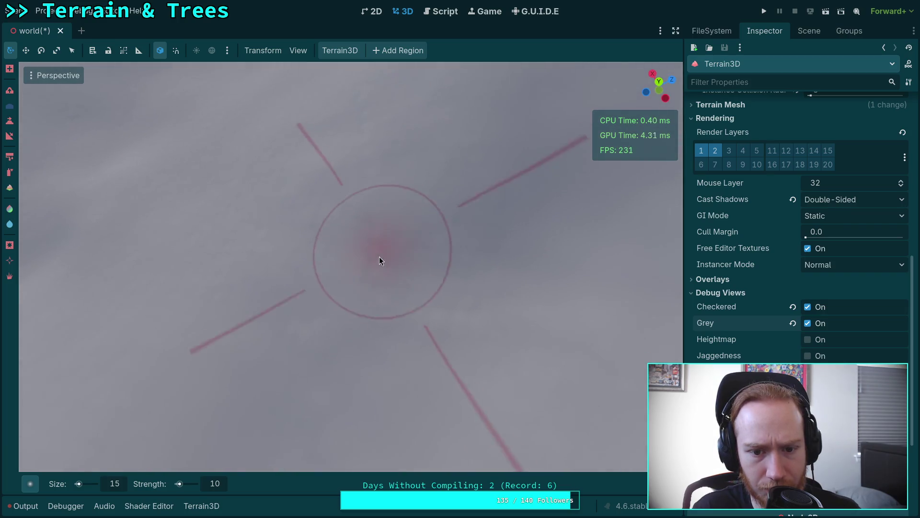
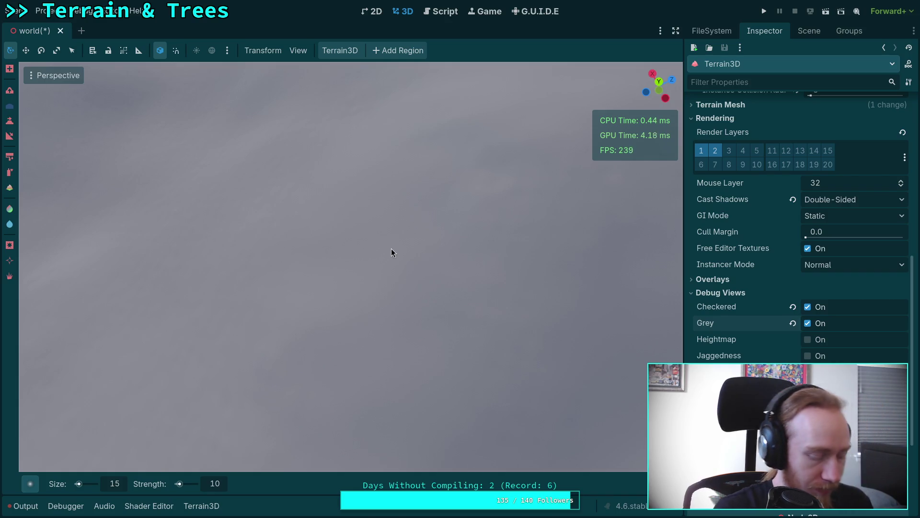
Pull back over the terrain and set the Terrain3D brush size to 50 m.
right_click(391, 248)
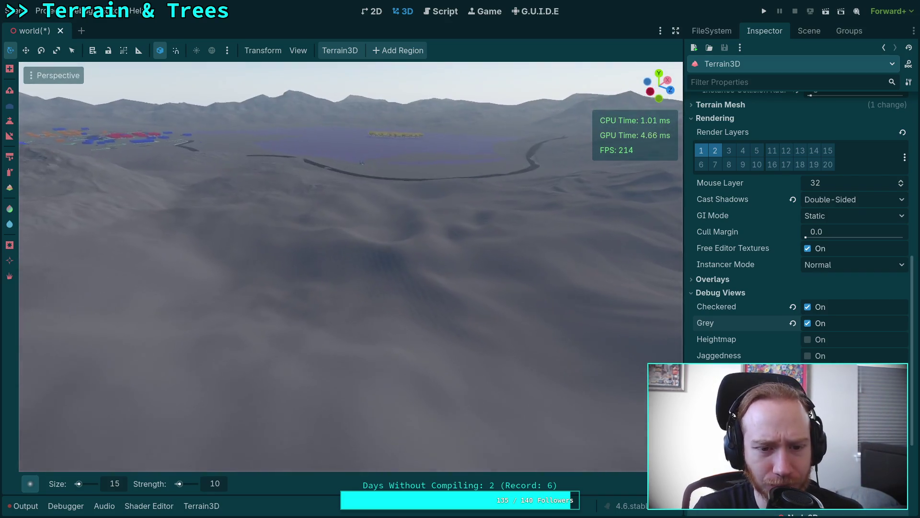
right_click(292, 241)
type("5")
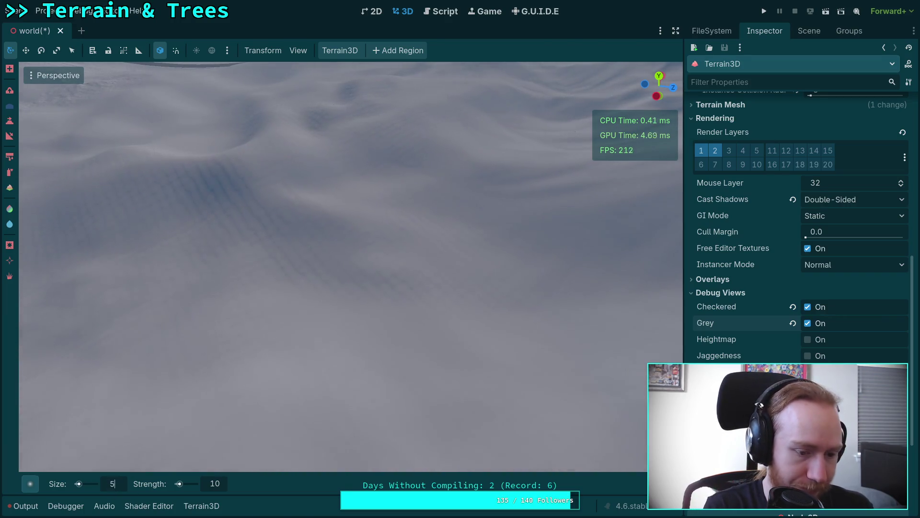
type("0")
key("Return")
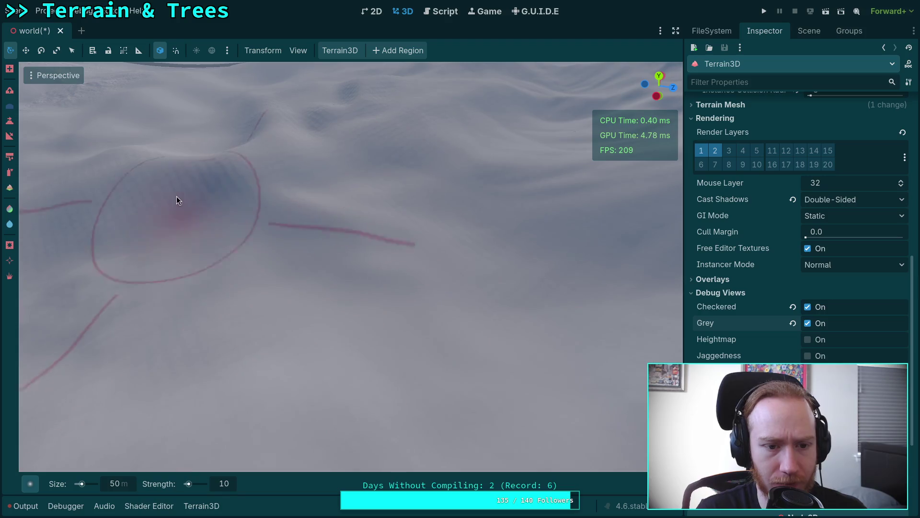
Fly the camera over the open grey terrain and back toward the brush area.
right_click(149, 201)
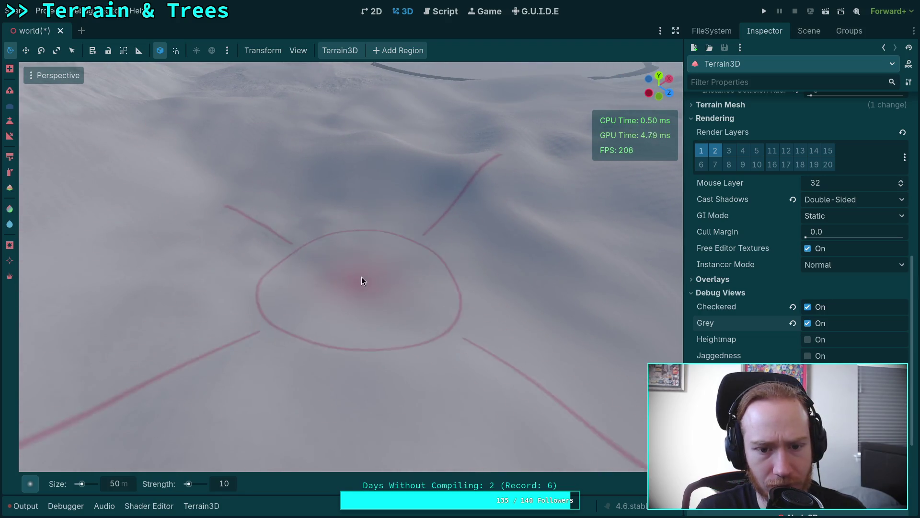
right_click(363, 279)
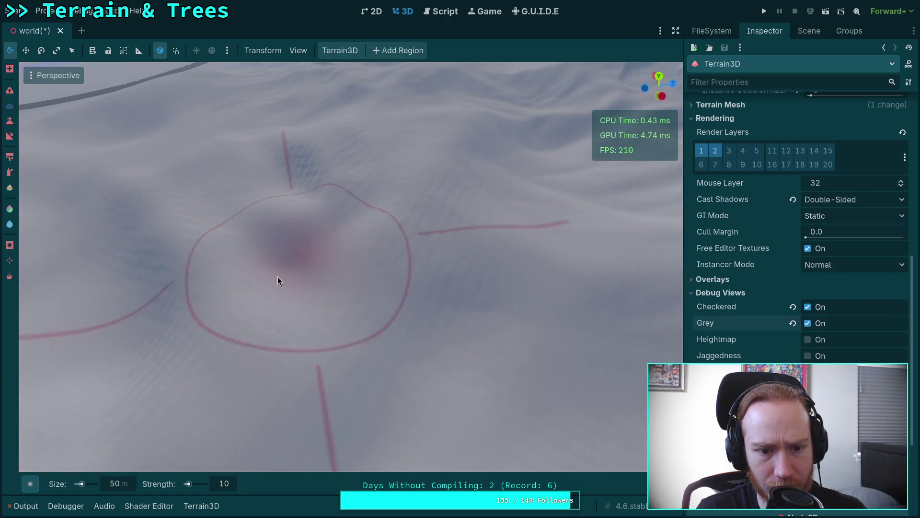
right_click(278, 277)
right_click(432, 237)
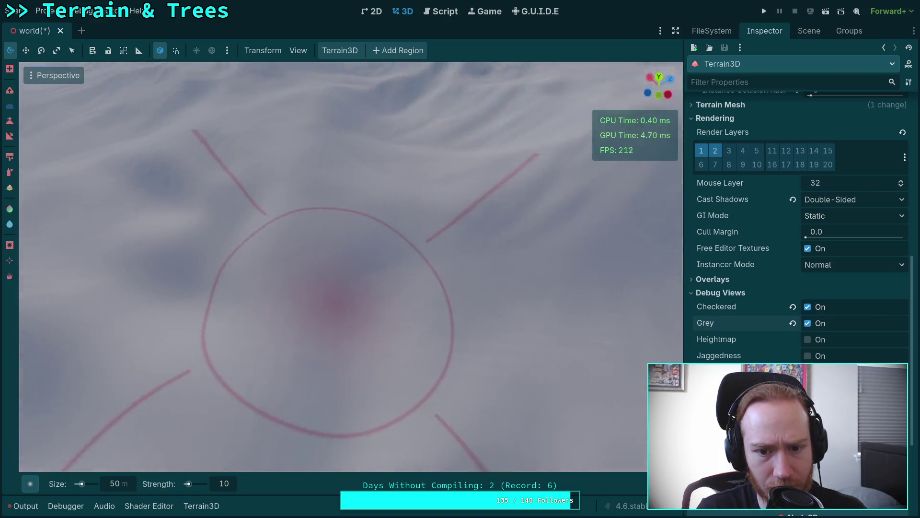
right_click(318, 337)
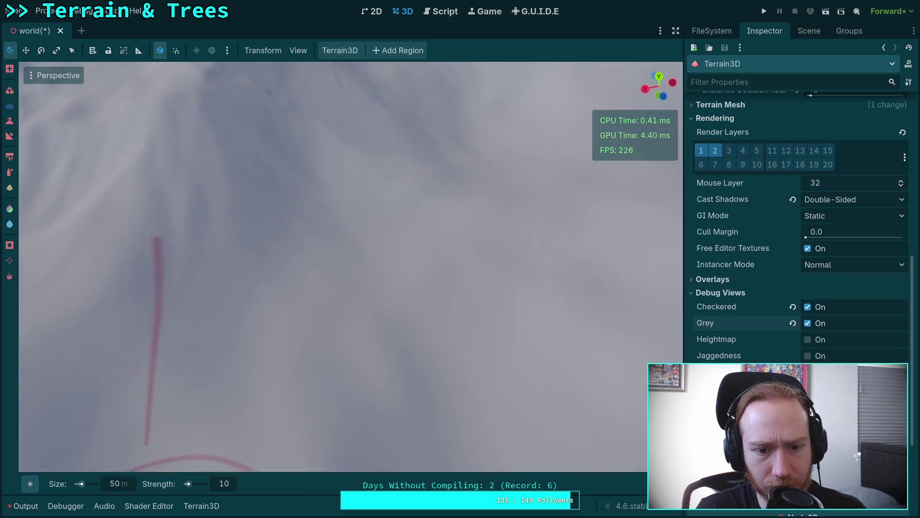
right_click(328, 296)
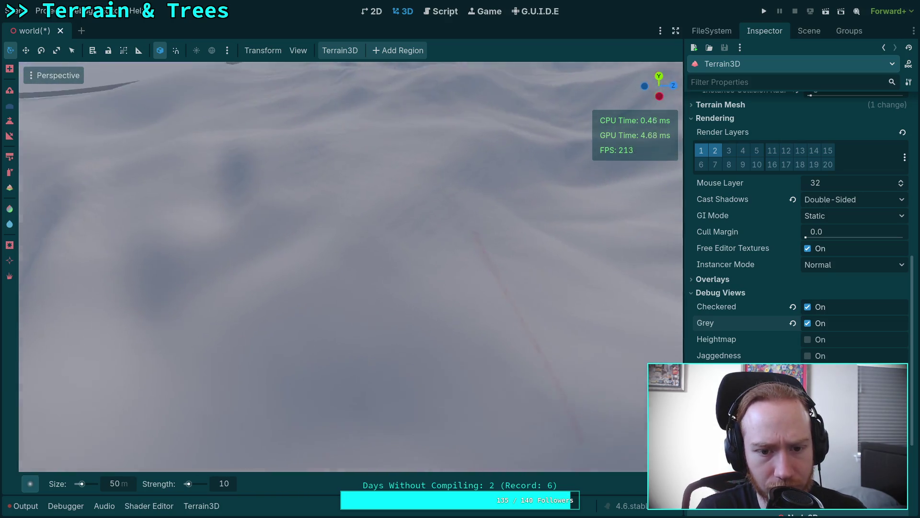
right_click(220, 212)
Fly across the hills and look out toward the road and city block layout.
right_click(259, 261)
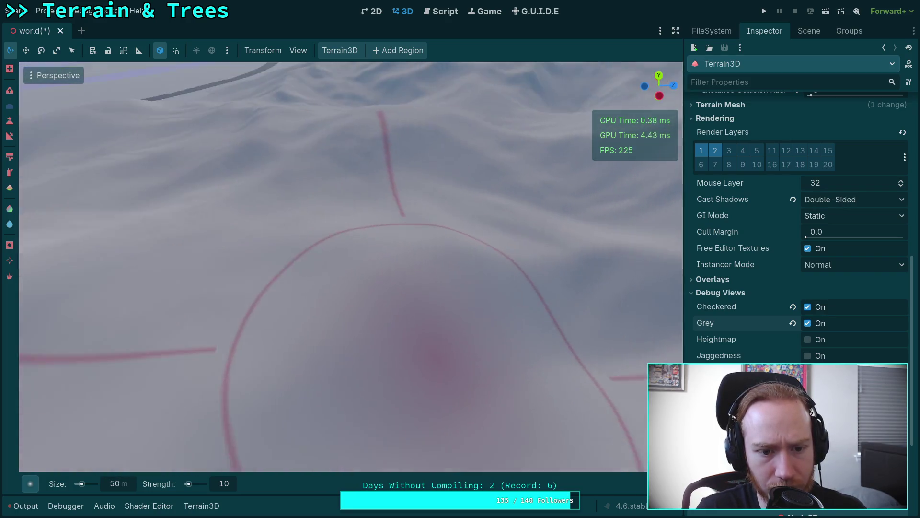
right_click(300, 194)
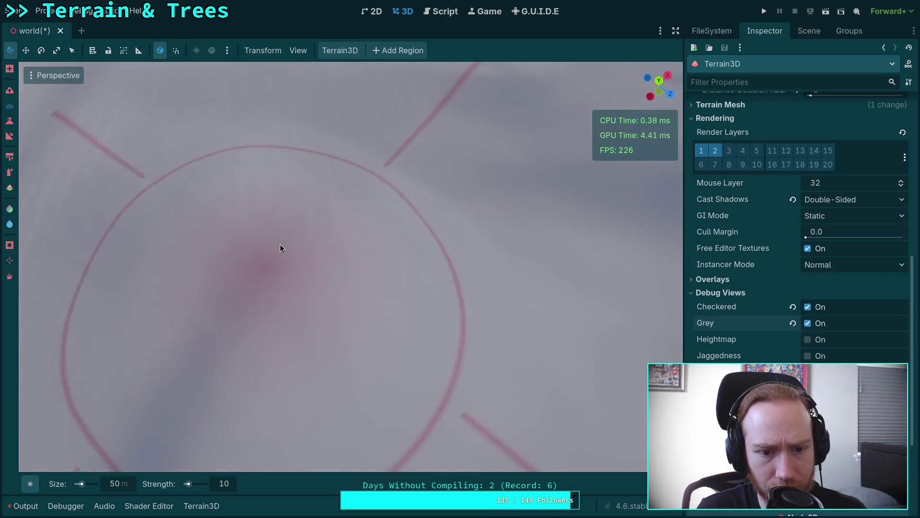
right_click(280, 243)
right_click(321, 327)
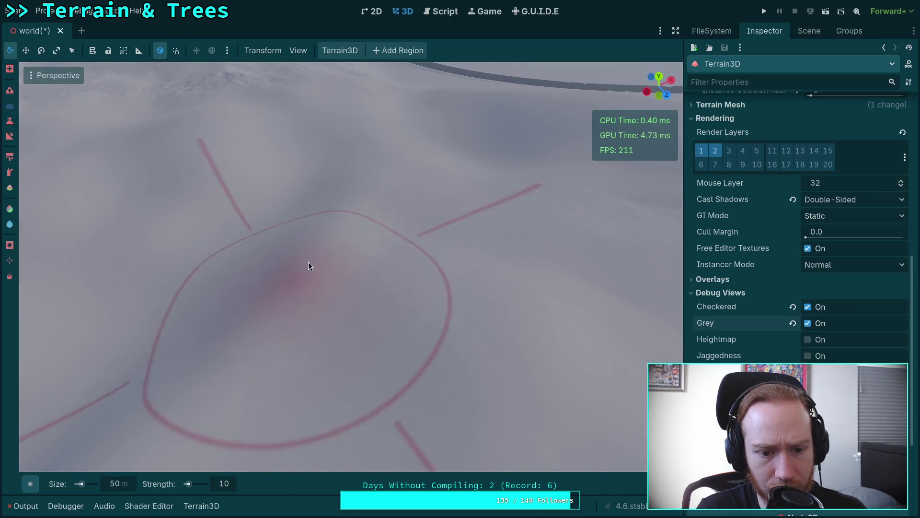
right_click(372, 320)
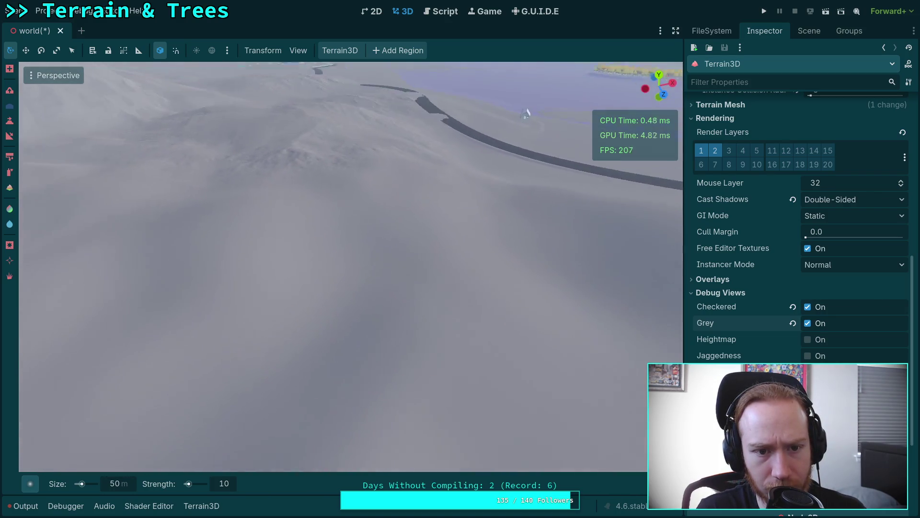
right_click(267, 375)
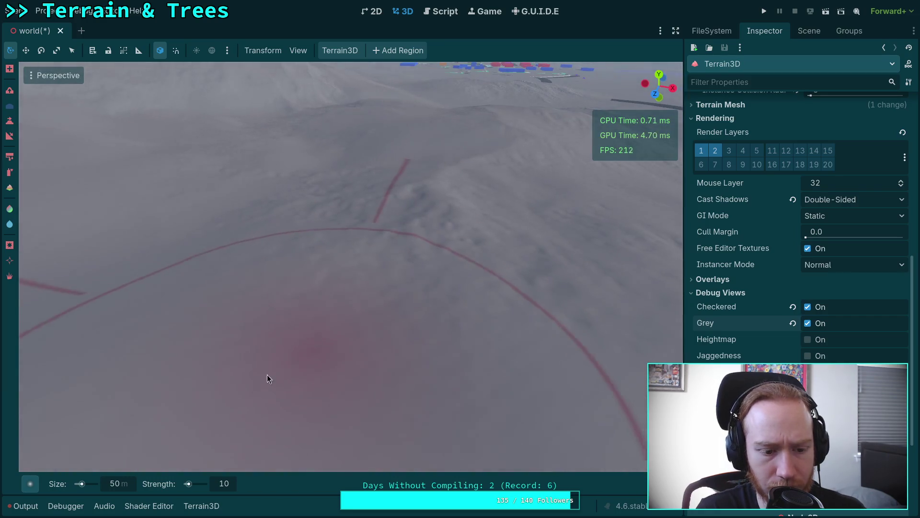
right_click(266, 375)
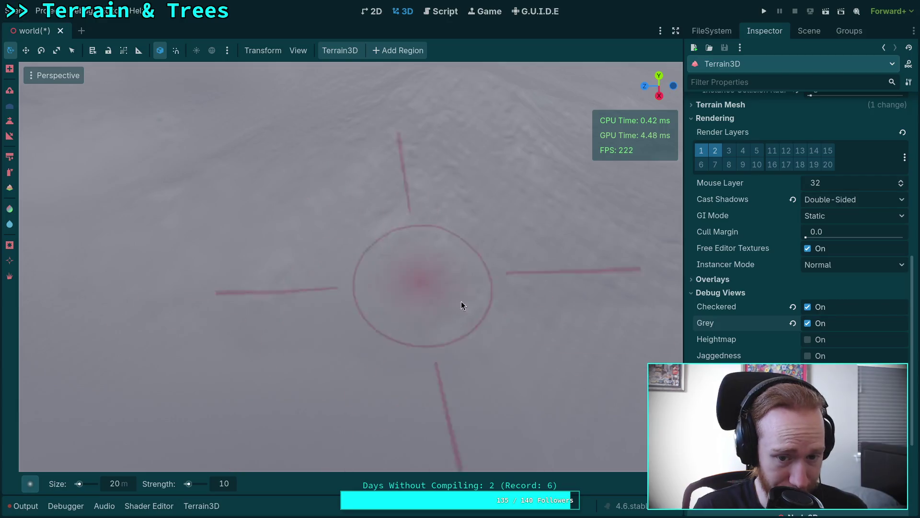
right_click(429, 235)
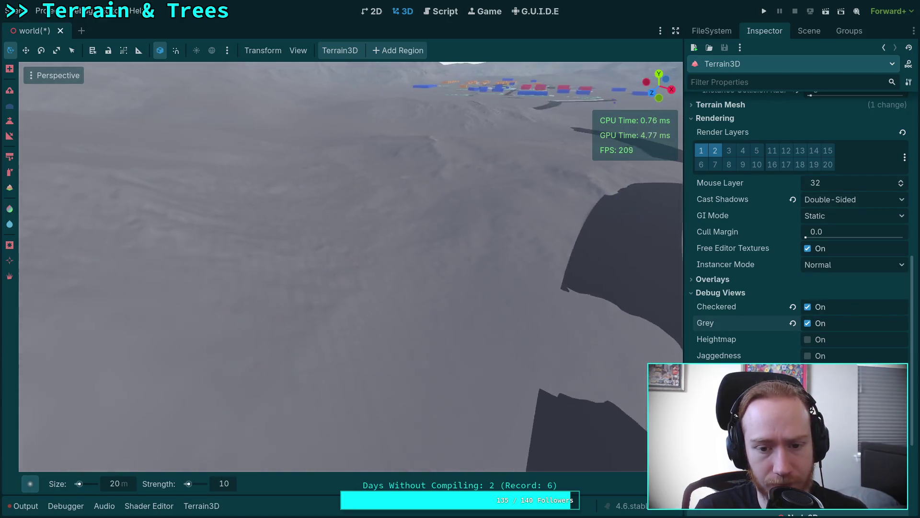
right_click(427, 252)
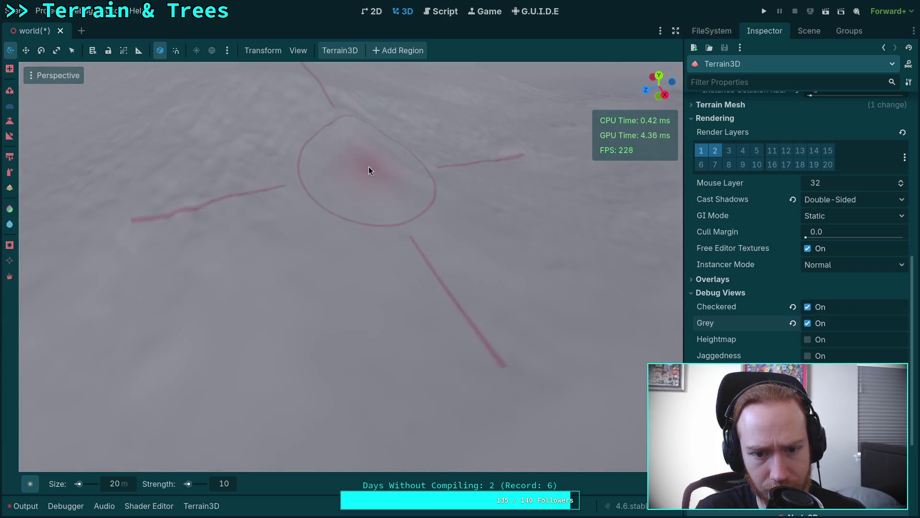
right_click(368, 165)
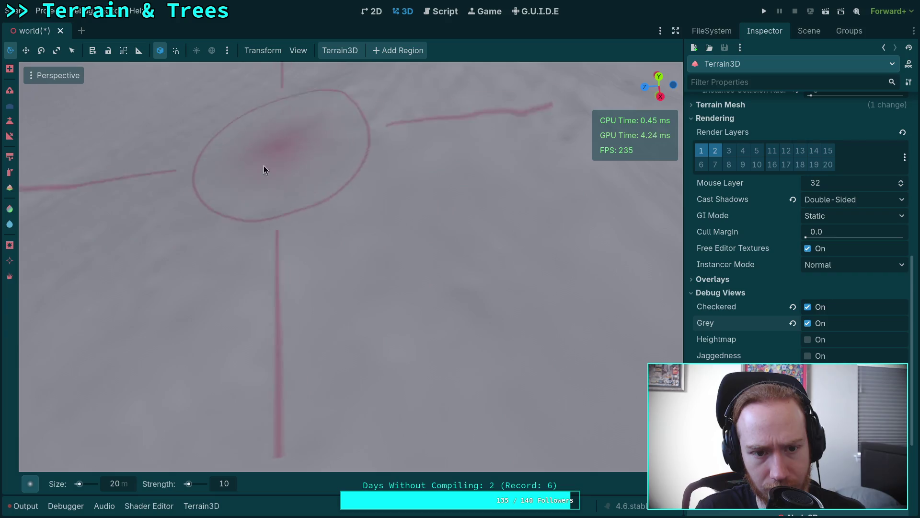
right_click(287, 207)
right_click(288, 224)
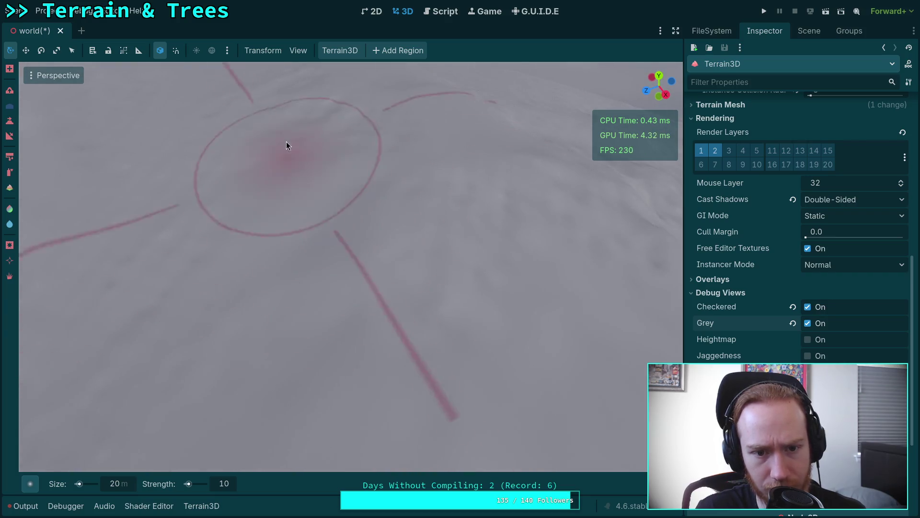
right_click(490, 317)
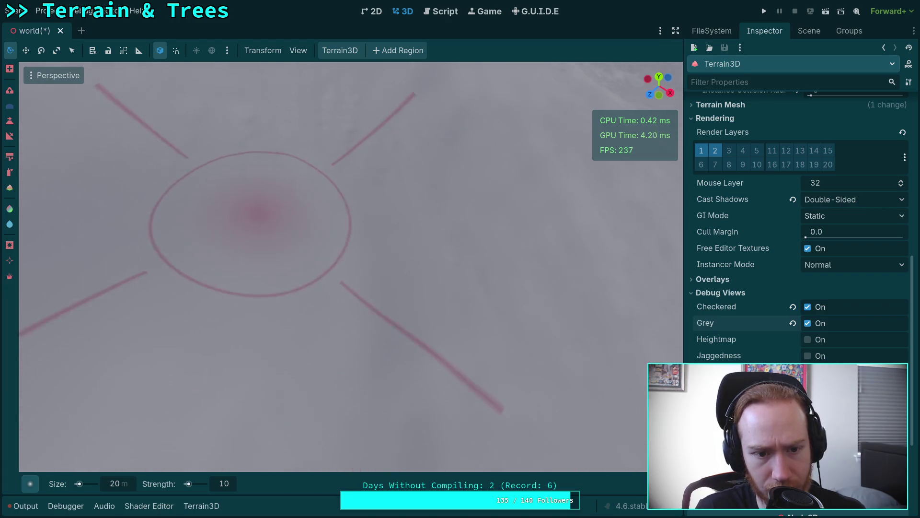
right_click(501, 347)
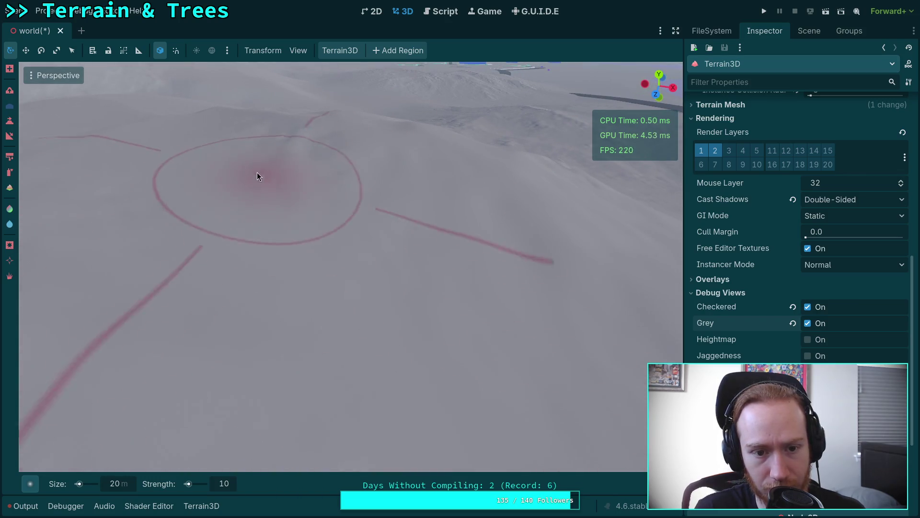
right_click(226, 253)
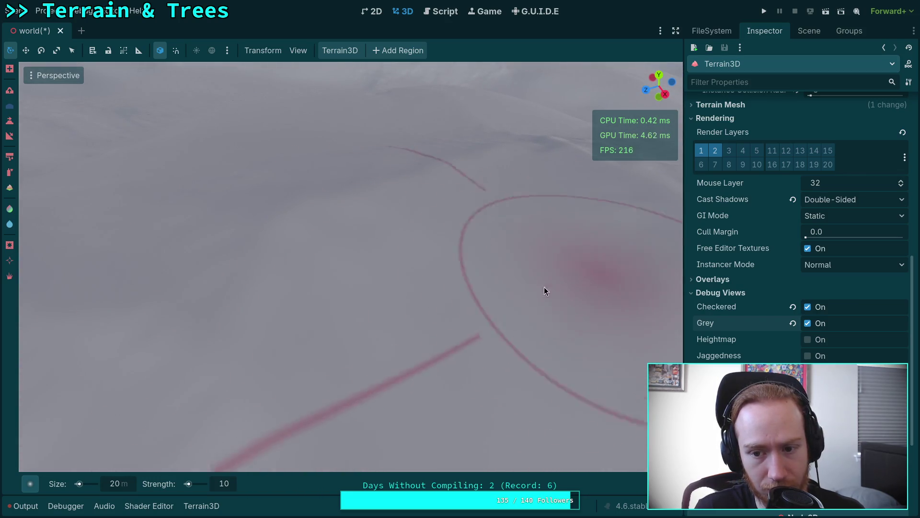
right_click(581, 283)
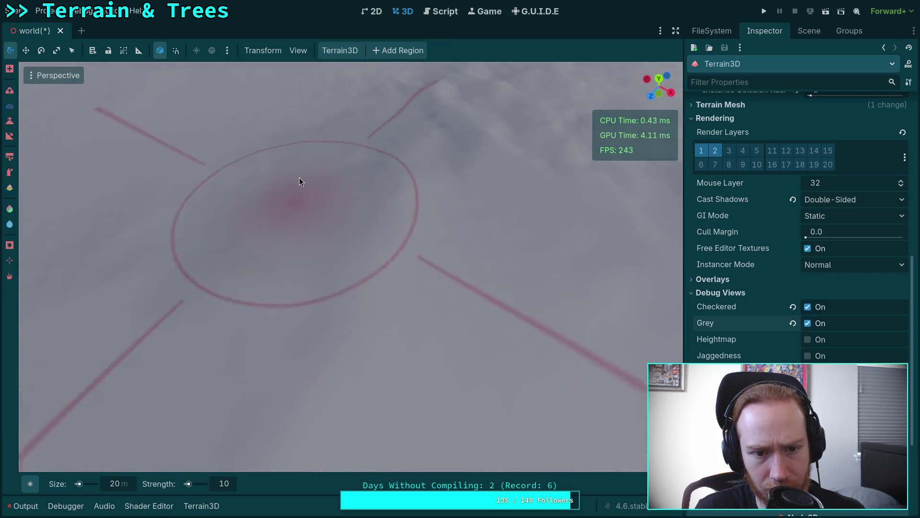
right_click(414, 87)
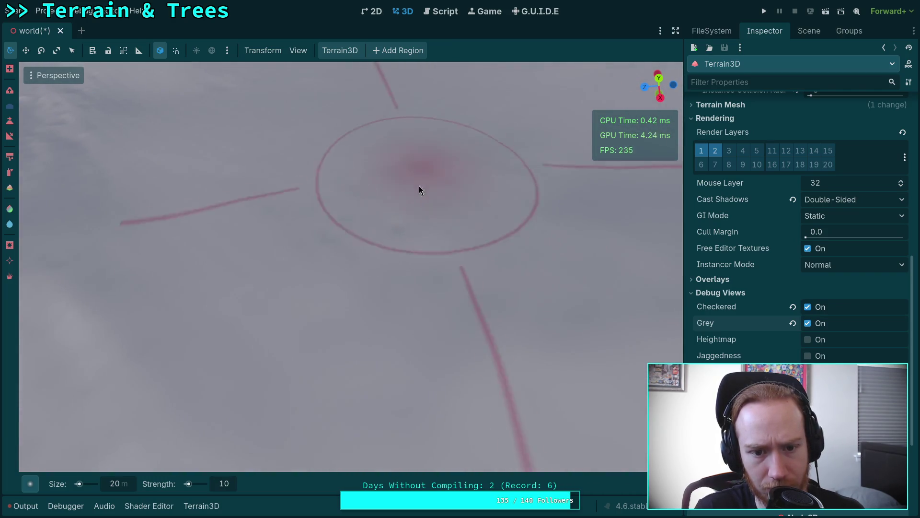
right_click(350, 172)
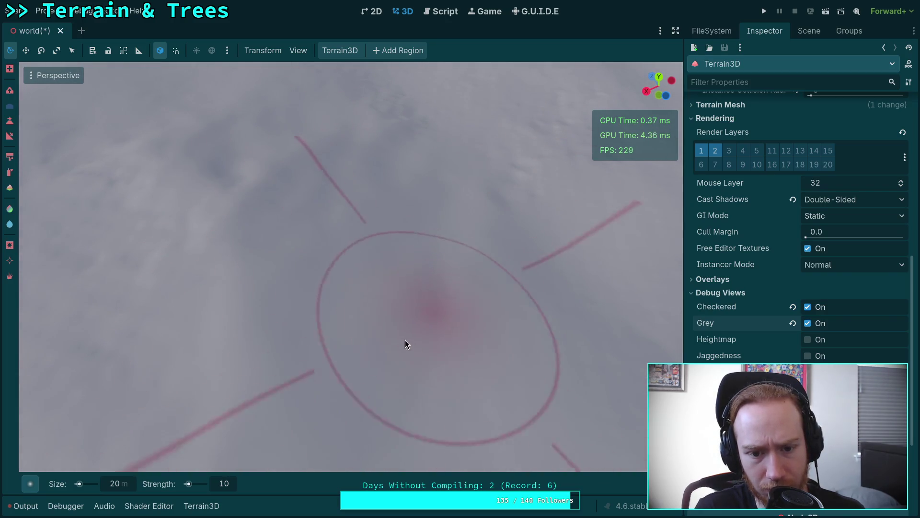
right_click(163, 323)
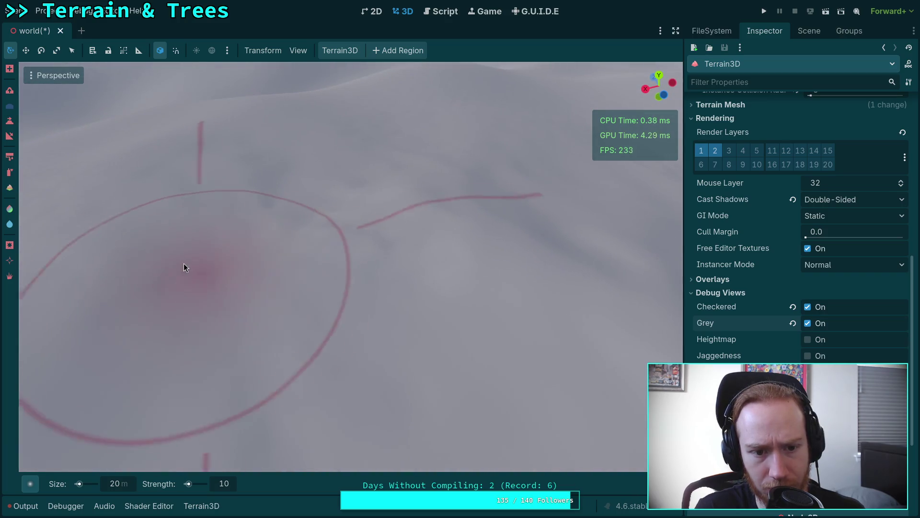
right_click(423, 220)
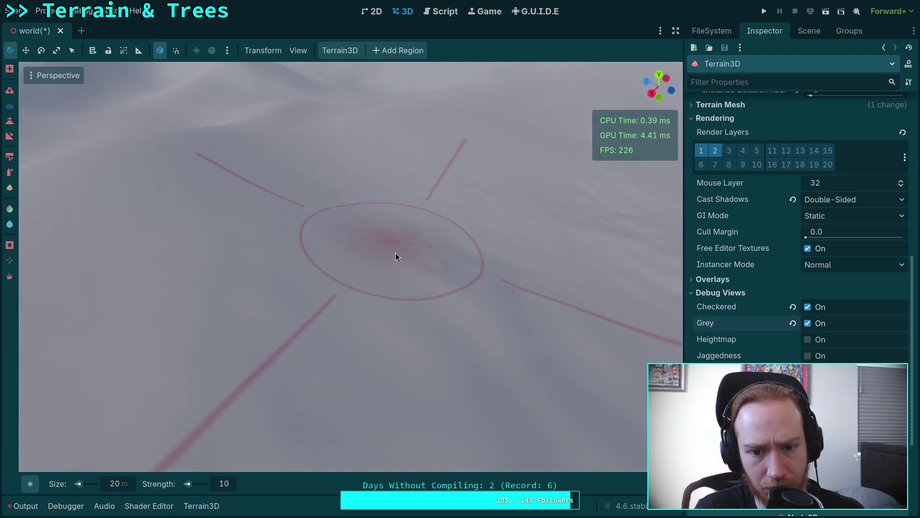
right_click(455, 271)
right_click(510, 326)
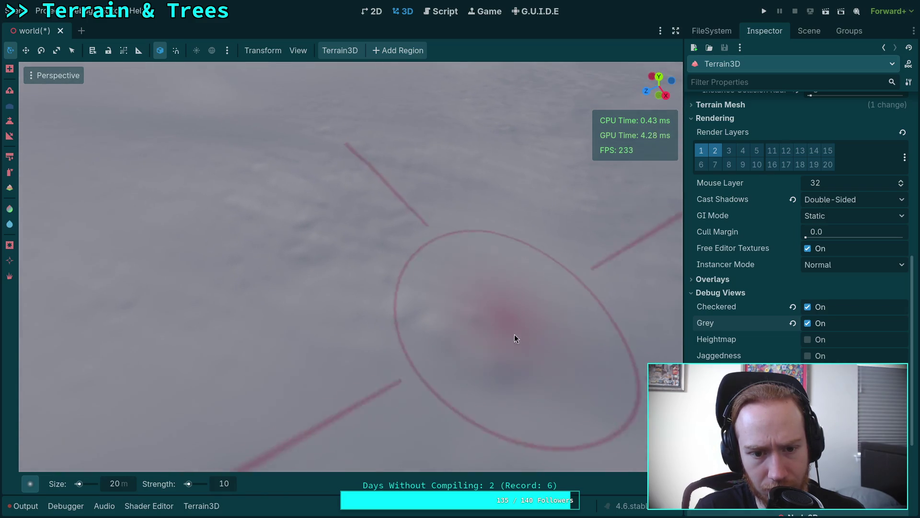
right_click(403, 223)
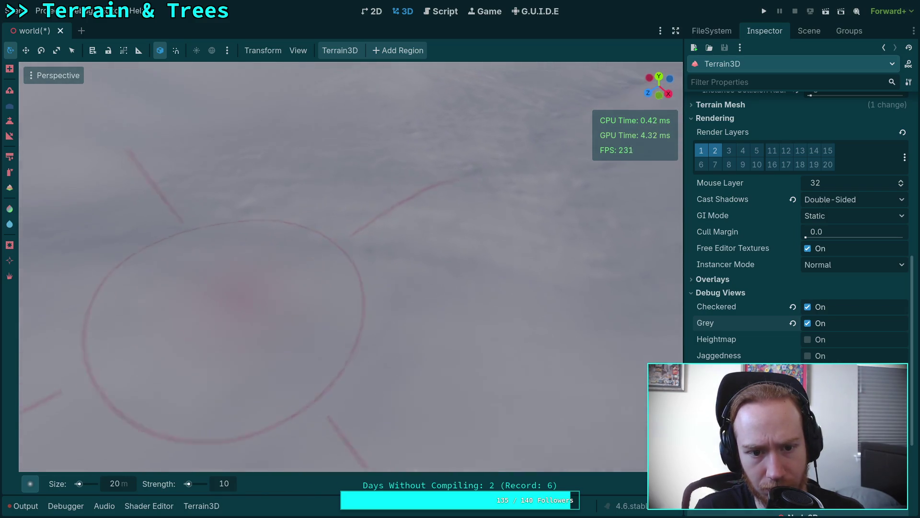
right_click(309, 153)
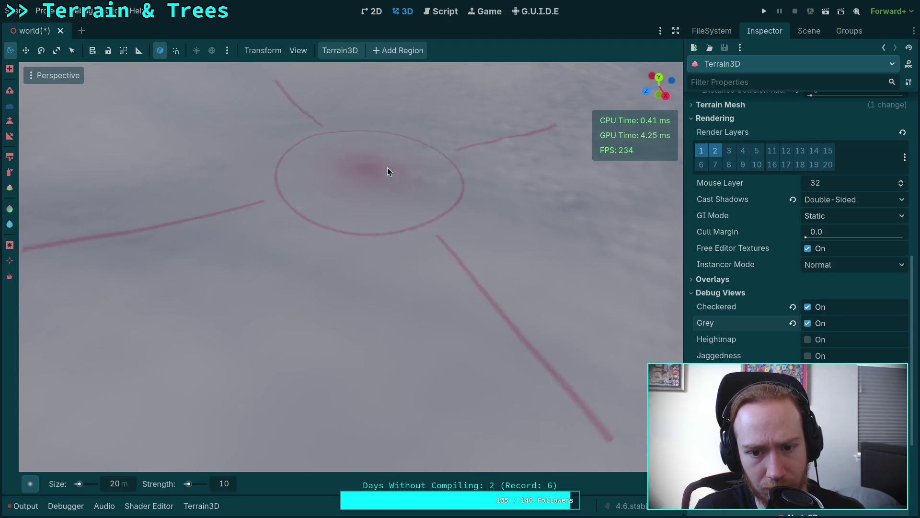
right_click(537, 210)
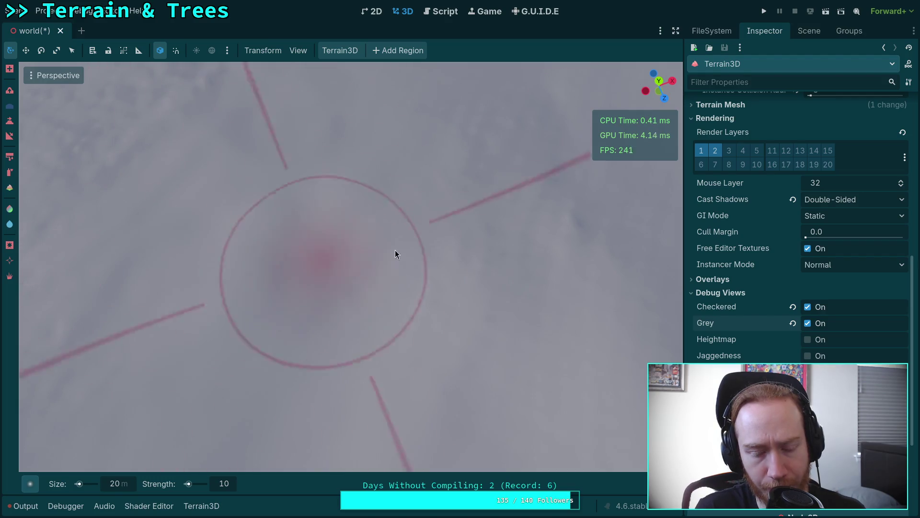
right_click(428, 230)
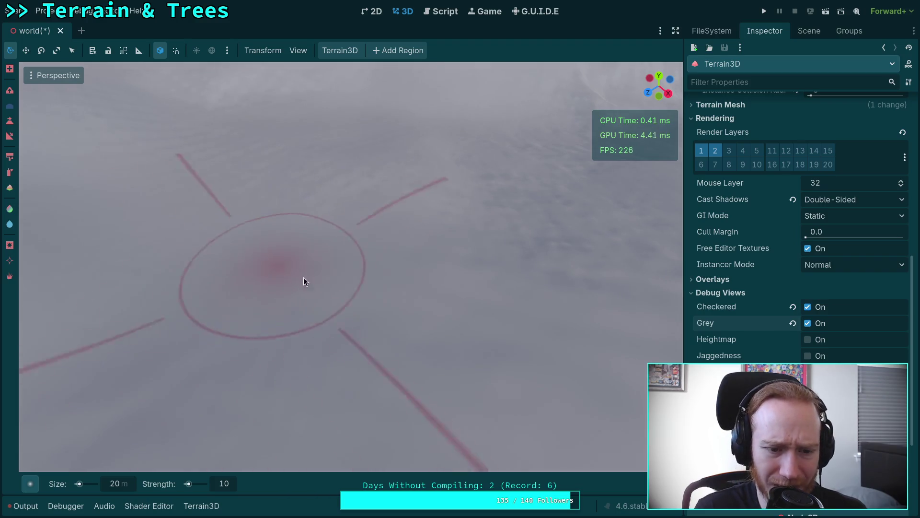
right_click(291, 272)
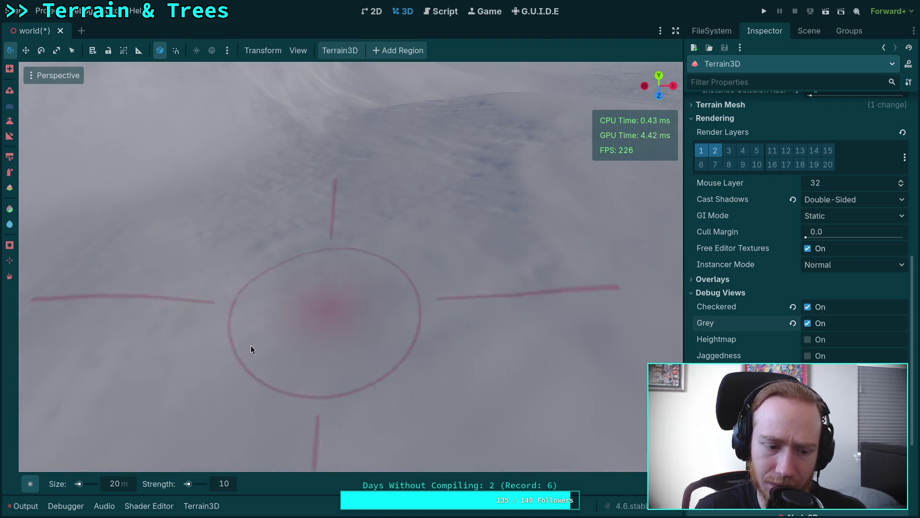
mouse_move(31, 487)
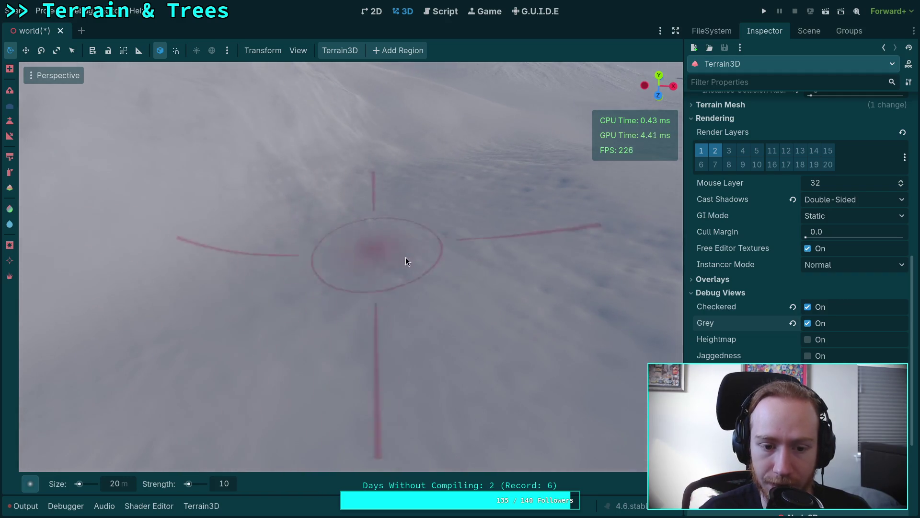
Uncheck the Grey and Checkered debug views to reveal the grassy hillside textures.
left_click_drag(384, 245, 385, 246)
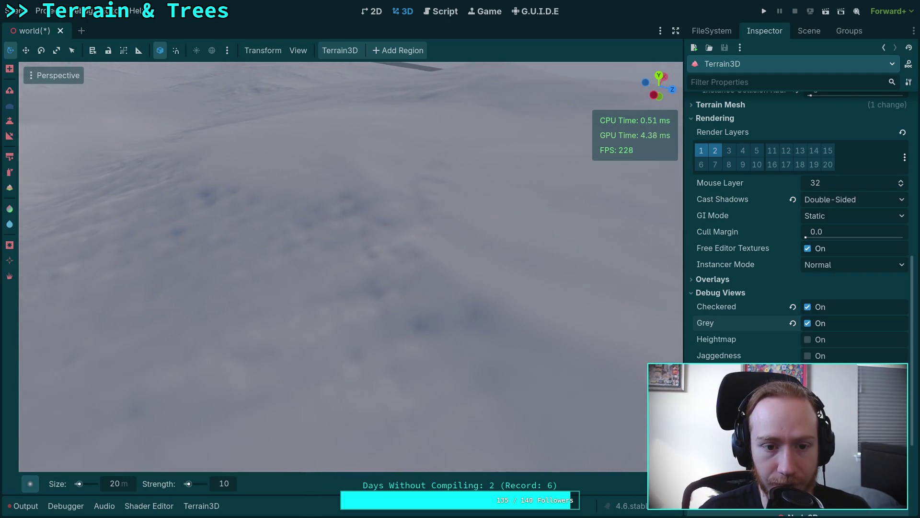
left_click_drag(398, 287, 519, 258)
scroll(398, 287, "down", 2)
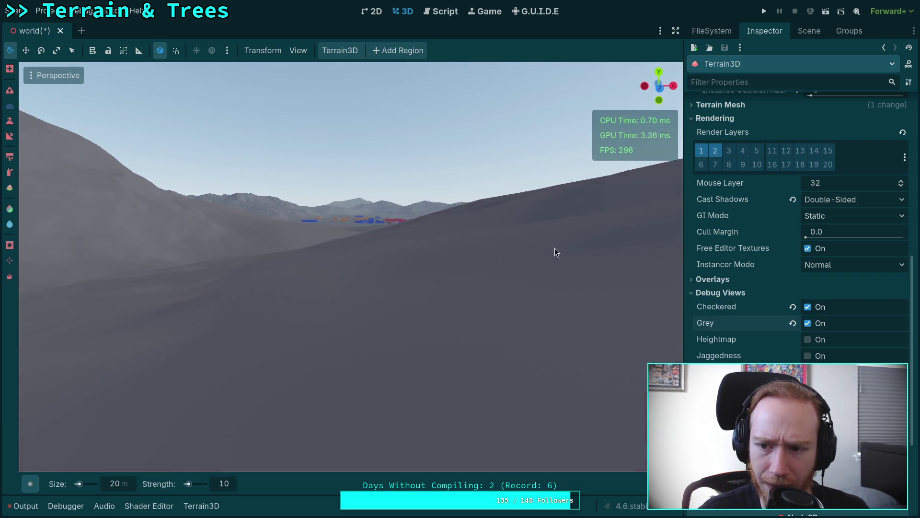
left_click(808, 323)
left_click(808, 307)
left_click_drag(398, 286, 398, 287)
left_click_drag(618, 260, 618, 259)
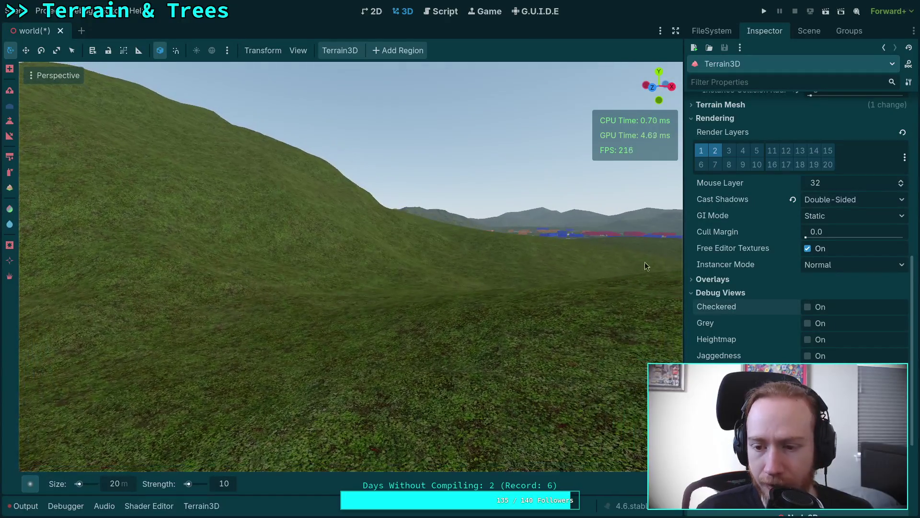
Re-enable Grey debug shading and look over the terrain toward the mountains.
left_click(823, 324)
left_click_drag(669, 313, 669, 312)
left_click_drag(481, 287, 481, 286)
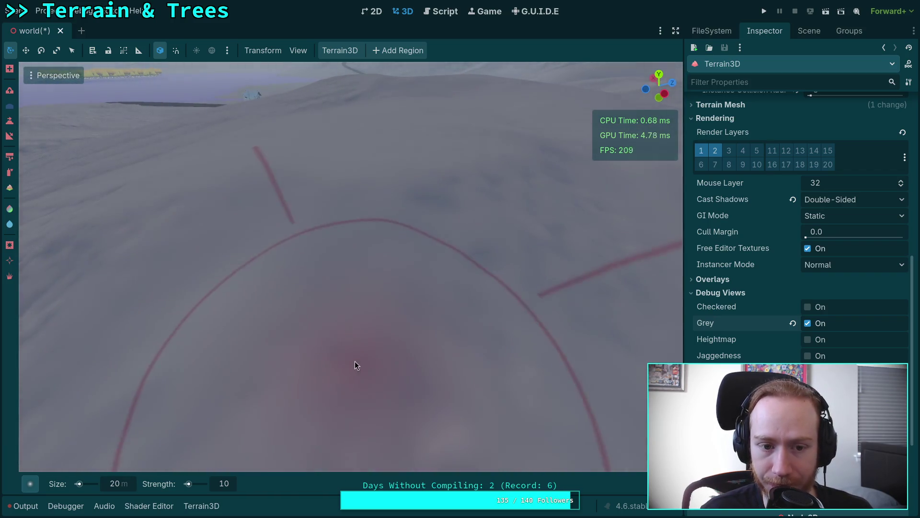
left_click_drag(358, 369, 357, 370)
left_click_drag(311, 245, 311, 244)
left_click_drag(388, 338, 387, 338)
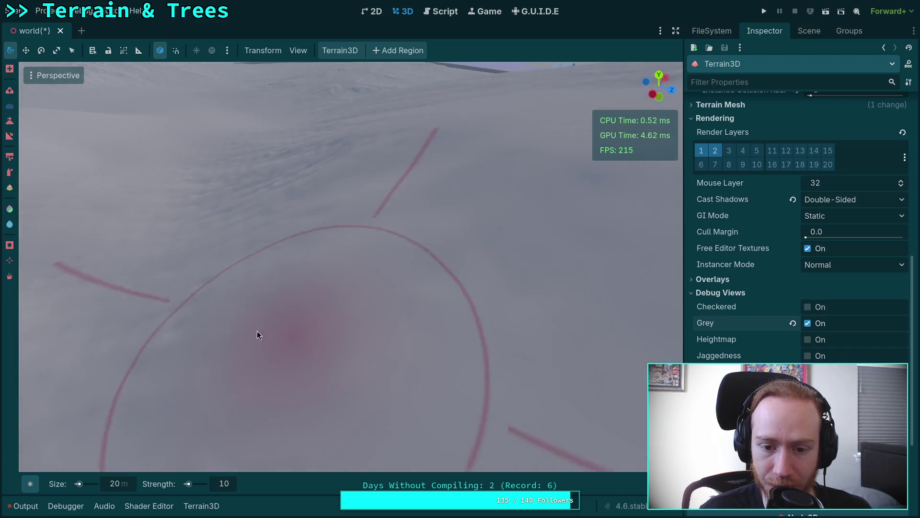
left_click_drag(266, 332, 266, 332)
Look down at the grey terrain under the brush and up toward the horizon.
left_click_drag(324, 329, 324, 329)
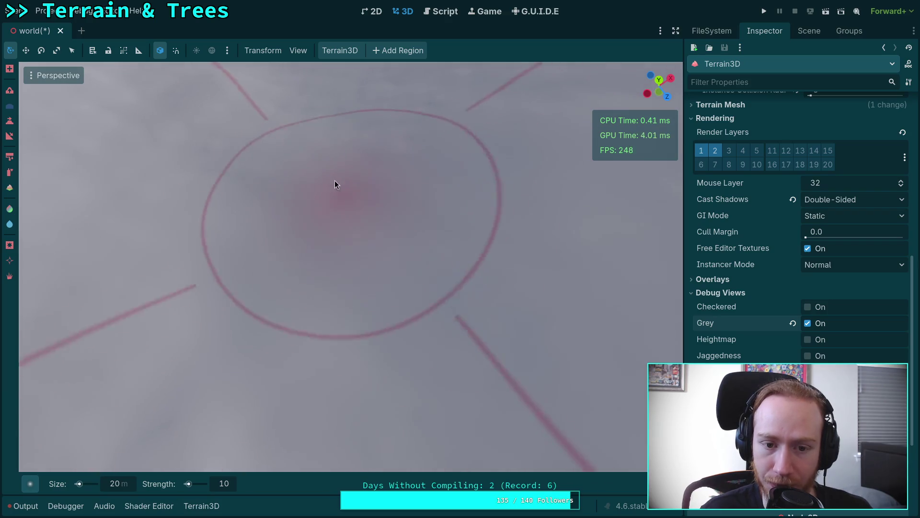
left_click_drag(335, 185, 335, 185)
left_click_drag(388, 200, 389, 200)
left_click_drag(500, 199, 475, 173)
left_click_drag(314, 246, 283, 267)
mouse_move(335, 246)
left_mouse_down()
mouse_move(338, 233)
mouse_move(283, 230)
left_mouse_up()
left_click_drag(343, 209, 298, 199)
Swing the view between the mountains and nearby terrain, zooming in.
left_click_drag(360, 274, 360, 274)
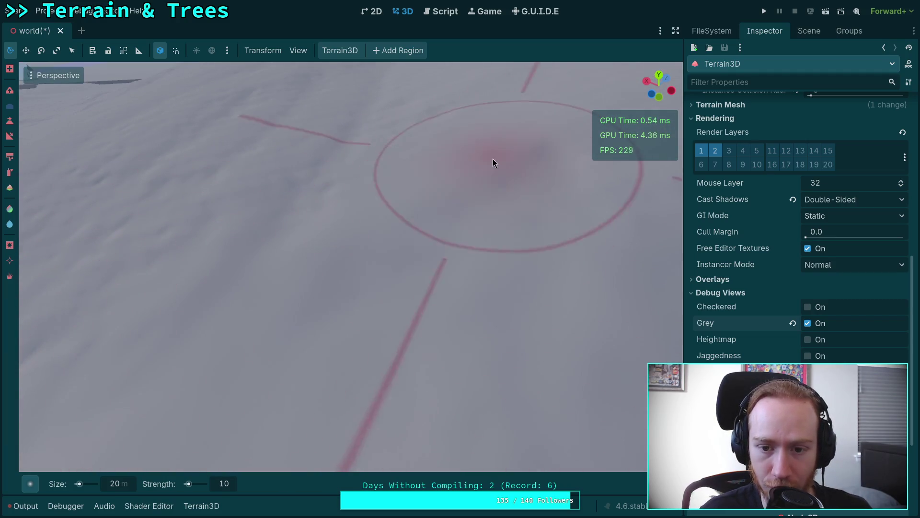
left_click_drag(493, 155, 493, 155)
left_click_drag(545, 137, 544, 137)
left_click_drag(453, 187, 453, 187)
left_click_drag(434, 221, 240, 372)
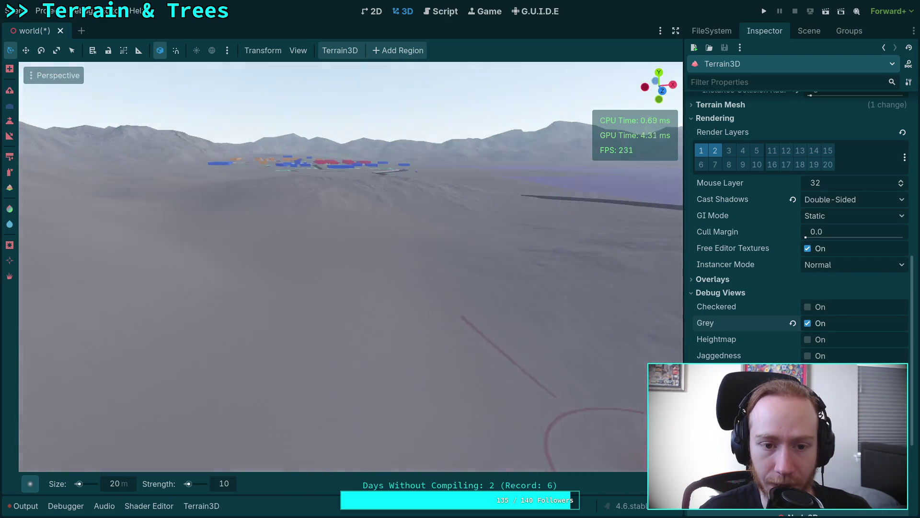
scroll(395, 282, "up", 3)
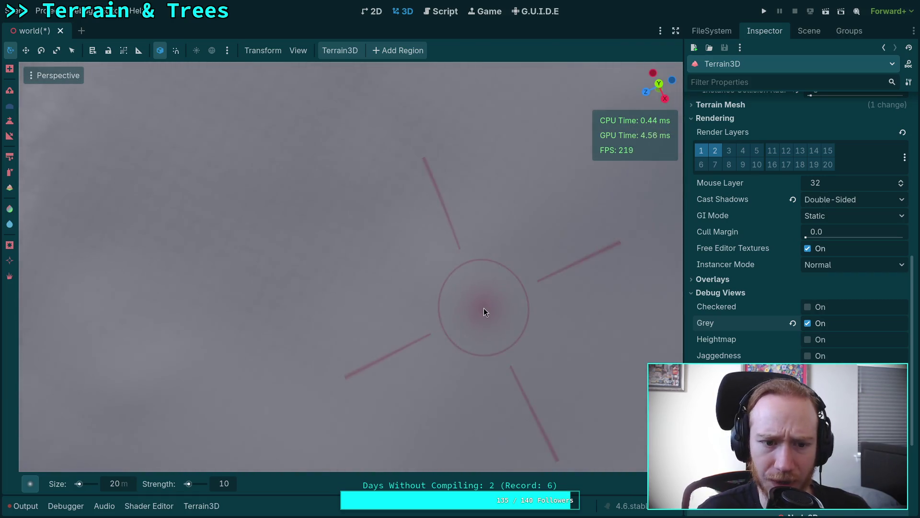
Move the view across the terrain, bringing the dark road into view.
mouse_move(446, 304)
left_mouse_down()
mouse_move(325, 353)
mouse_move(307, 316)
mouse_move(288, 336)
mouse_move(480, 305)
left_mouse_up()
mouse_move(303, 244)
left_mouse_down()
mouse_move(307, 331)
mouse_move(282, 424)
left_mouse_up()
mouse_move(433, 383)
left_mouse_down()
mouse_move(374, 312)
mouse_move(310, 367)
left_mouse_up()
mouse_move(364, 245)
left_mouse_down()
mouse_move(287, 254)
mouse_move(442, 277)
mouse_move(354, 252)
left_mouse_up()
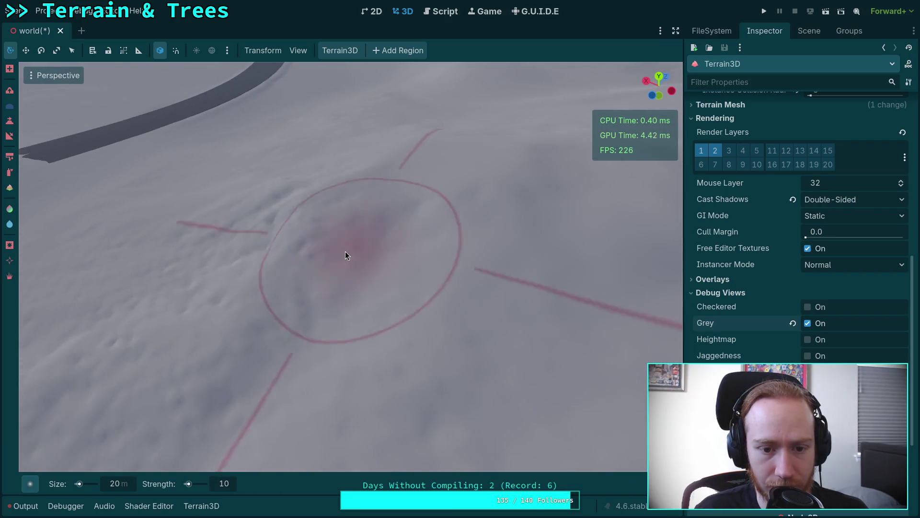
mouse_move(353, 295)
left_mouse_down()
mouse_move(336, 288)
mouse_move(352, 319)
left_mouse_up()
left_click_drag(417, 201, 441, 301)
mouse_move(381, 184)
left_mouse_down()
mouse_move(441, 384)
mouse_move(354, 314)
left_mouse_up()
Rotate the view around the terrain and zoom in on a new area.
left_click_drag(588, 278, 589, 278)
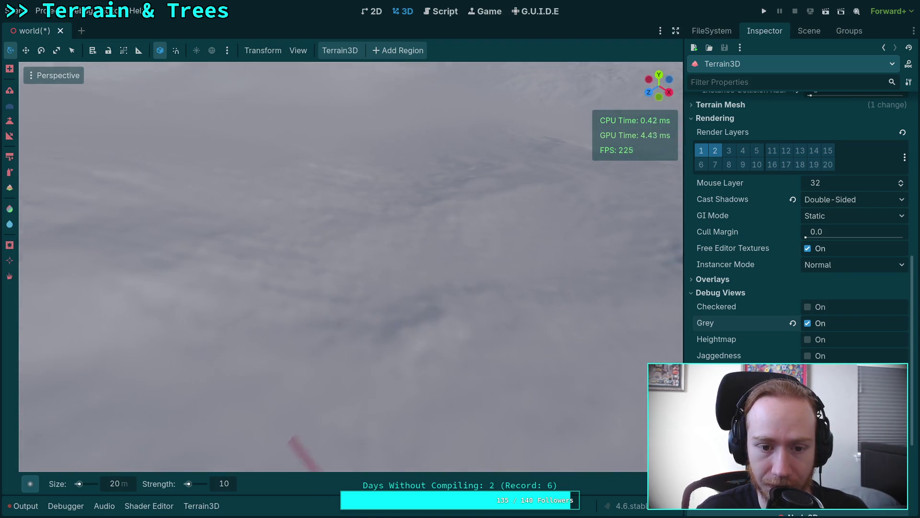
mouse_move(461, 315)
left_mouse_down()
mouse_move(452, 296)
mouse_move(352, 317)
mouse_move(218, 249)
left_mouse_up()
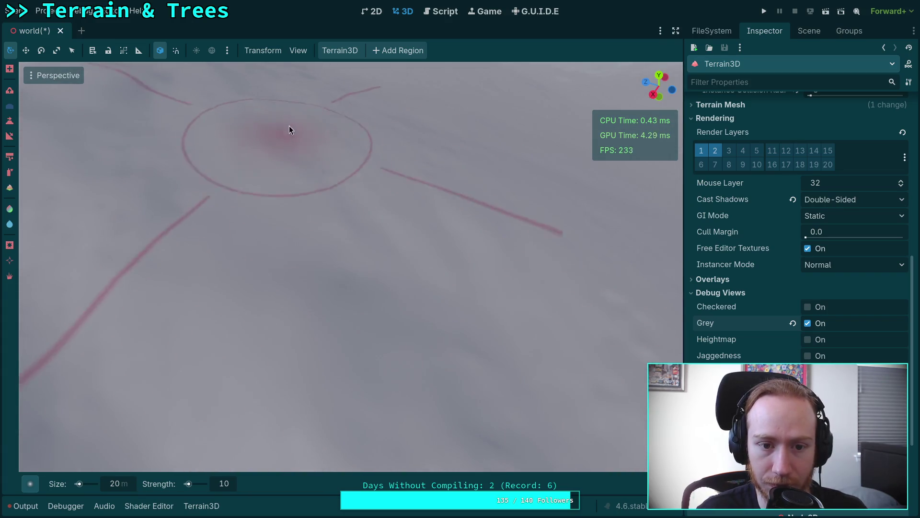
left_click_drag(406, 257, 48, 335)
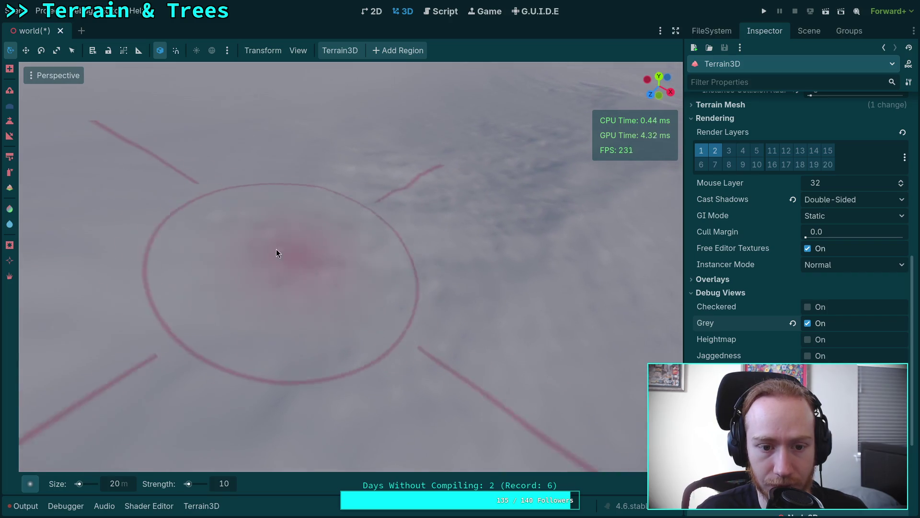
mouse_move(506, 281)
left_mouse_down()
mouse_move(399, 342)
mouse_move(336, 335)
mouse_move(407, 281)
left_mouse_up()
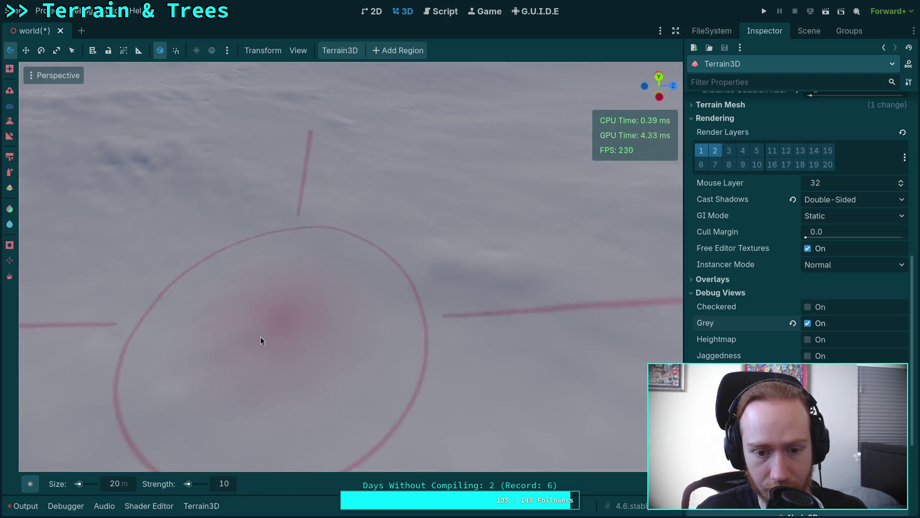
mouse_move(261, 195)
left_mouse_down()
mouse_move(472, 288)
mouse_move(369, 243)
mouse_move(335, 326)
mouse_move(281, 228)
left_mouse_up()
mouse_move(398, 260)
left_mouse_down()
mouse_move(235, 211)
mouse_move(302, 258)
mouse_move(312, 393)
mouse_move(369, 226)
mouse_move(339, 308)
mouse_move(584, 261)
mouse_move(234, 216)
mouse_move(400, 298)
mouse_move(462, 346)
mouse_move(232, 289)
mouse_move(251, 222)
mouse_move(366, 236)
mouse_move(439, 290)
left_mouse_up()
scroll(302, 262, "up", 3)
left_click_drag(210, 176, 209, 177)
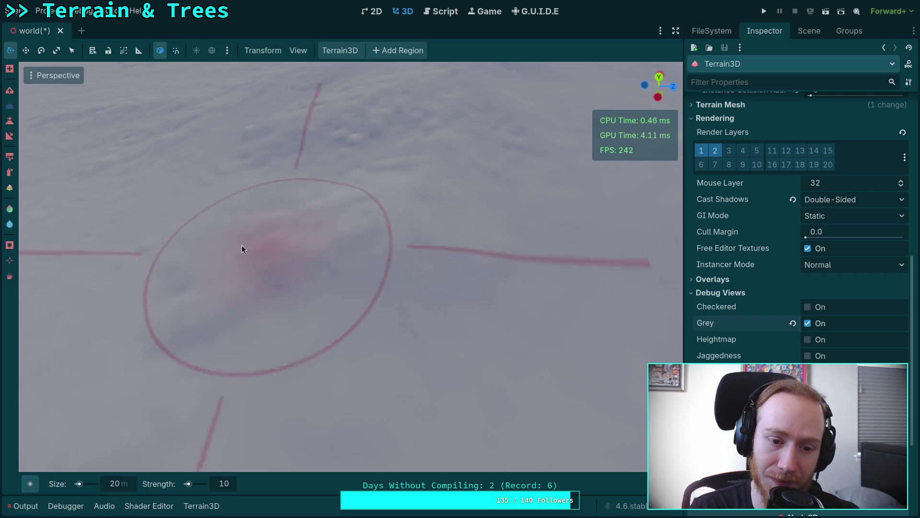
left_click_drag(246, 292, 246, 292)
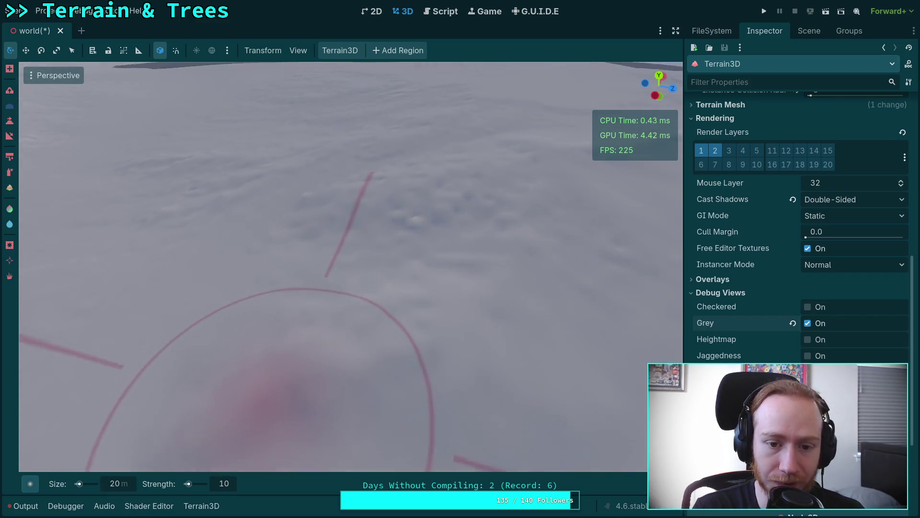
Orbit the view around the terrain and tilt it to show the horizon.
left_click_drag(332, 278, 332, 278)
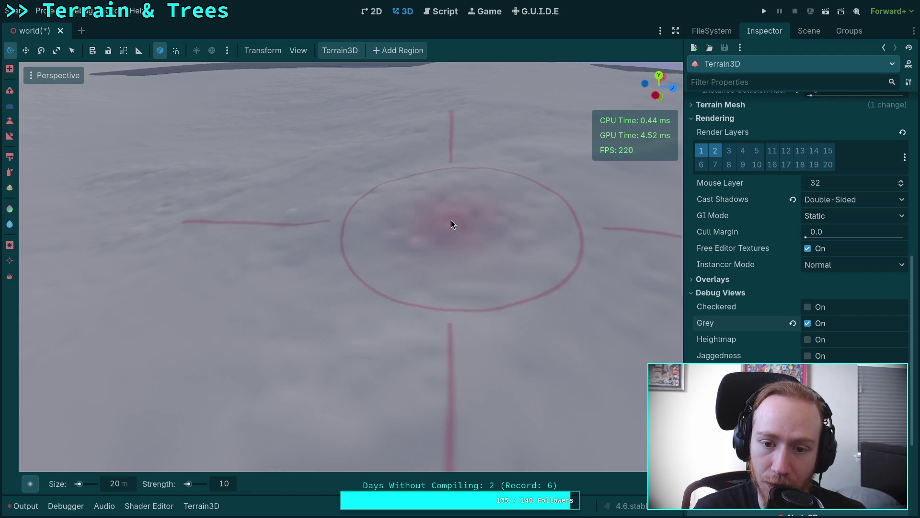
mouse_move(462, 241)
left_mouse_down()
mouse_move(364, 318)
mouse_move(370, 298)
mouse_move(496, 295)
mouse_move(396, 270)
mouse_move(381, 234)
mouse_move(436, 261)
mouse_move(363, 189)
mouse_move(335, 182)
left_mouse_up()
mouse_move(302, 331)
left_mouse_down()
mouse_move(387, 330)
mouse_move(445, 234)
mouse_move(180, 274)
mouse_move(566, 302)
mouse_move(378, 251)
mouse_move(367, 232)
mouse_move(565, 325)
mouse_move(287, 244)
left_mouse_up()
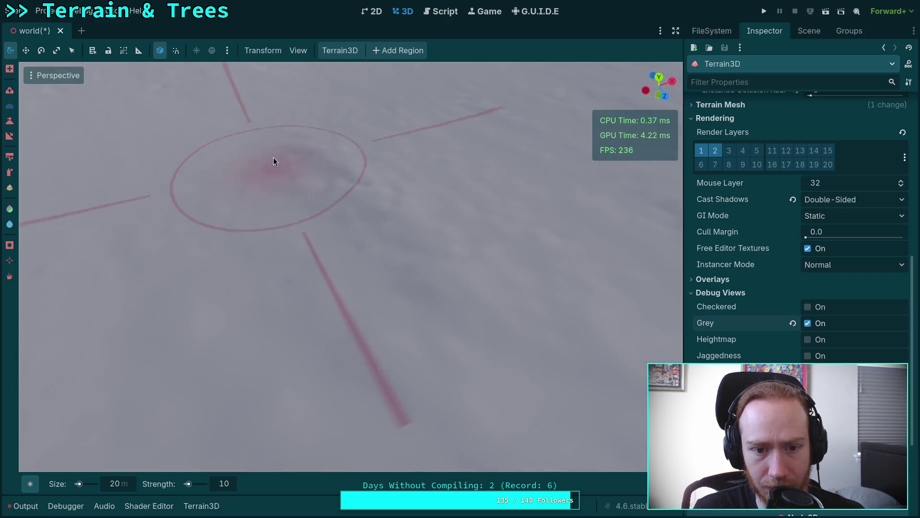
mouse_move(311, 306)
left_mouse_down()
mouse_move(452, 310)
mouse_move(308, 378)
mouse_move(575, 336)
mouse_move(297, 302)
mouse_move(470, 249)
mouse_move(267, 328)
mouse_move(499, 261)
mouse_move(336, 337)
mouse_move(325, 322)
mouse_move(221, 470)
mouse_move(535, 224)
mouse_move(309, 229)
mouse_move(271, 272)
mouse_move(450, 206)
mouse_move(261, 230)
mouse_move(297, 277)
mouse_move(346, 289)
mouse_move(328, 202)
mouse_move(295, 222)
mouse_move(354, 264)
mouse_move(341, 230)
mouse_move(299, 234)
mouse_move(347, 204)
mouse_move(357, 228)
mouse_move(344, 261)
mouse_move(392, 229)
mouse_move(274, 247)
mouse_move(294, 326)
mouse_move(268, 288)
mouse_move(160, 257)
mouse_move(340, 234)
mouse_move(283, 333)
mouse_move(297, 317)
left_mouse_up()
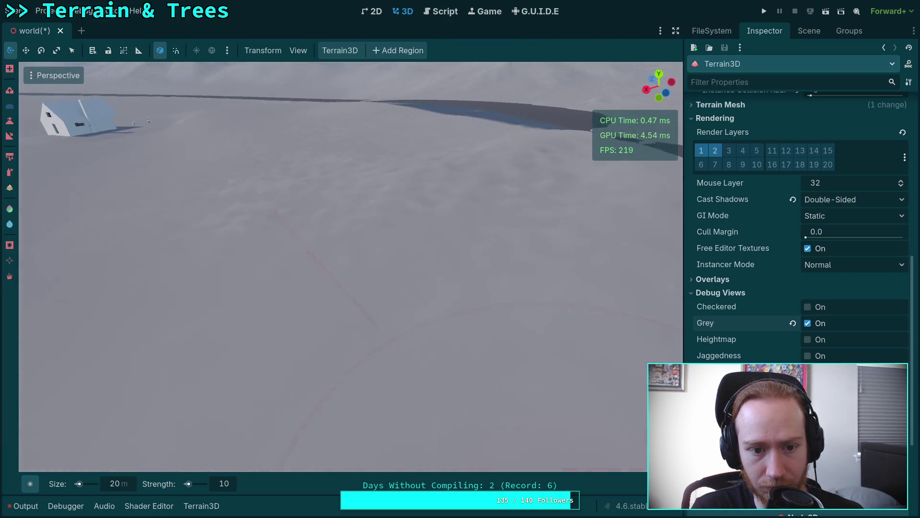
mouse_move(234, 249)
left_mouse_down()
mouse_move(335, 325)
mouse_move(360, 308)
mouse_move(336, 255)
mouse_move(259, 283)
mouse_move(340, 263)
mouse_move(218, 289)
mouse_move(395, 286)
mouse_move(575, 407)
mouse_move(322, 282)
mouse_move(363, 232)
mouse_move(320, 228)
mouse_move(441, 269)
mouse_move(394, 278)
mouse_move(260, 379)
mouse_move(240, 431)
mouse_move(288, 335)
mouse_move(336, 288)
mouse_move(380, 267)
left_mouse_up()
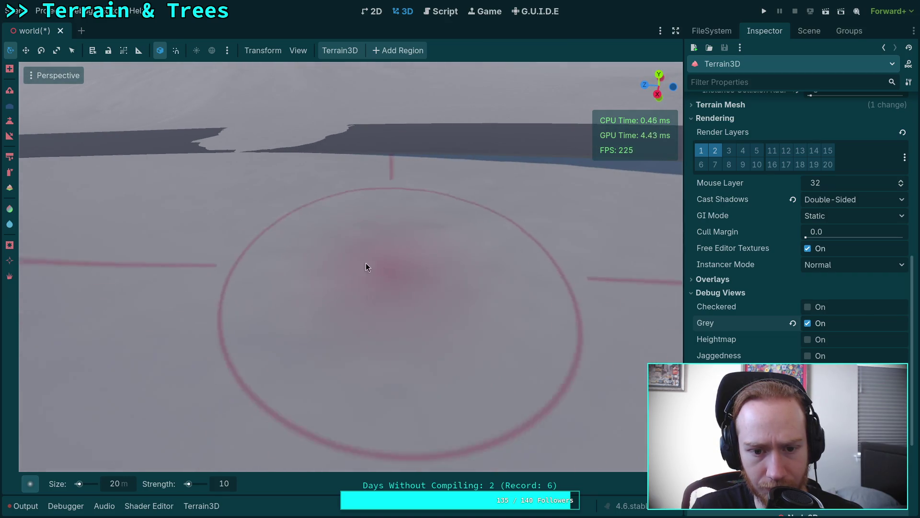
Pan along the dark slab and houses, then expand the 3D view to full width.
mouse_move(425, 211)
left_mouse_down()
mouse_move(383, 240)
mouse_move(273, 255)
left_mouse_up()
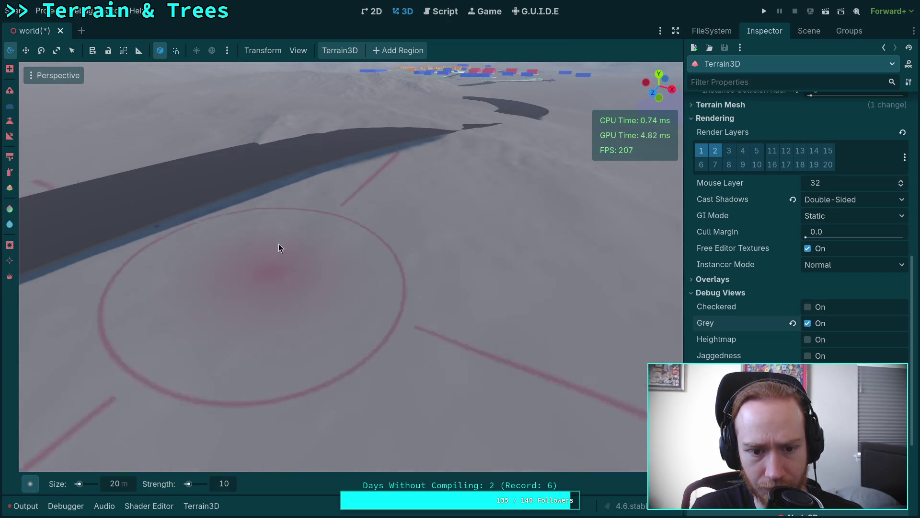
left_click_drag(432, 251, 450, 276)
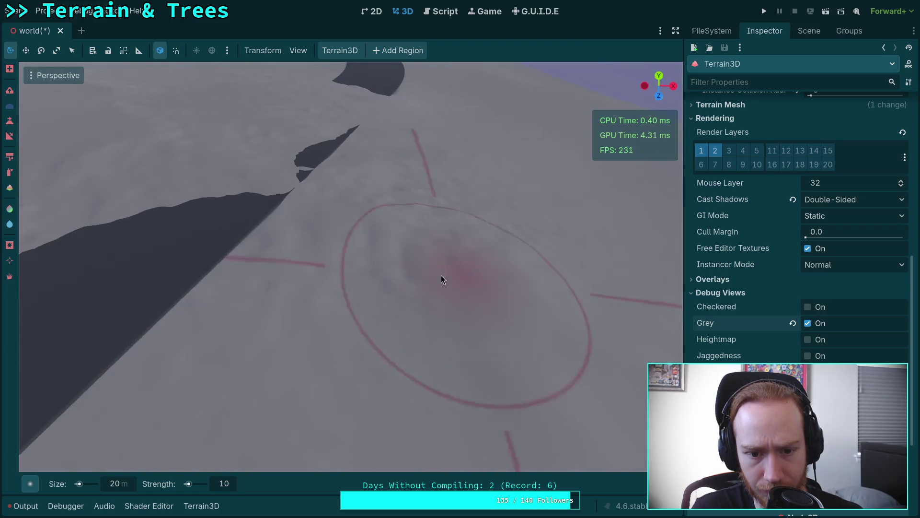
left_click_drag(231, 289, 441, 265)
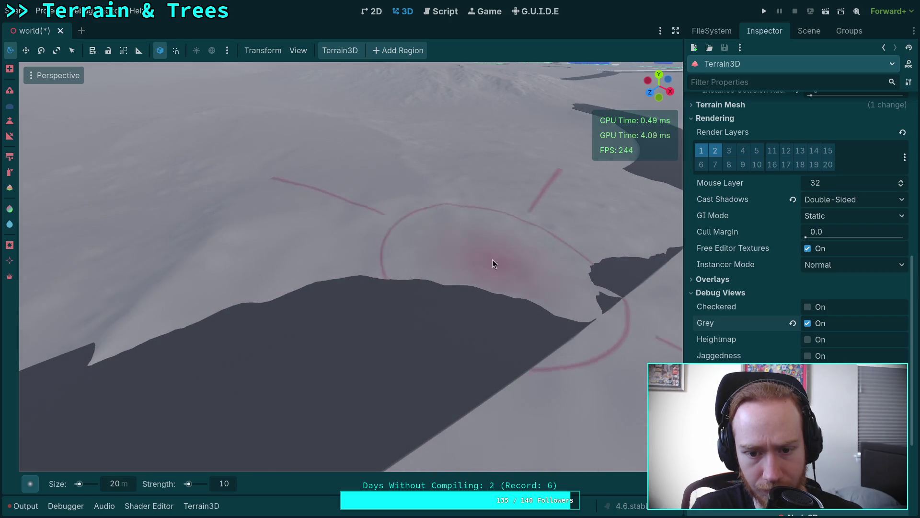
mouse_move(526, 211)
left_mouse_down()
mouse_move(247, 216)
mouse_move(414, 306)
mouse_move(331, 283)
mouse_move(274, 246)
left_mouse_up()
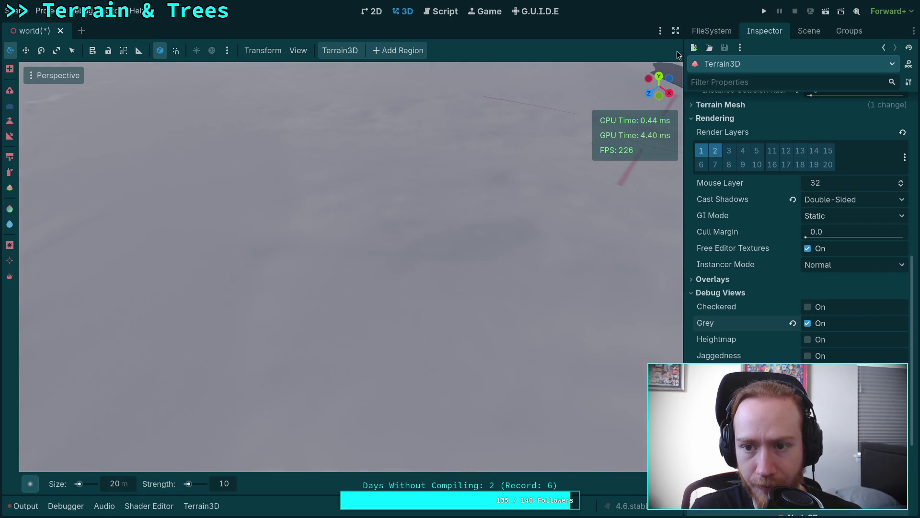
left_click(676, 31)
mouse_move(432, 239)
left_mouse_down()
mouse_move(366, 248)
mouse_move(422, 288)
mouse_move(449, 249)
mouse_move(421, 273)
mouse_move(294, 275)
left_mouse_up()
Raise the first bumpy hills into the snowy terrain with the 20 m brush.
left_click_drag(389, 235, 372, 244)
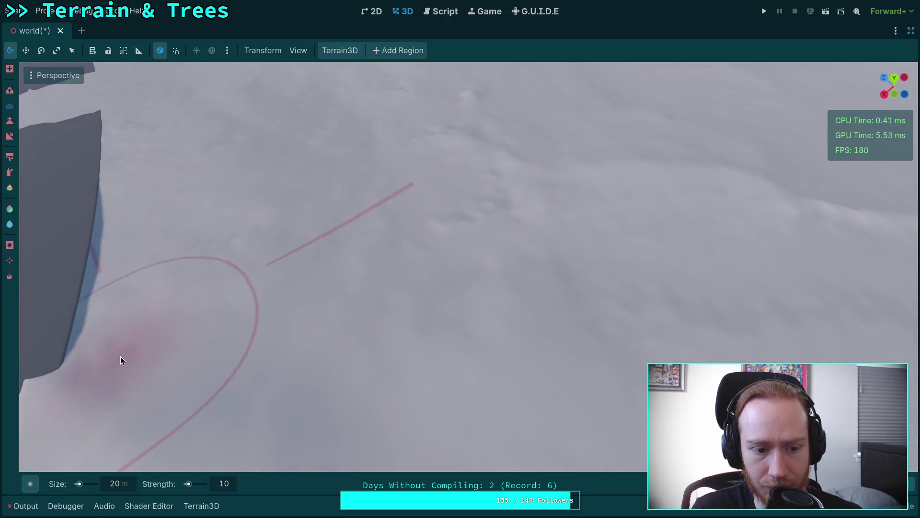
mouse_move(238, 249)
left_mouse_down()
mouse_move(338, 308)
mouse_move(392, 271)
mouse_move(394, 203)
mouse_move(386, 364)
mouse_move(358, 242)
mouse_move(395, 201)
mouse_move(513, 229)
mouse_move(420, 217)
mouse_move(637, 278)
mouse_move(407, 232)
mouse_move(294, 269)
left_mouse_up()
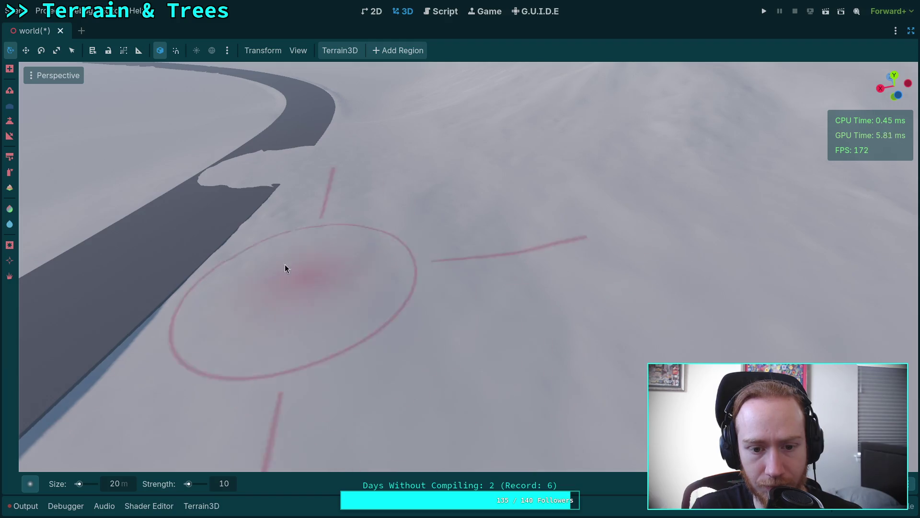
mouse_move(351, 232)
left_mouse_down()
mouse_move(384, 461)
mouse_move(263, 355)
left_mouse_up()
mouse_move(392, 231)
left_mouse_down()
mouse_move(393, 158)
mouse_move(392, 288)
left_mouse_up()
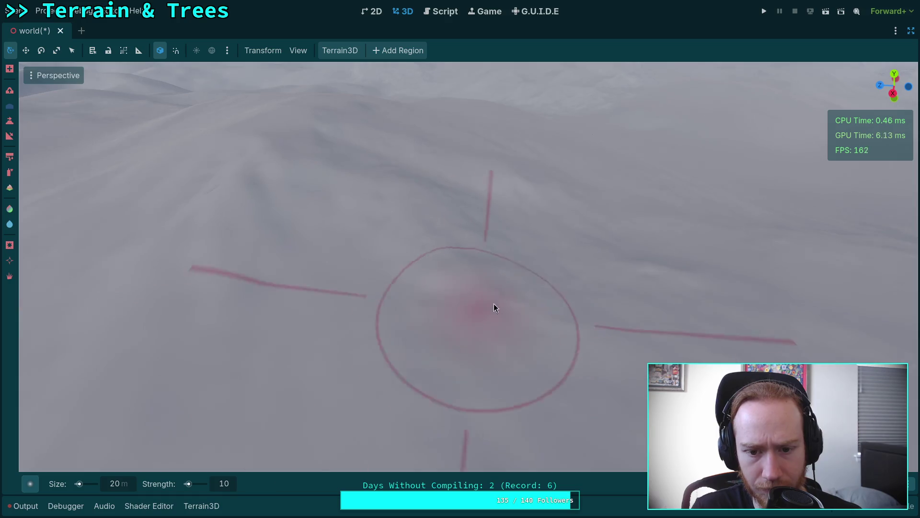
mouse_move(492, 271)
left_mouse_down()
mouse_move(446, 287)
mouse_move(399, 262)
mouse_move(399, 182)
mouse_move(422, 254)
left_mouse_up()
mouse_move(273, 267)
left_mouse_down()
mouse_move(288, 258)
mouse_move(285, 246)
left_mouse_up()
Sculpt more raised hills across the terrain between glances at the mountains.
left_click_drag(388, 245, 401, 262)
left_click_drag(452, 188, 431, 431)
mouse_move(513, 238)
left_mouse_down()
mouse_move(484, 259)
mouse_move(374, 279)
left_mouse_up()
left_click_drag(515, 244, 360, 238)
mouse_move(664, 220)
left_mouse_down()
mouse_move(390, 287)
mouse_move(462, 235)
left_mouse_up()
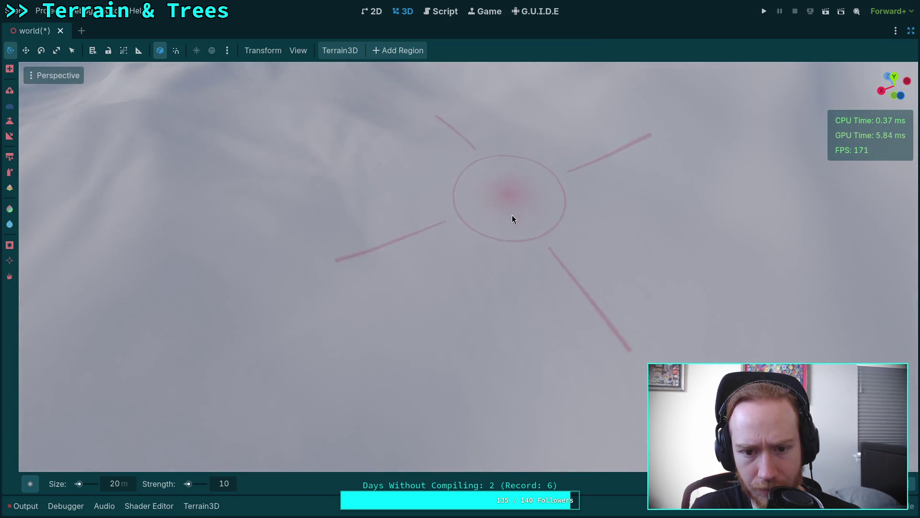
left_click_drag(454, 268, 434, 268)
mouse_move(241, 185)
left_mouse_down()
mouse_move(413, 240)
mouse_move(461, 237)
left_mouse_up()
mouse_move(174, 253)
left_mouse_down()
mouse_move(460, 339)
mouse_move(364, 413)
mouse_move(459, 328)
left_mouse_up()
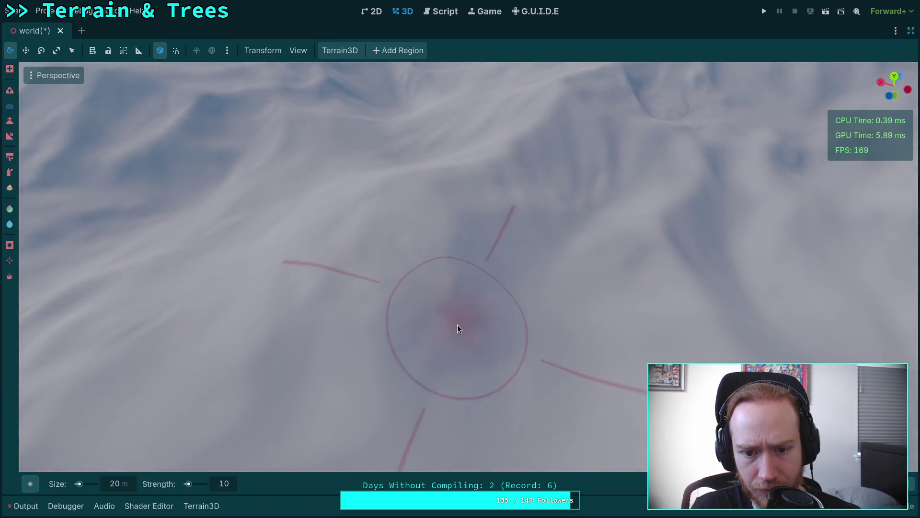
Fly the camera up and back down to look out over the town and mountains.
mouse_move(447, 270)
left_mouse_down()
mouse_move(412, 153)
mouse_move(360, 158)
mouse_move(360, 211)
left_mouse_up()
scroll(413, 153, "up", 2)
scroll(412, 153, "up", 8)
mouse_move(452, 326)
left_mouse_down()
mouse_move(452, 259)
mouse_move(452, 331)
mouse_move(520, 336)
mouse_move(519, 384)
mouse_move(455, 335)
left_mouse_up()
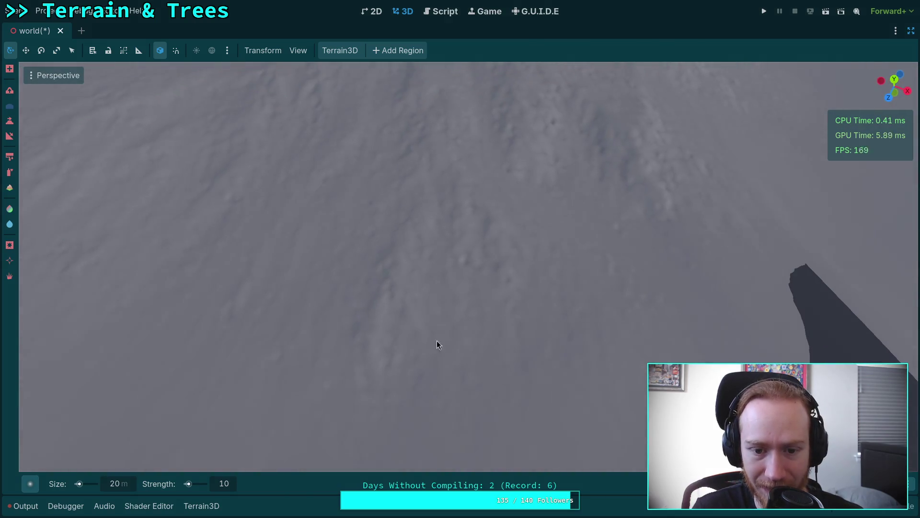
mouse_move(400, 366)
left_mouse_down()
mouse_move(400, 307)
mouse_move(411, 383)
left_mouse_up()
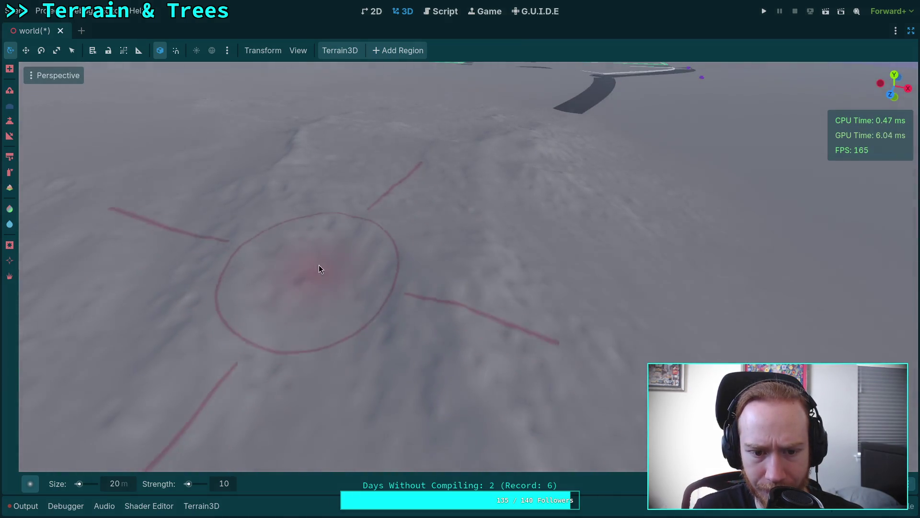
left_click_drag(527, 314, 553, 281)
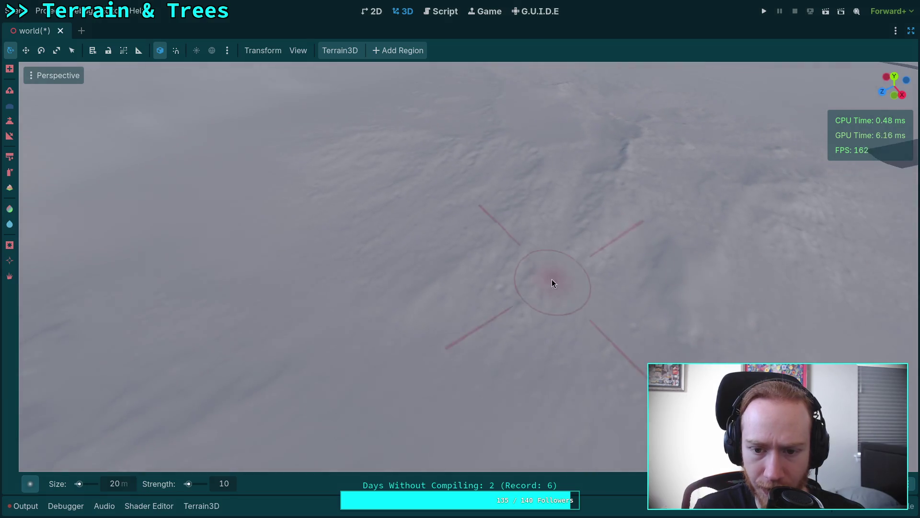
mouse_move(622, 392)
left_mouse_down()
mouse_move(538, 405)
mouse_move(539, 343)
mouse_move(431, 354)
mouse_move(431, 311)
mouse_move(479, 302)
mouse_move(405, 378)
left_mouse_up()
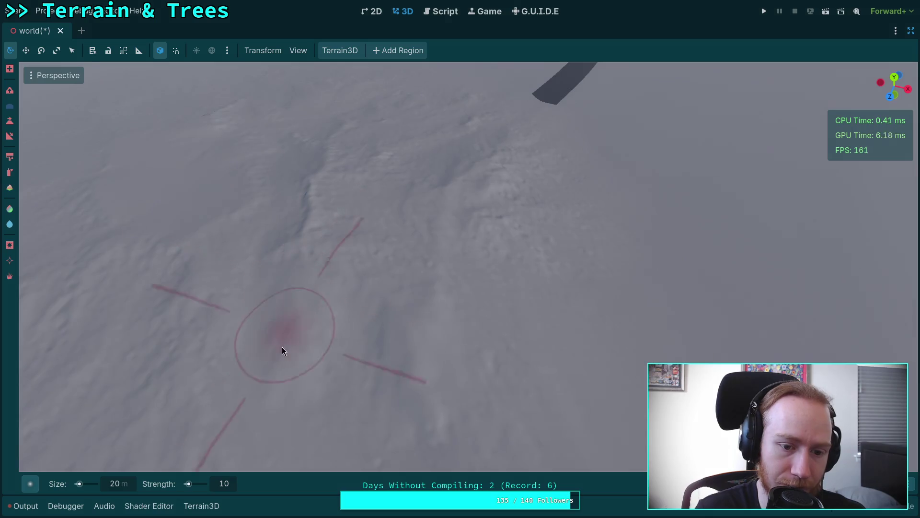
left_click_drag(459, 262, 530, 285)
Sculpt a few more hills and set the brush size to 30 m.
mouse_move(281, 206)
left_mouse_down()
mouse_move(415, 249)
mouse_move(348, 247)
left_mouse_up()
left_click_drag(509, 354, 537, 370)
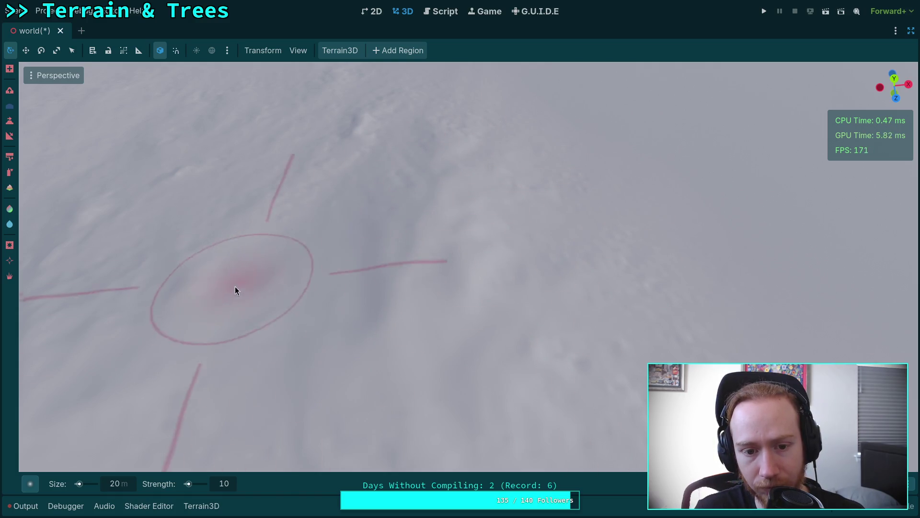
left_click_drag(296, 260, 362, 223)
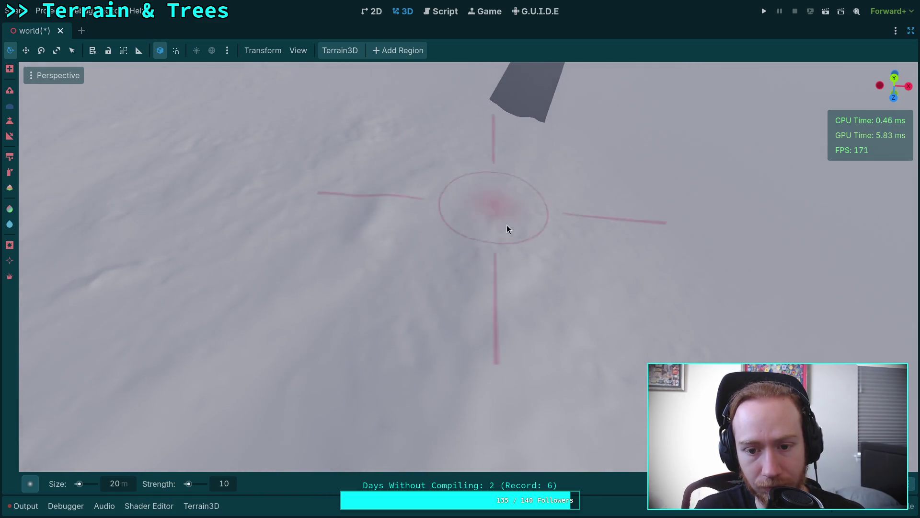
mouse_move(446, 218)
left_mouse_down()
mouse_move(585, 345)
mouse_move(562, 191)
left_mouse_up()
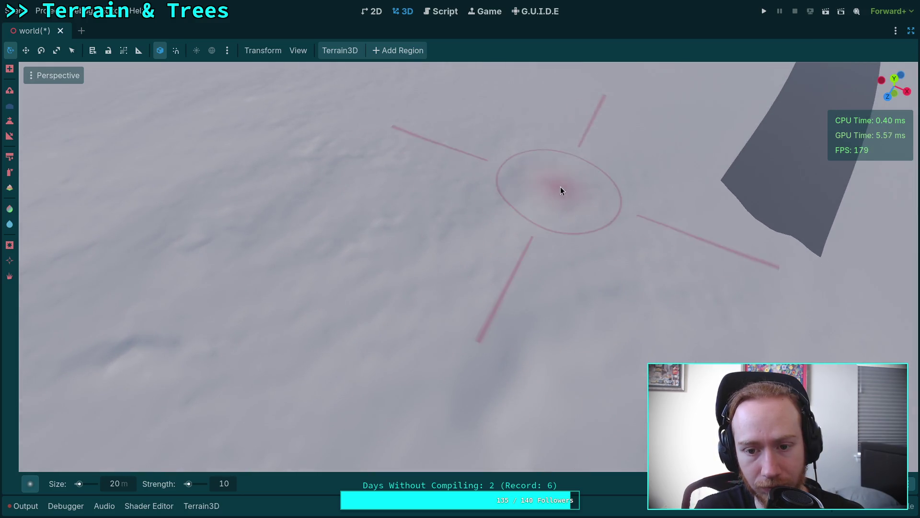
left_click(118, 484)
type("30")
Confirm the 30 m brush size and sculpt the terrain with it.
key("Return")
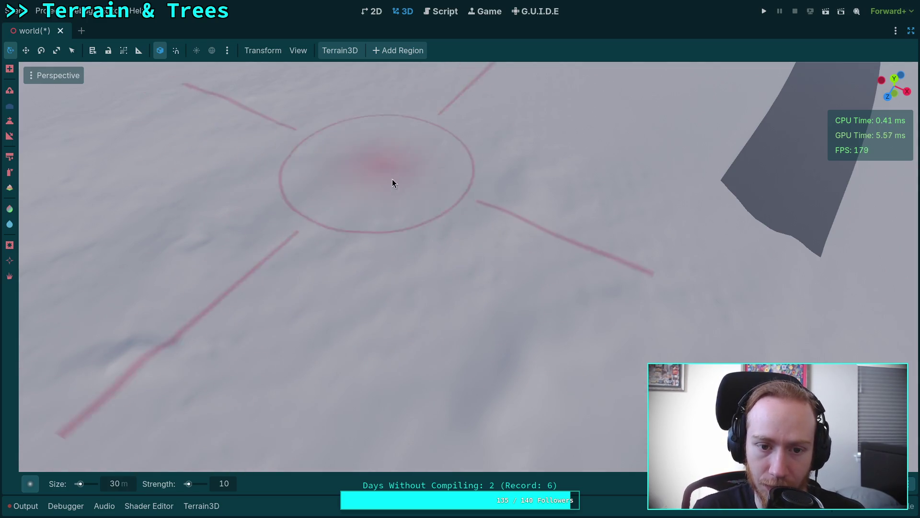
left_click_drag(391, 176, 503, 268)
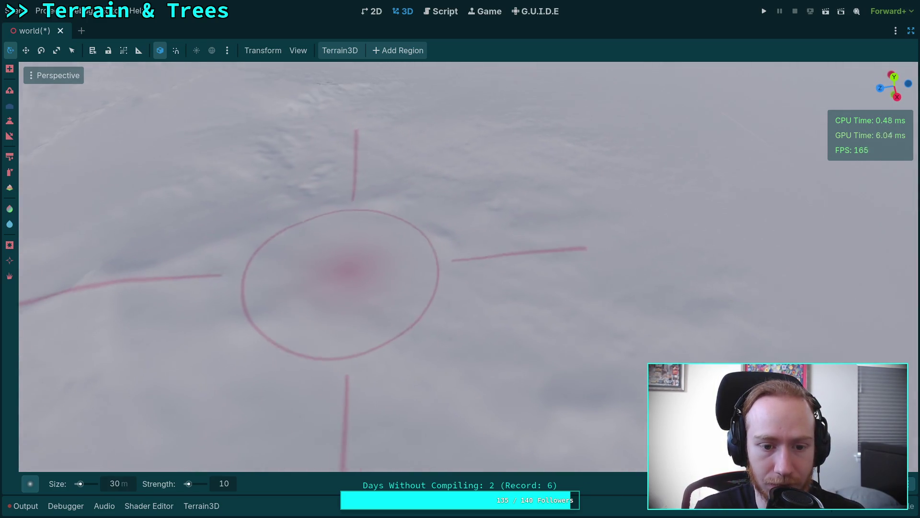
scroll(344, 272, "up", 3)
scroll(338, 266, "down", 3)
scroll(283, 239, "up", 4)
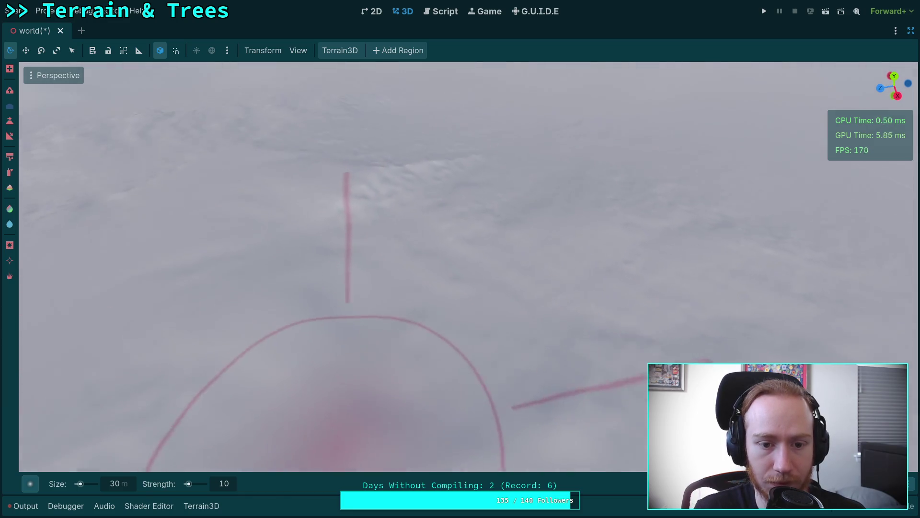
scroll(312, 383, "up", 2)
scroll(307, 326, "down", 3)
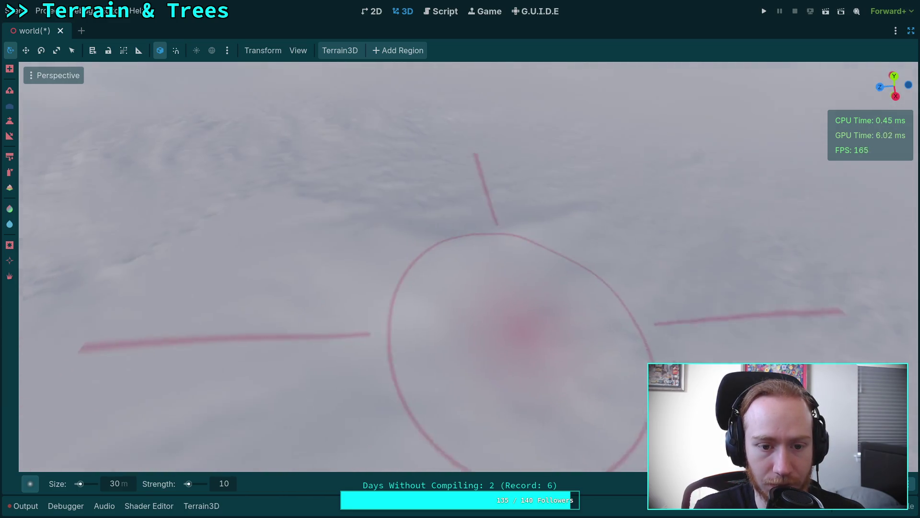
scroll(396, 332, "up", 2)
left_click_drag(216, 390, 453, 402)
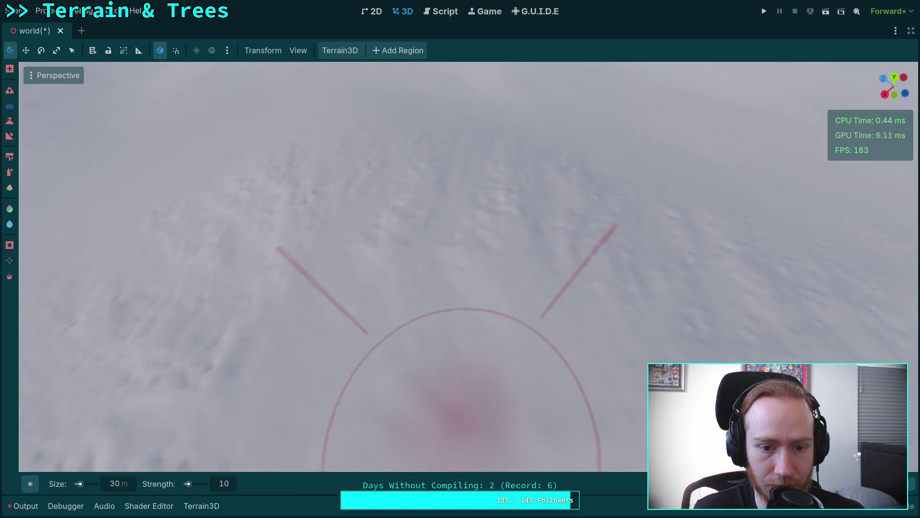
Sculpt more bumpy terrain with the 30 m brush and bring up the brush-shape palette.
left_click_drag(604, 327, 417, 214)
mouse_move(294, 214)
left_mouse_down()
mouse_move(319, 254)
mouse_move(327, 192)
left_mouse_up()
mouse_move(205, 279)
left_mouse_down()
mouse_move(438, 253)
mouse_move(380, 180)
mouse_move(657, 230)
mouse_move(324, 289)
mouse_move(230, 252)
mouse_move(526, 228)
mouse_move(489, 169)
mouse_move(486, 216)
left_mouse_up()
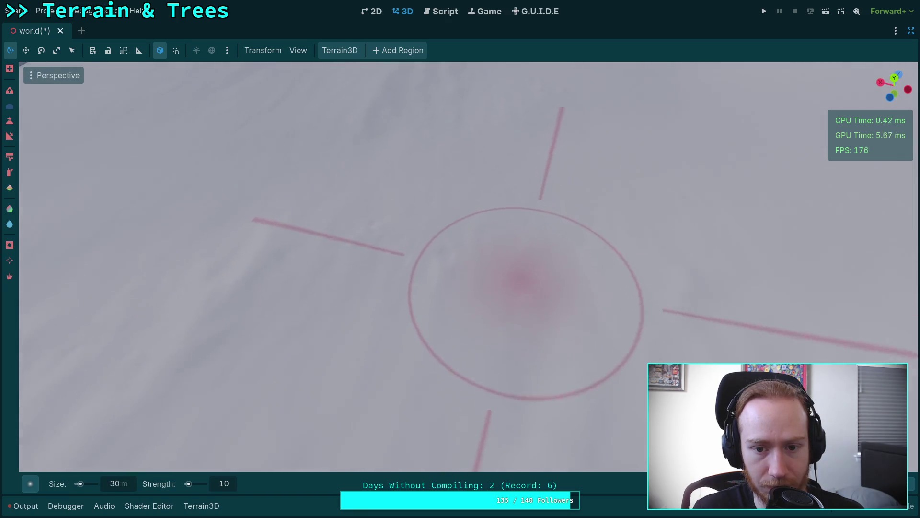
left_click_drag(505, 255, 815, 354)
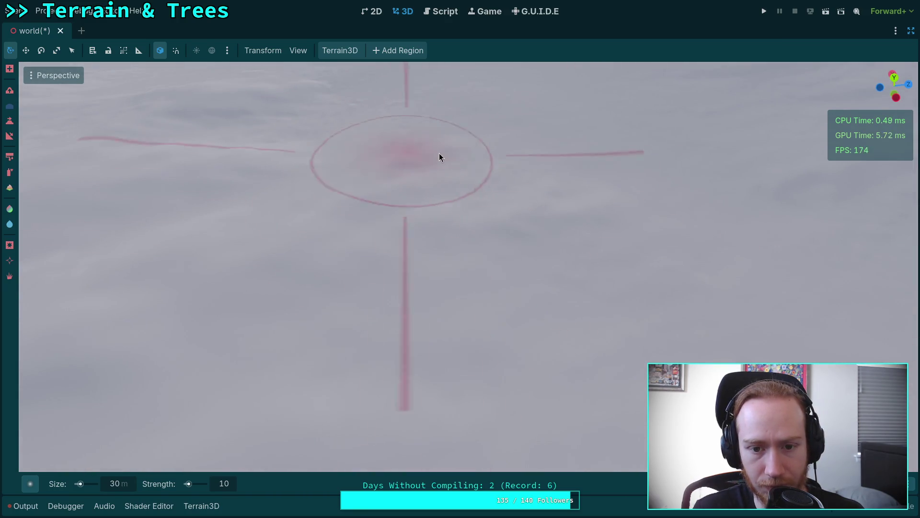
left_click_drag(473, 180, 494, 388)
mouse_move(222, 275)
left_mouse_down()
mouse_move(428, 229)
mouse_move(479, 234)
mouse_move(503, 169)
mouse_move(623, 455)
mouse_move(383, 272)
mouse_move(513, 179)
mouse_move(561, 206)
mouse_move(536, 236)
mouse_move(436, 174)
mouse_move(495, 197)
mouse_move(460, 263)
mouse_move(419, 224)
mouse_move(496, 242)
mouse_move(201, 373)
mouse_move(518, 302)
mouse_move(518, 274)
mouse_move(305, 321)
mouse_move(394, 273)
mouse_move(333, 271)
mouse_move(323, 220)
mouse_move(359, 214)
mouse_move(243, 178)
mouse_move(653, 232)
mouse_move(460, 286)
mouse_move(220, 209)
mouse_move(544, 222)
mouse_move(596, 339)
mouse_move(327, 166)
mouse_move(530, 167)
mouse_move(195, 216)
mouse_move(240, 278)
mouse_move(332, 269)
left_mouse_up()
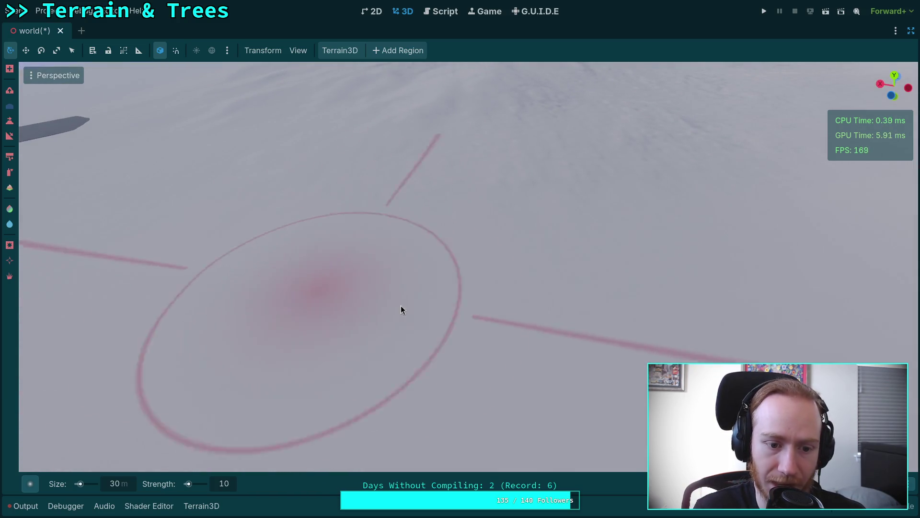
mouse_move(590, 320)
left_mouse_down()
mouse_move(575, 239)
mouse_move(287, 383)
mouse_move(58, 468)
left_mouse_up()
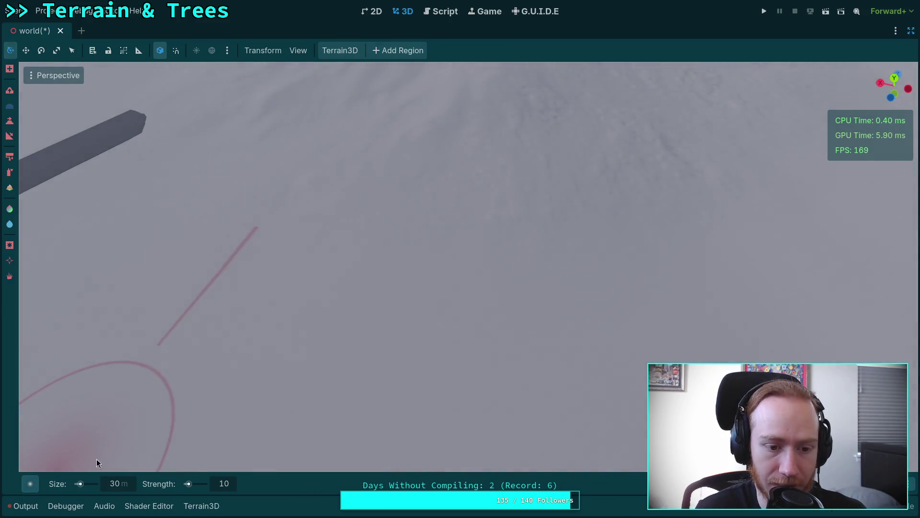
mouse_move(46, 479)
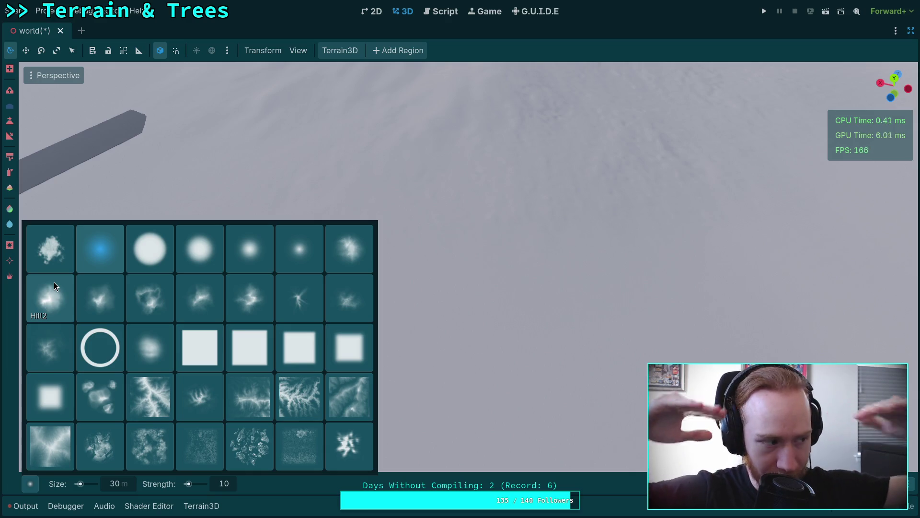
Choose the Hill2 brush shape and look around the rippled grey slopes.
left_click(53, 283)
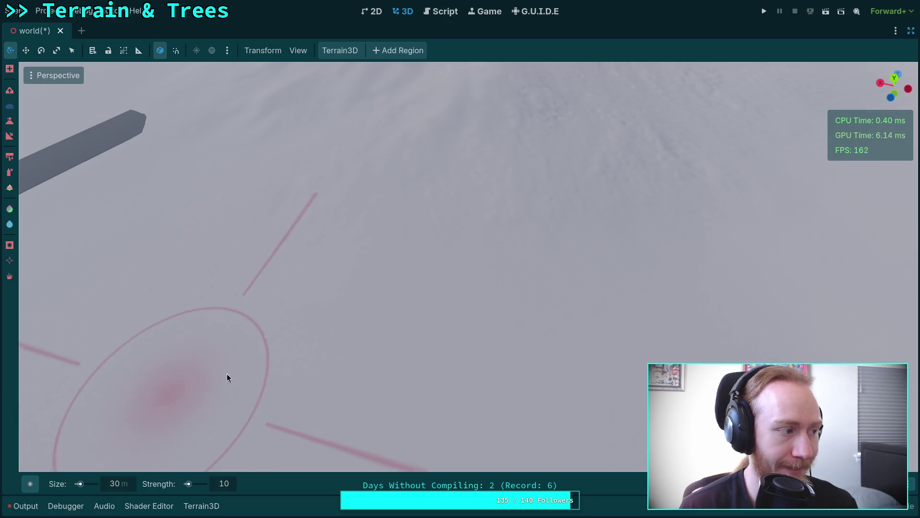
right_click(331, 347)
right_click(419, 249)
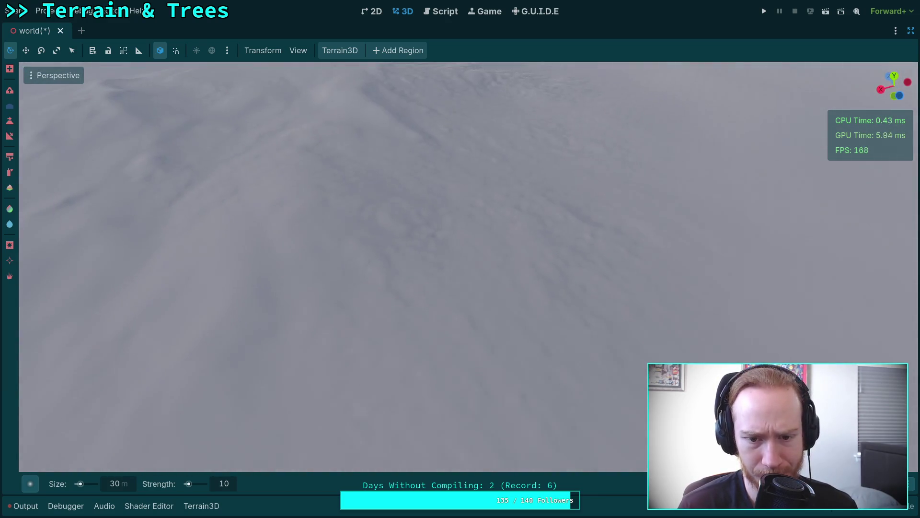
right_click(569, 307)
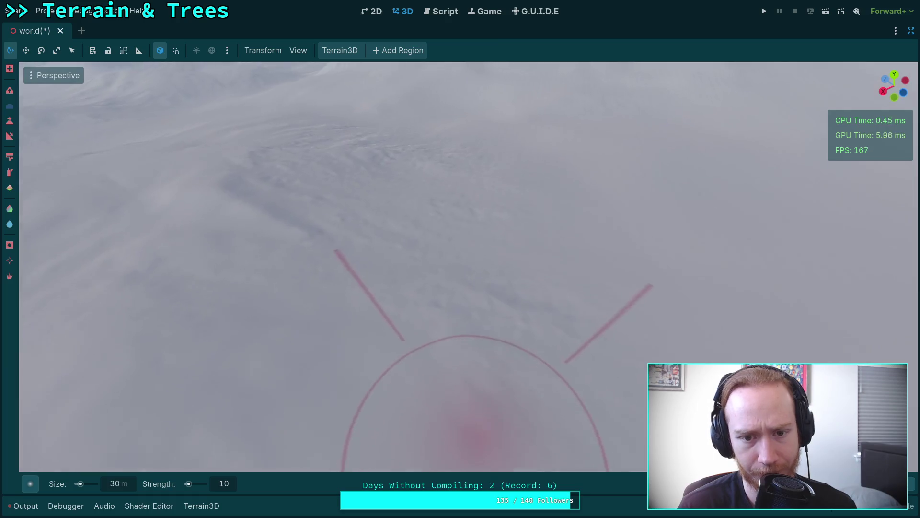
right_click(284, 233)
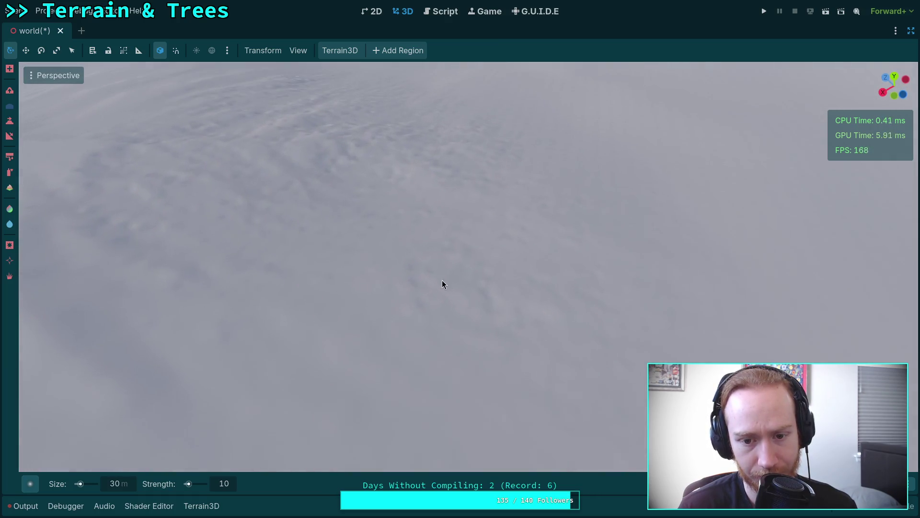
right_click(384, 334)
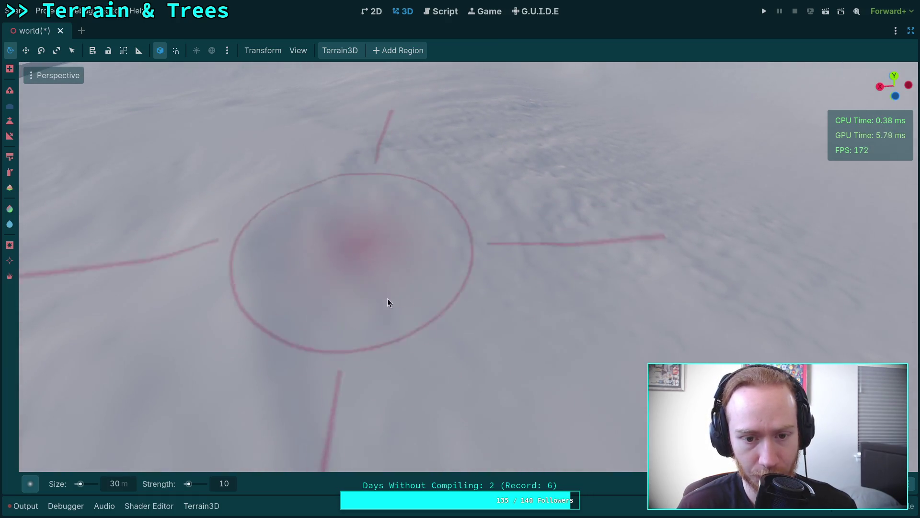
Freelook over the snowy Terrain3D hills, swinging the view back and forth across the terrain.
right_click(375, 275)
right_click(274, 298)
right_click(341, 224)
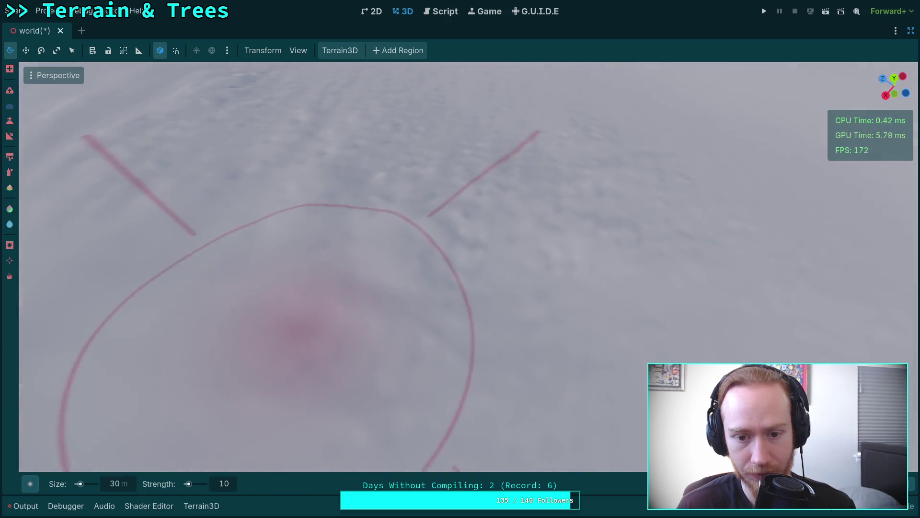
right_click(487, 252)
right_click(454, 269)
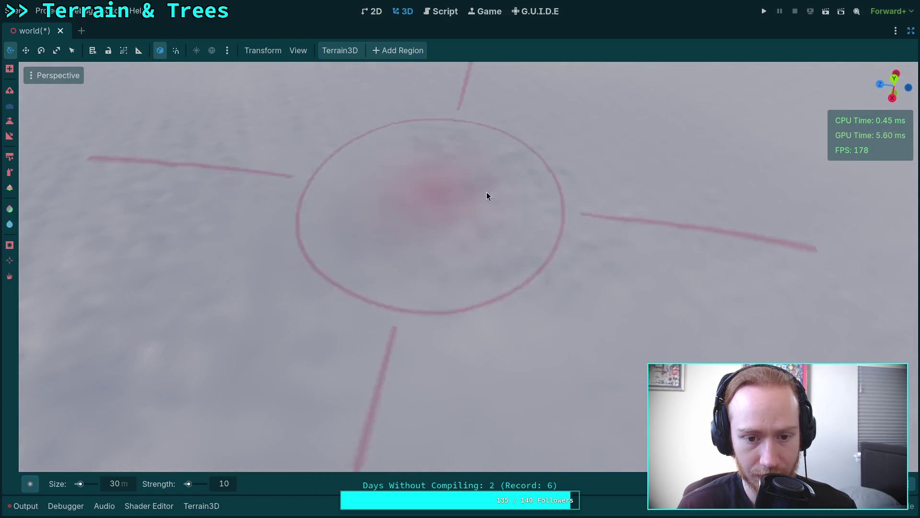
right_click(465, 193)
right_click(454, 215)
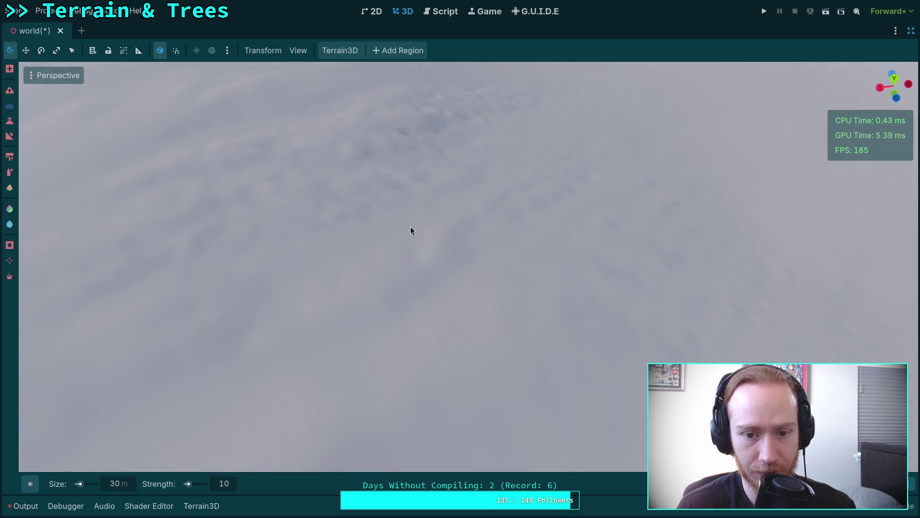
right_click(334, 255)
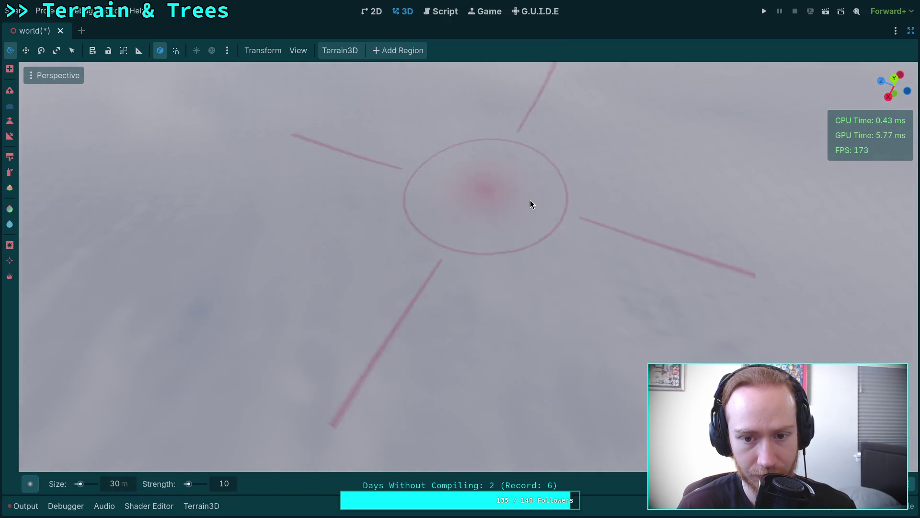
right_click(510, 193)
right_click(425, 148)
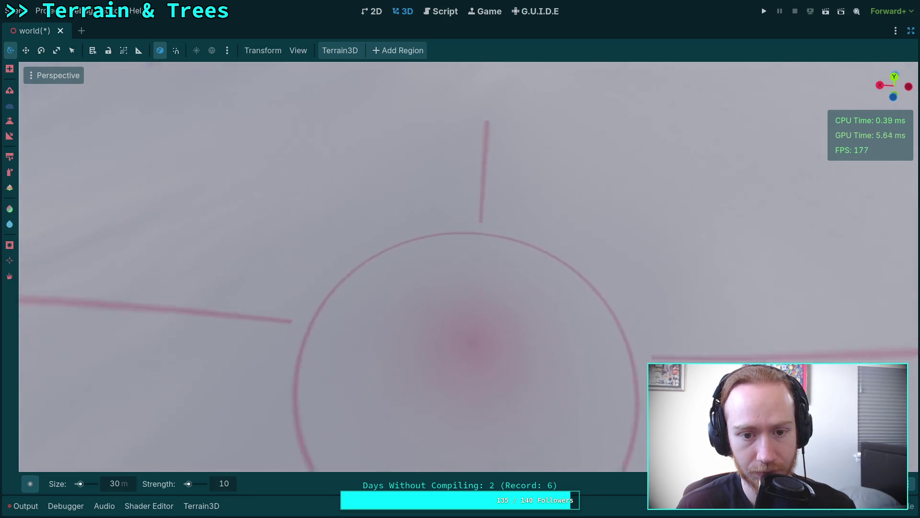
right_click(454, 329)
right_click(400, 303)
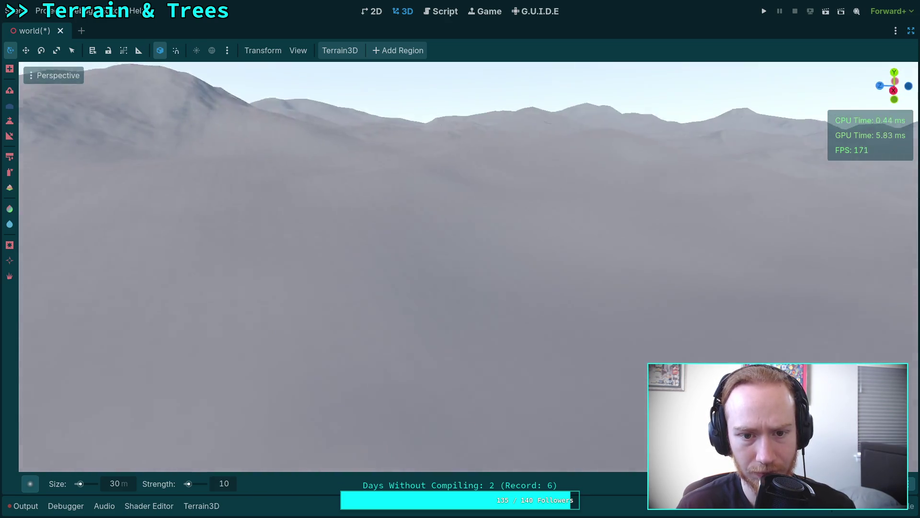
right_click(428, 370)
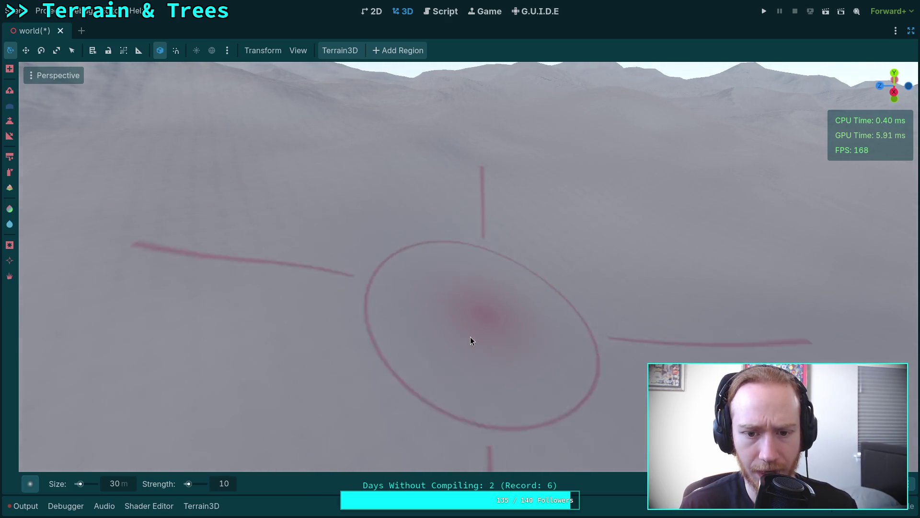
Fly toward the mountain range, then over to the flat ground with the road and blocks.
scroll(328, 235, "up", 2)
right_click(393, 350)
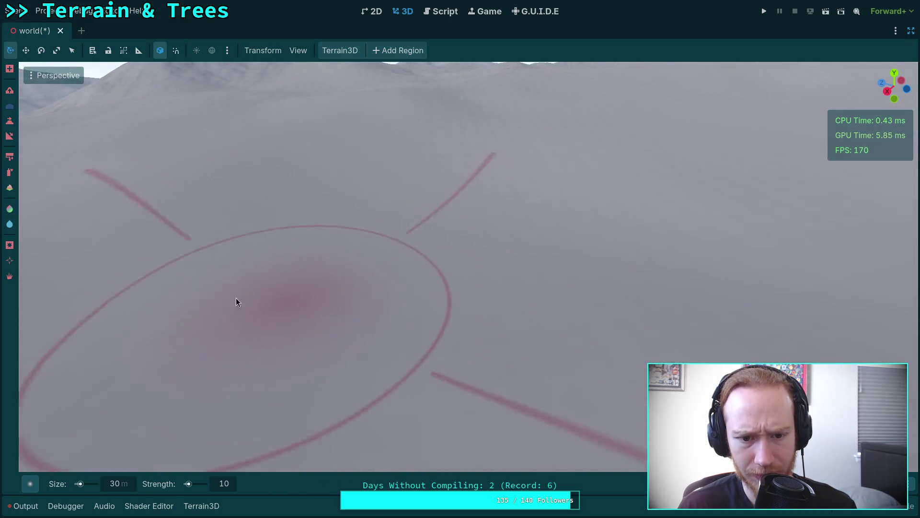
right_click(269, 302)
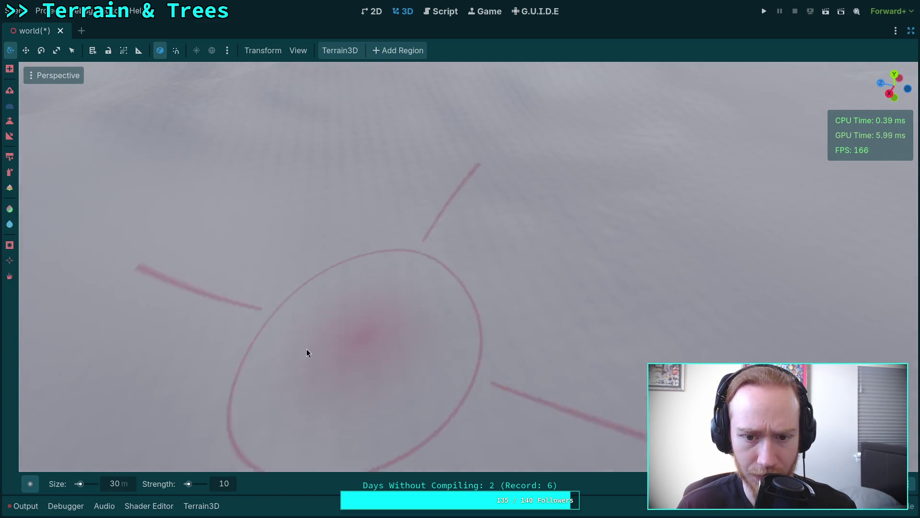
right_click(438, 341)
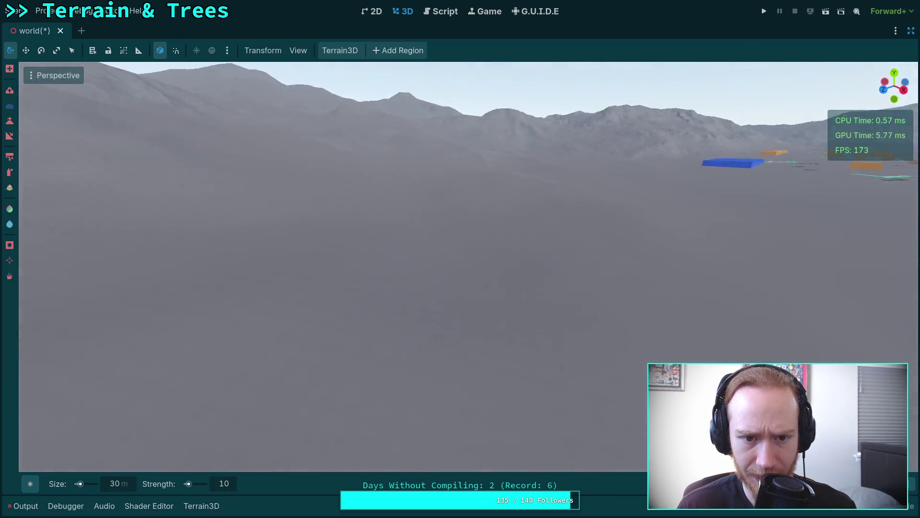
right_click(448, 340)
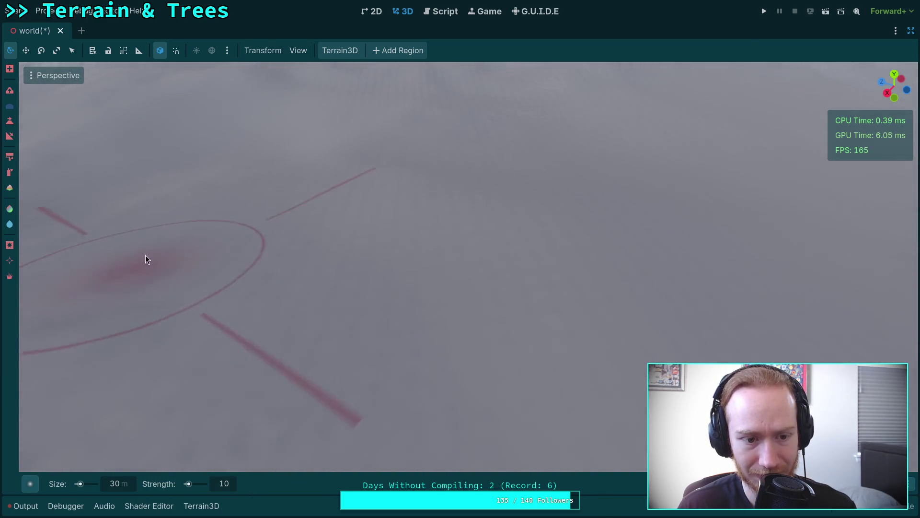
right_click(374, 243)
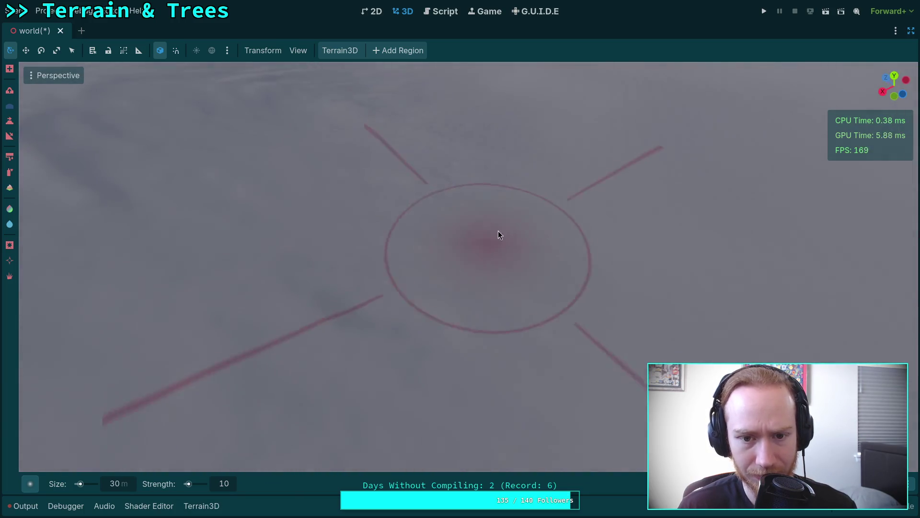
right_click(700, 188)
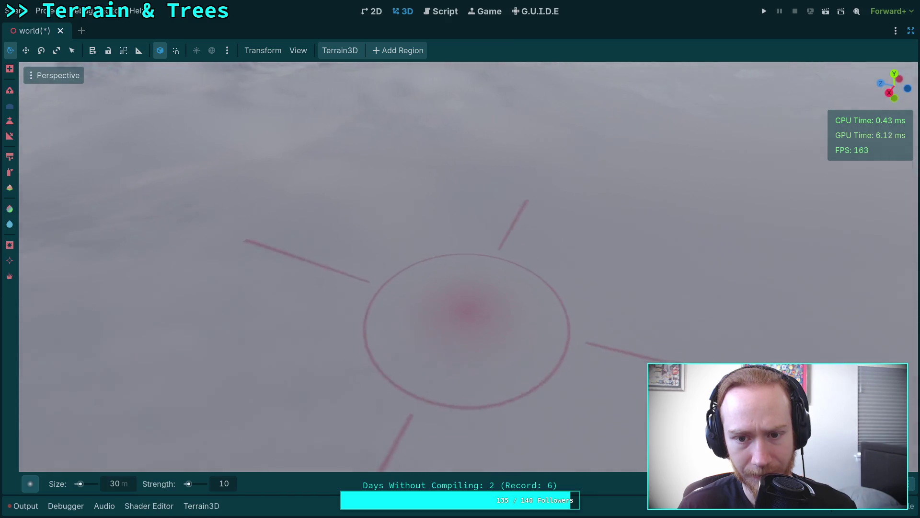
right_click(375, 102)
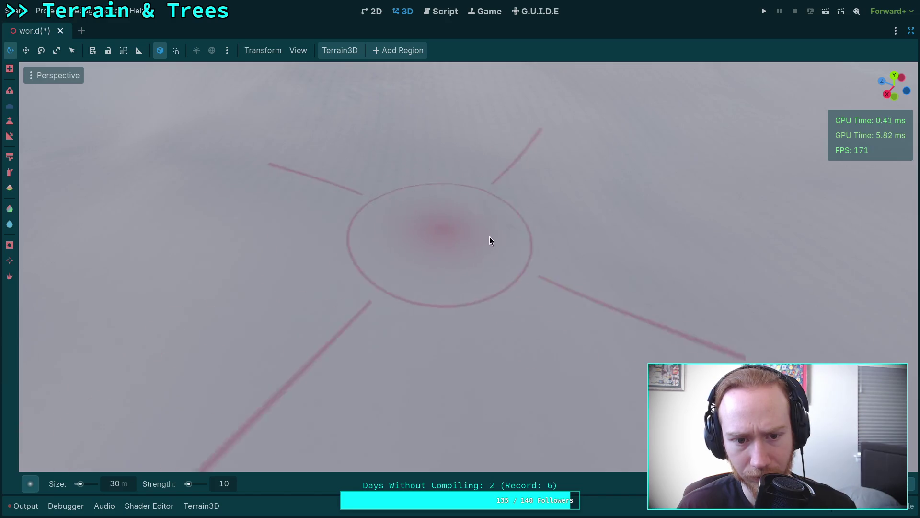
right_click(537, 210)
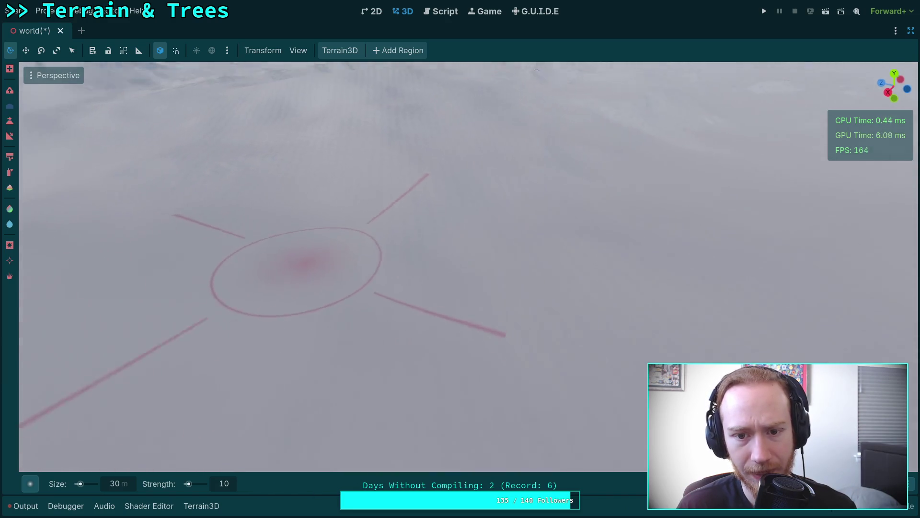
right_click(538, 209)
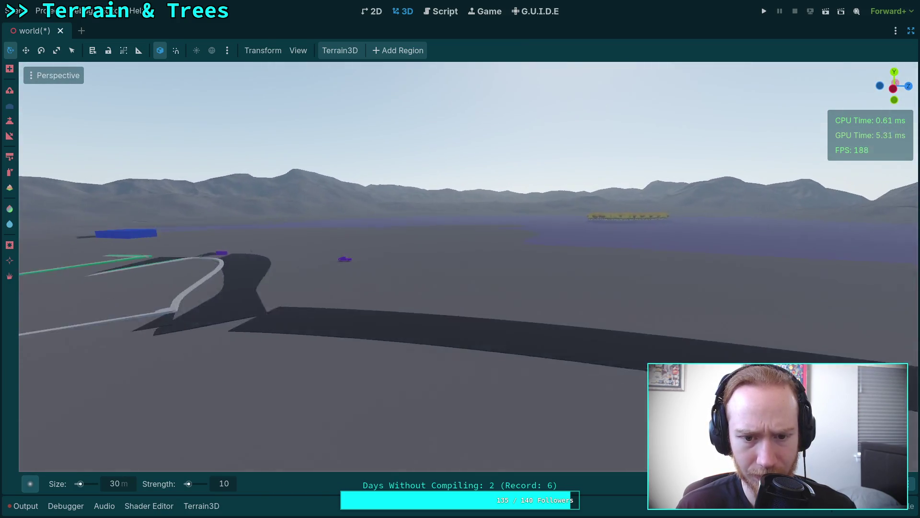
Fly forward and back around the steep mountain slopes and over the lake.
scroll(538, 209, "up", 5)
key("w")
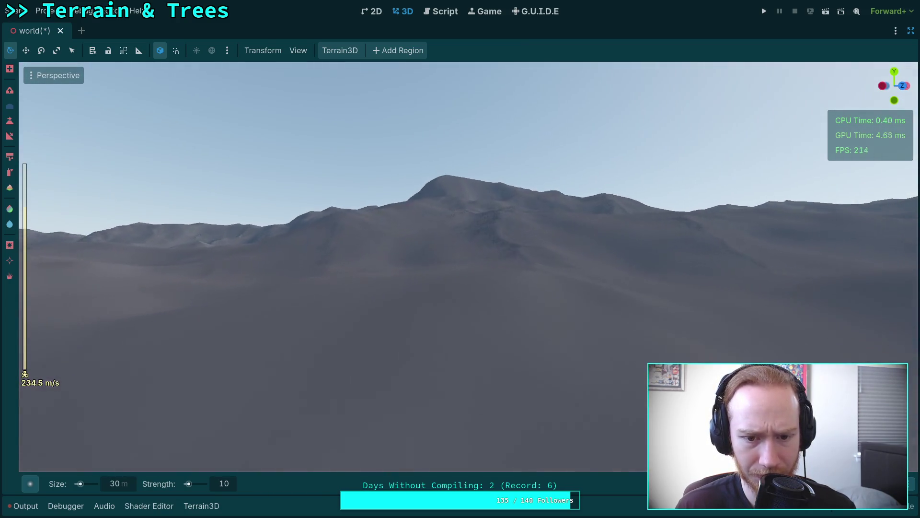
key("s")
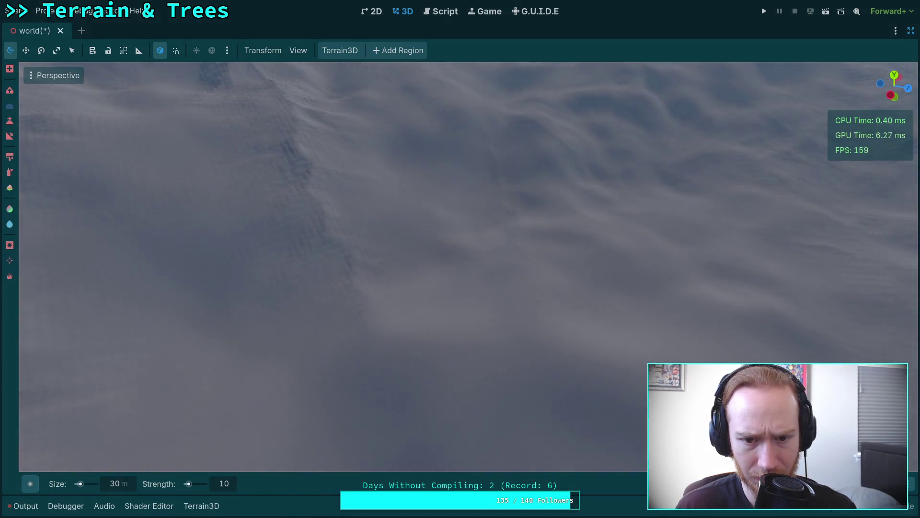
key("a")
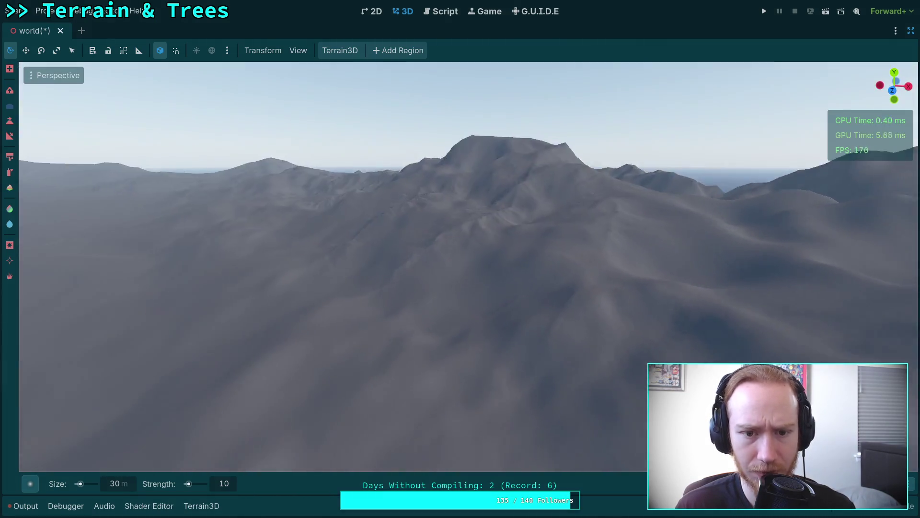
key("w")
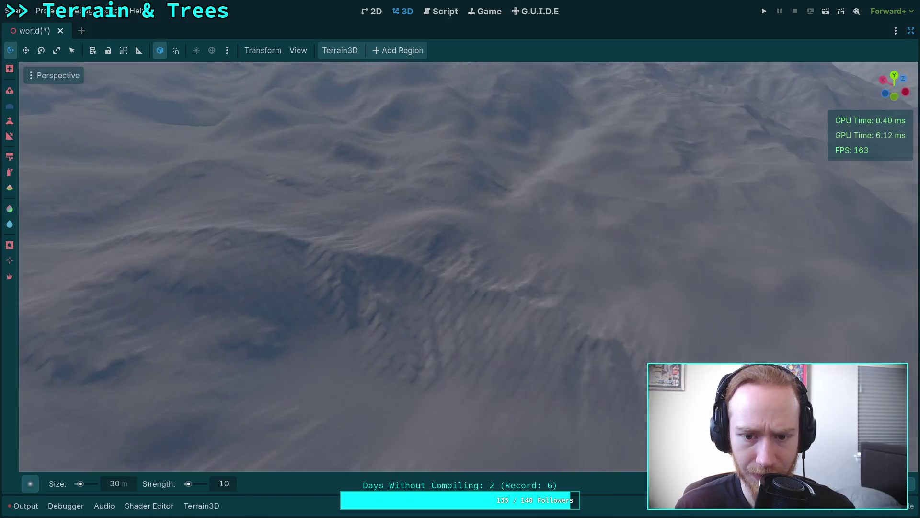
key("w")
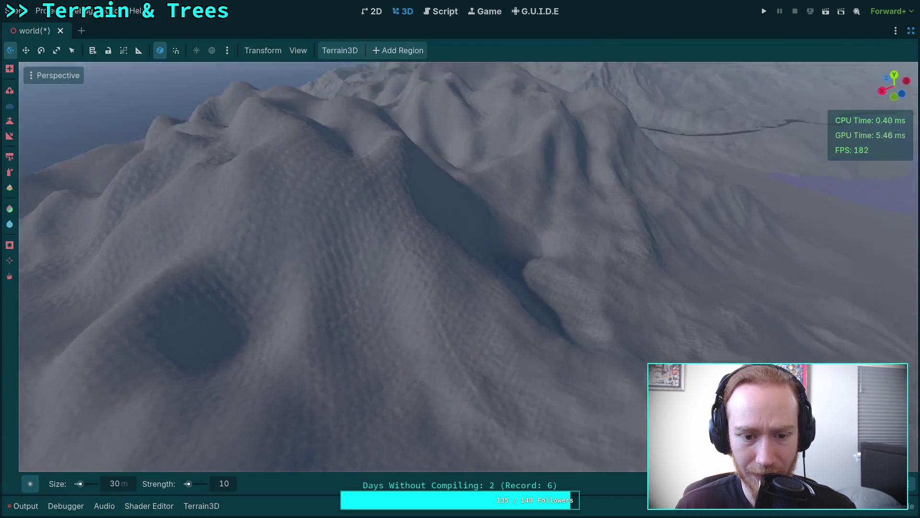
key("s")
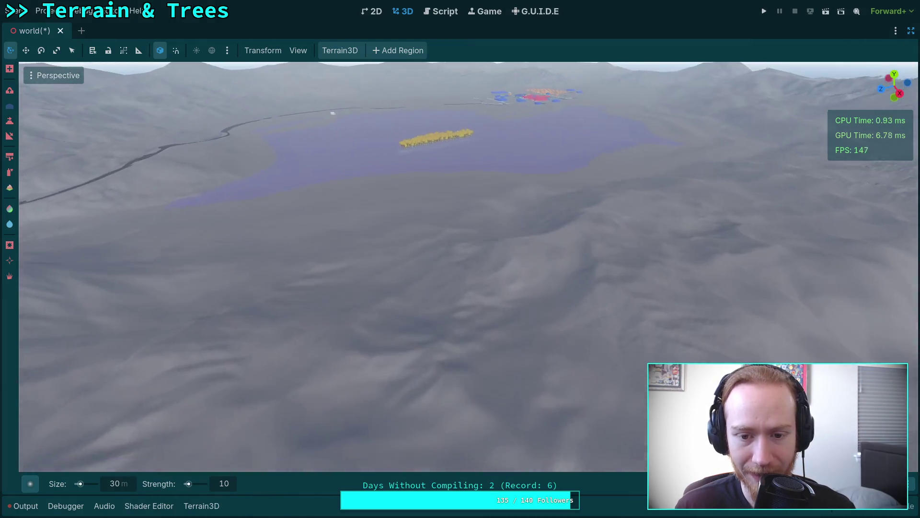
key("w")
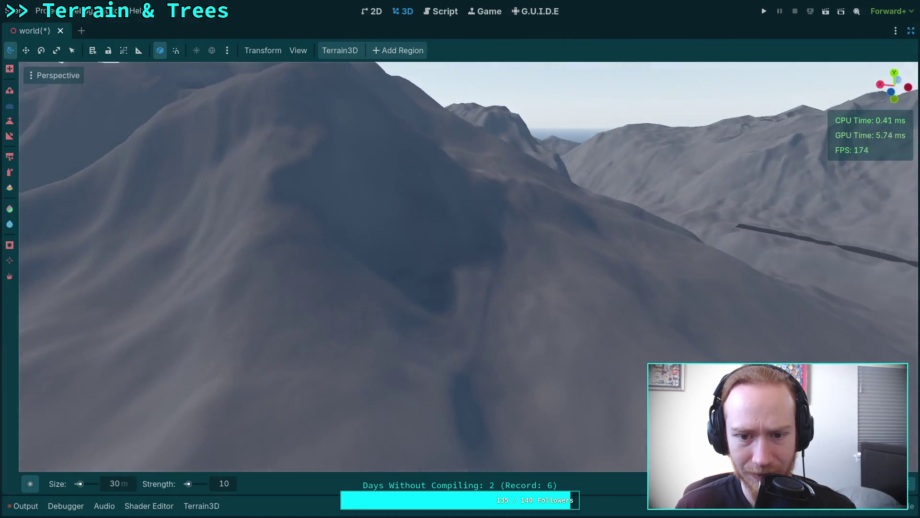
Follow the dark winding strip down the slope, then settle close above the nearby hills.
key("s")
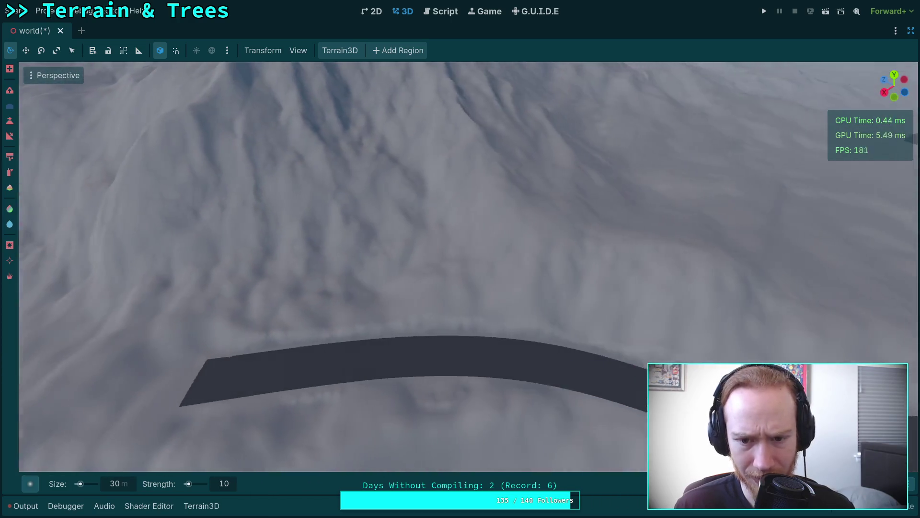
key("w")
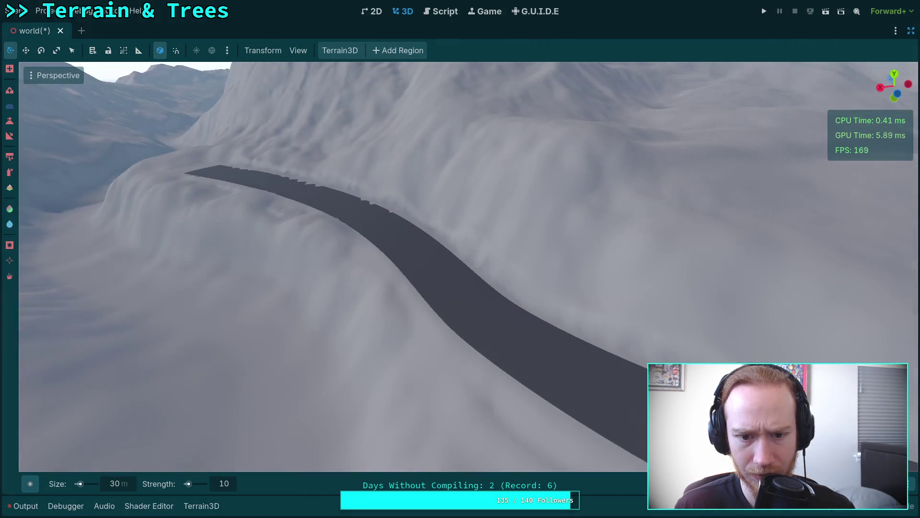
key("w")
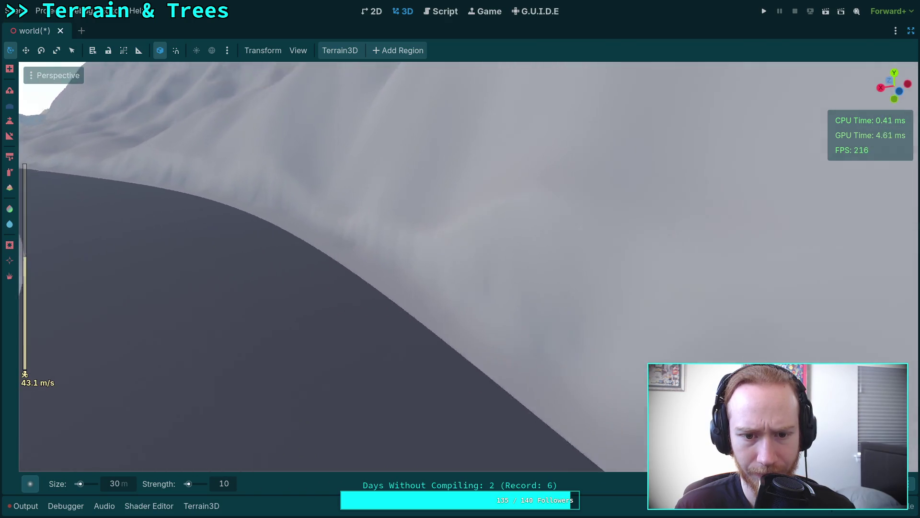
key("s")
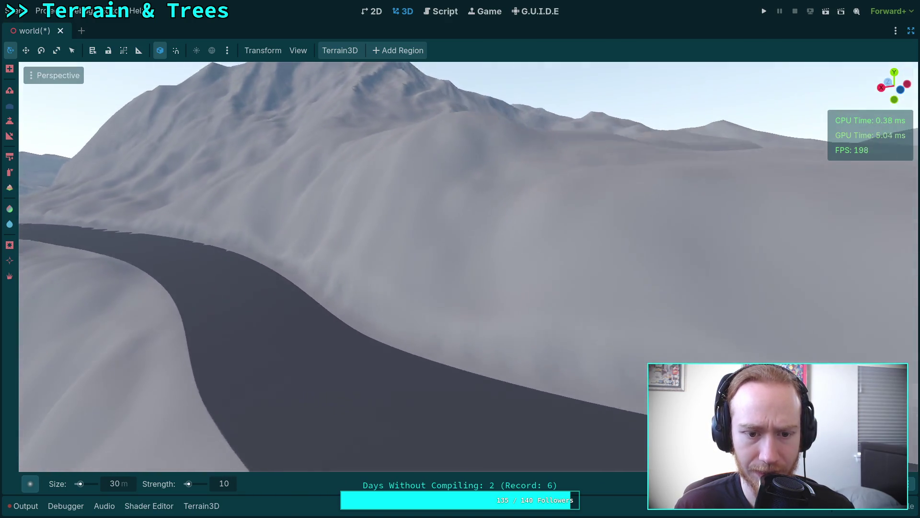
key("a")
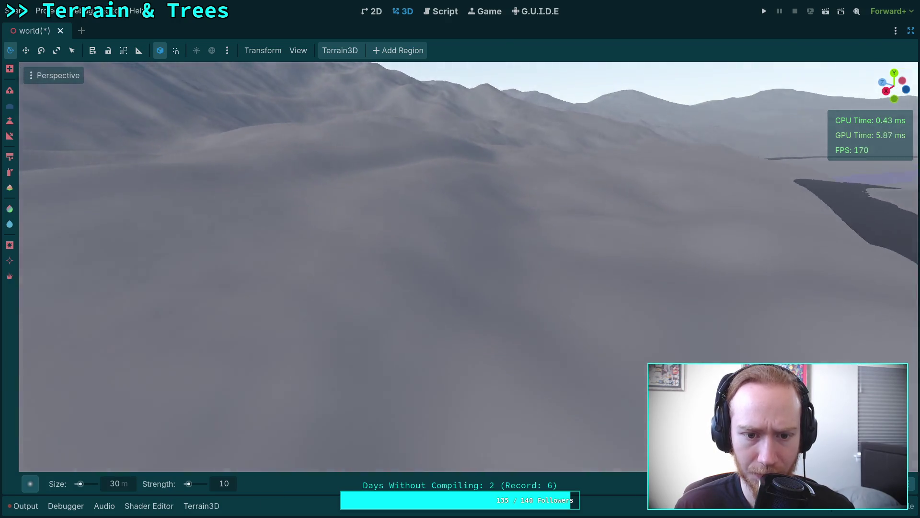
key("w")
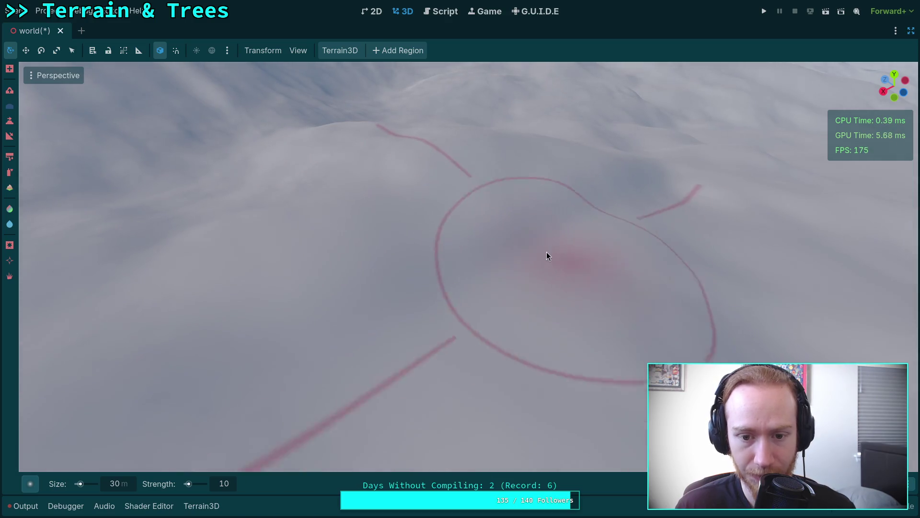
right_click(548, 254)
key("s")
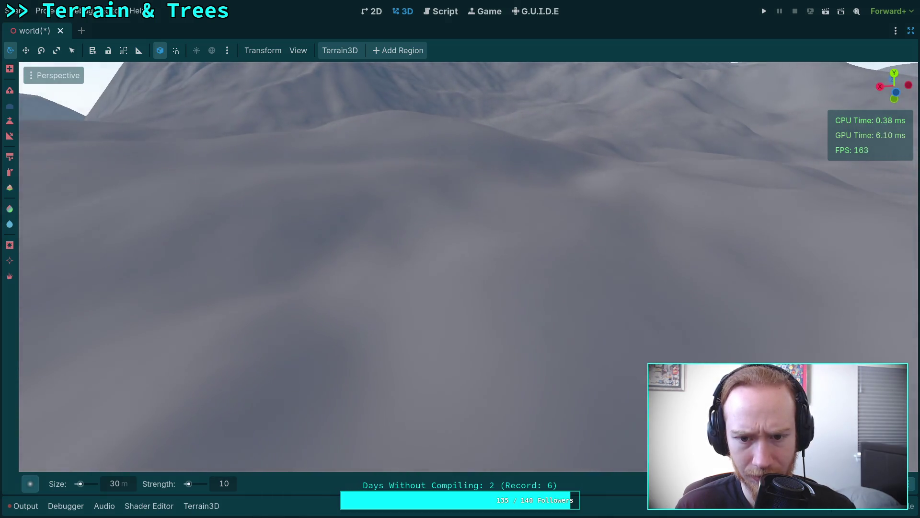
scroll(460, 267, "up", 15)
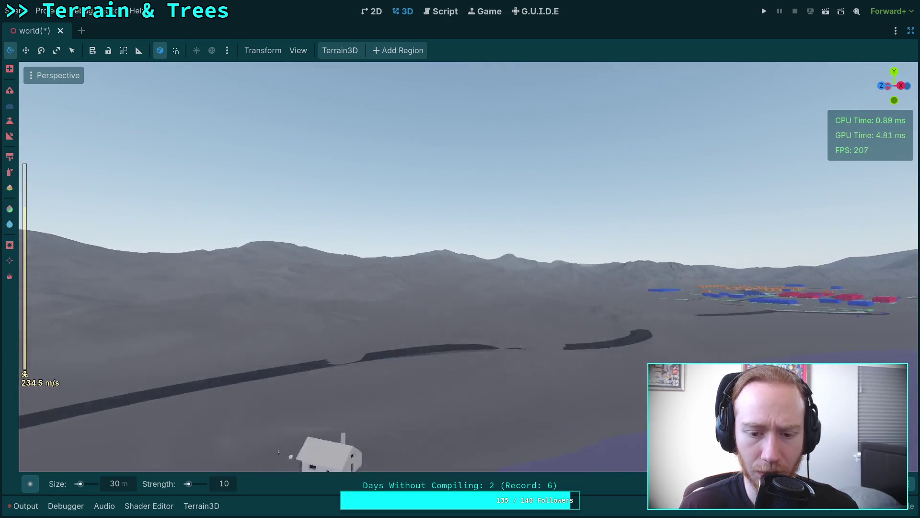
key("w")
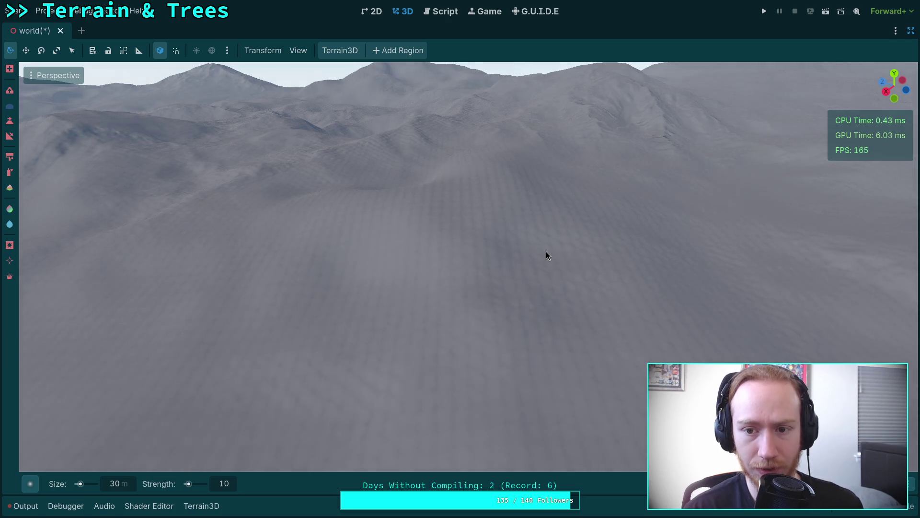
key("w")
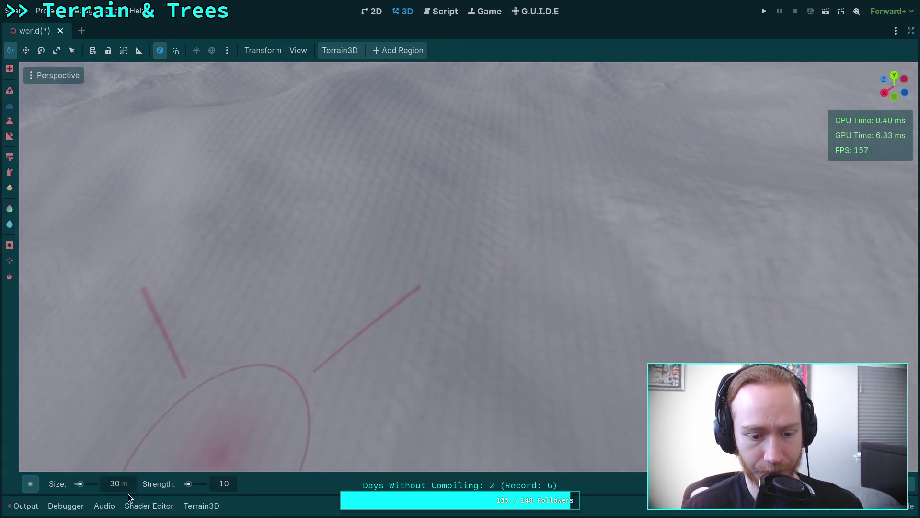
Set the Terrain3D brush size to 20 m.
type("20")
key("Return")
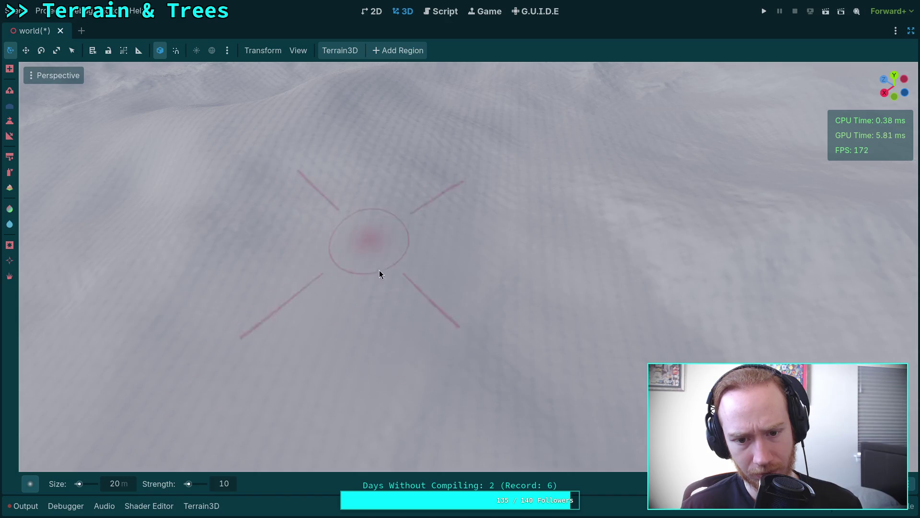
scroll(516, 363, "down", 3)
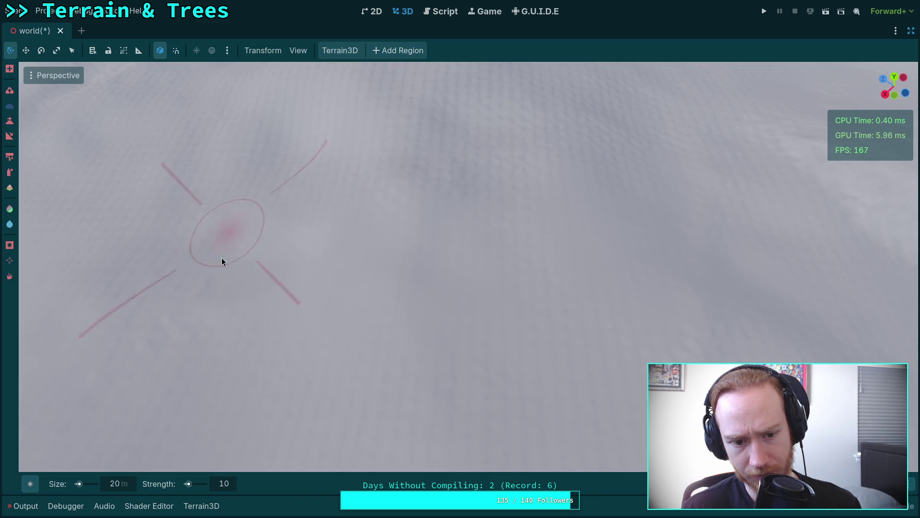
scroll(174, 314, "up", 3)
scroll(215, 307, "down", 5)
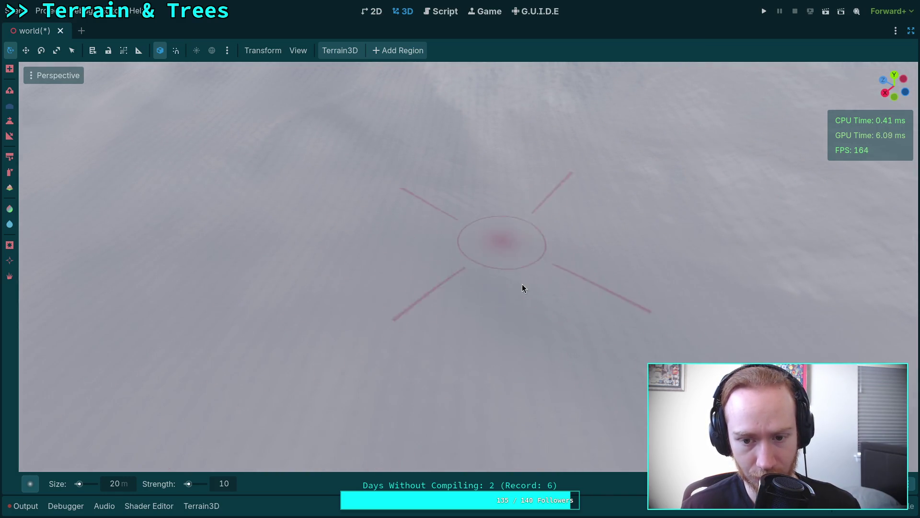
Orbit the camera across the terrain, looking up at the mountains and down at nearby ground.
left_click_drag(495, 211, 527, 183)
left_click_drag(398, 333, 400, 320)
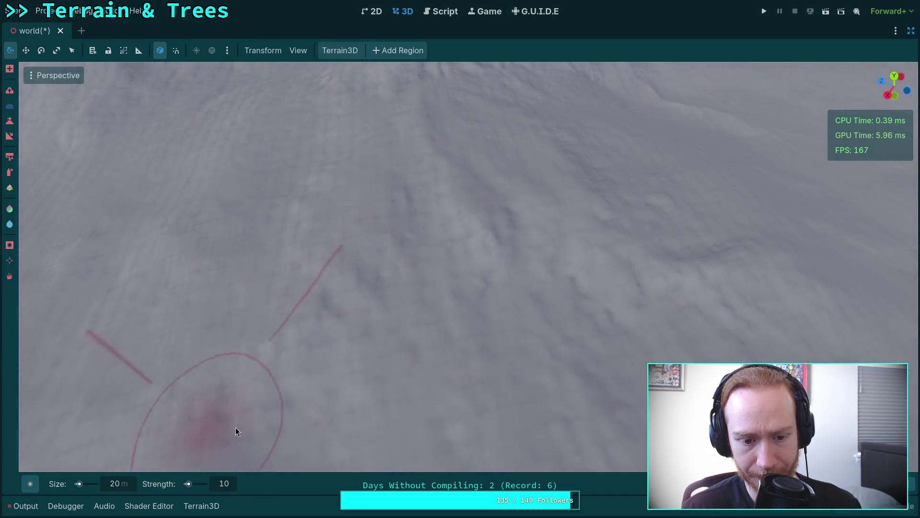
left_click_drag(472, 387, 425, 398)
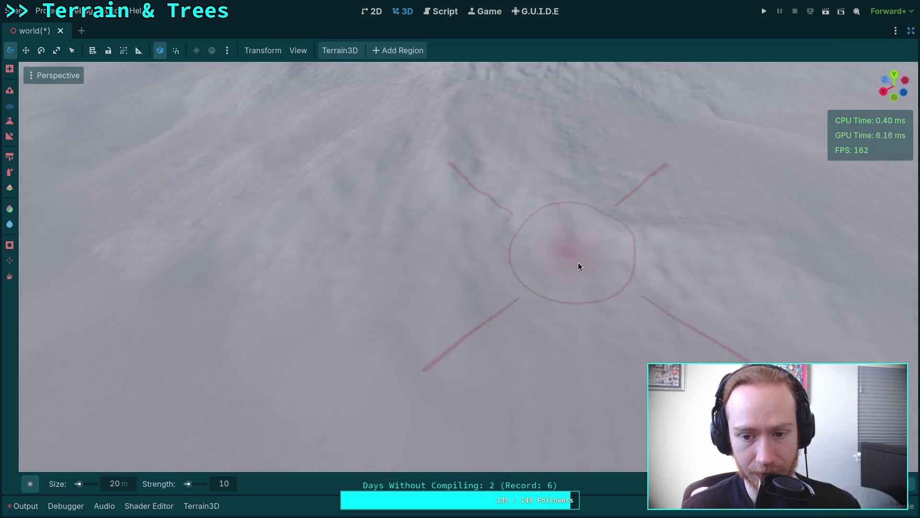
mouse_move(545, 304)
left_mouse_down()
mouse_move(508, 310)
mouse_move(329, 255)
left_mouse_up()
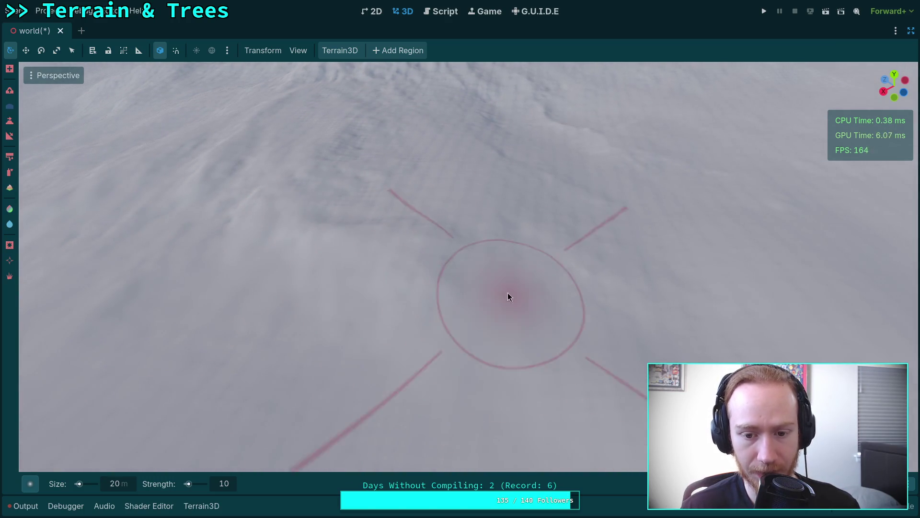
left_click_drag(374, 208, 370, 408)
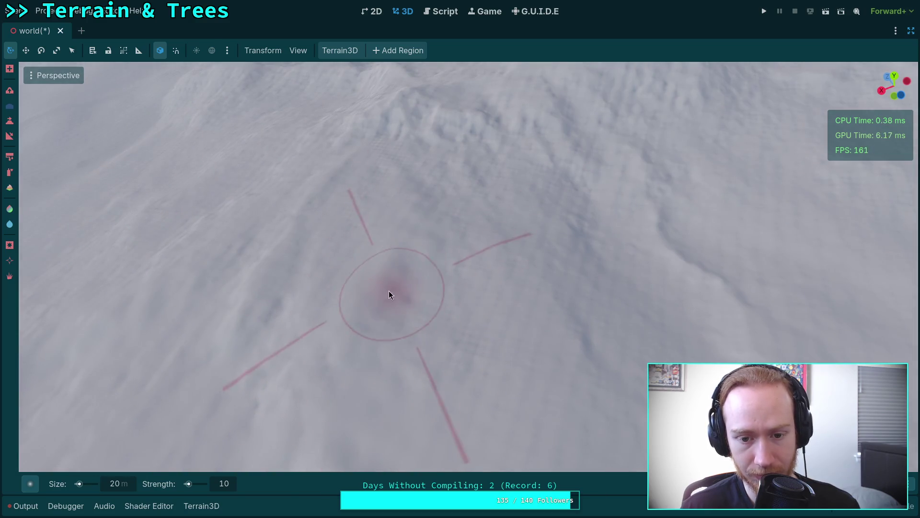
mouse_move(571, 398)
left_mouse_down()
mouse_move(520, 365)
mouse_move(516, 331)
mouse_move(475, 316)
left_mouse_up()
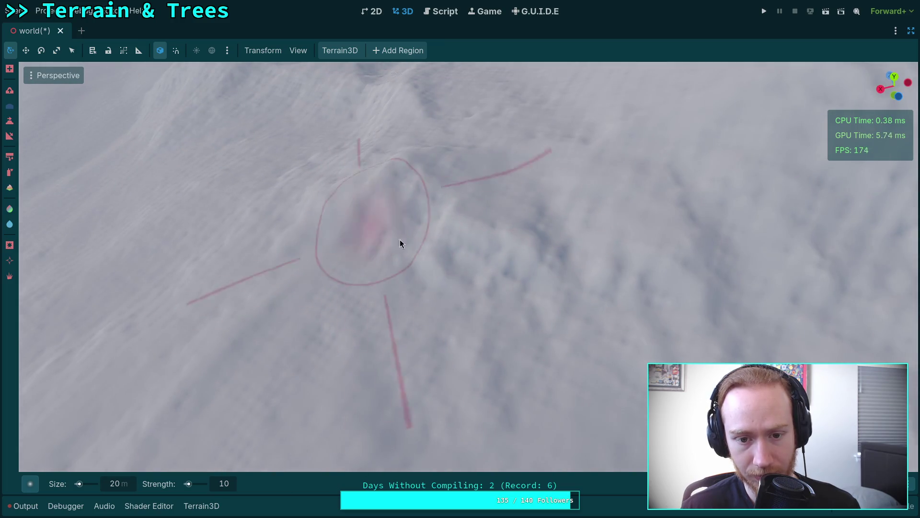
left_click_drag(361, 334, 557, 272)
scroll(431, 312, "up", 2)
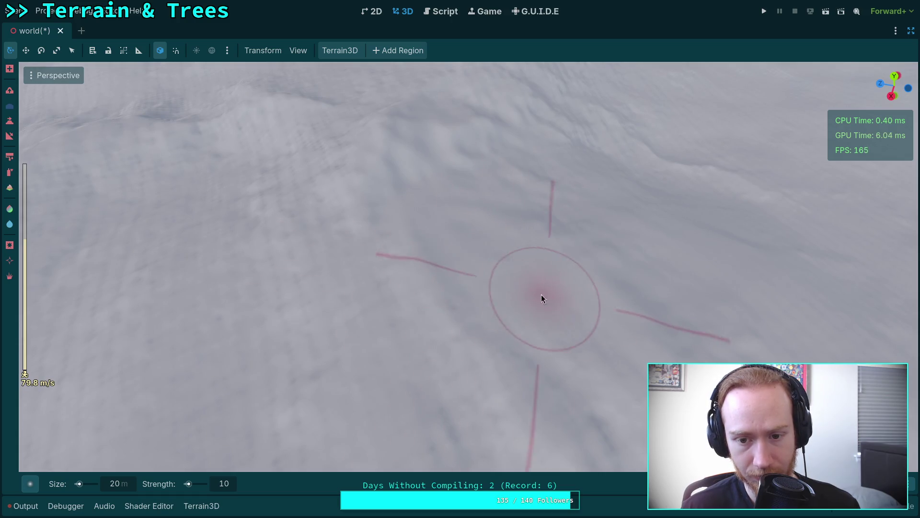
Re-angle the view for closer, oblique looks along the hillside and mountains.
mouse_move(494, 360)
left_mouse_down()
mouse_move(445, 321)
mouse_move(442, 369)
left_mouse_up()
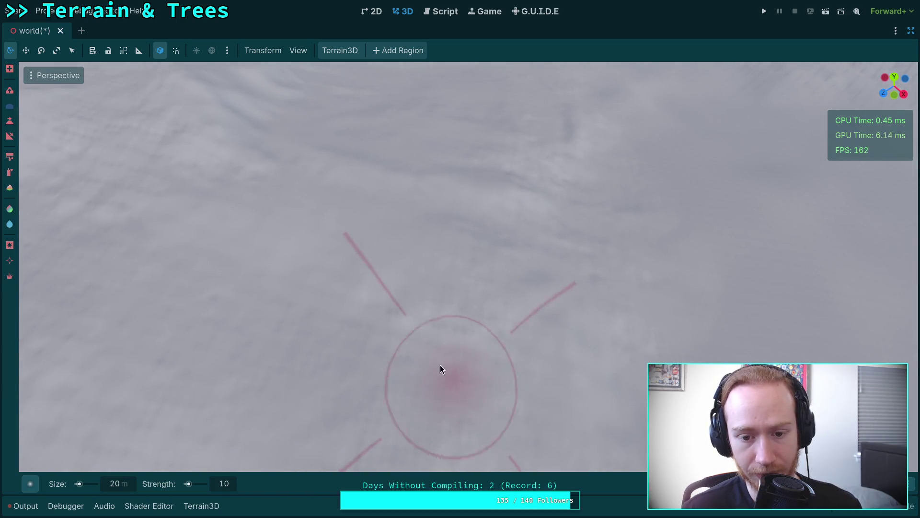
left_click_drag(555, 310, 538, 314)
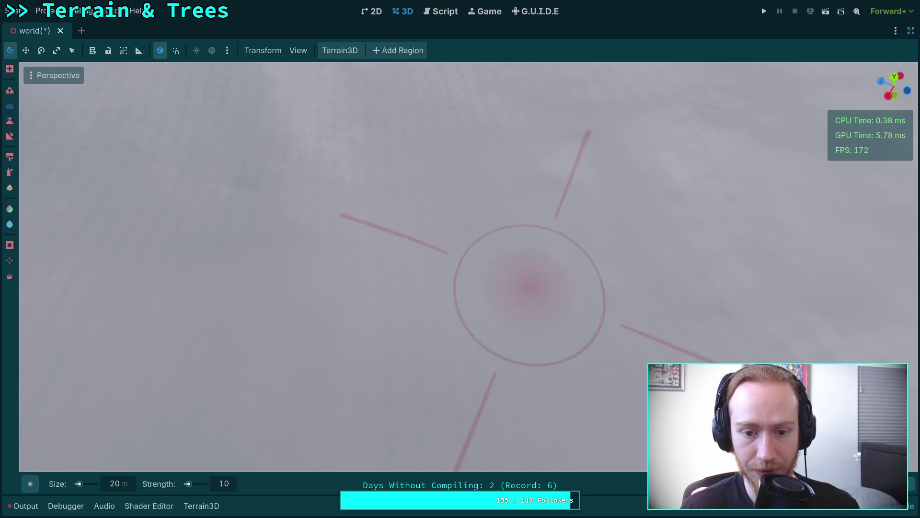
left_click_drag(533, 287, 531, 289)
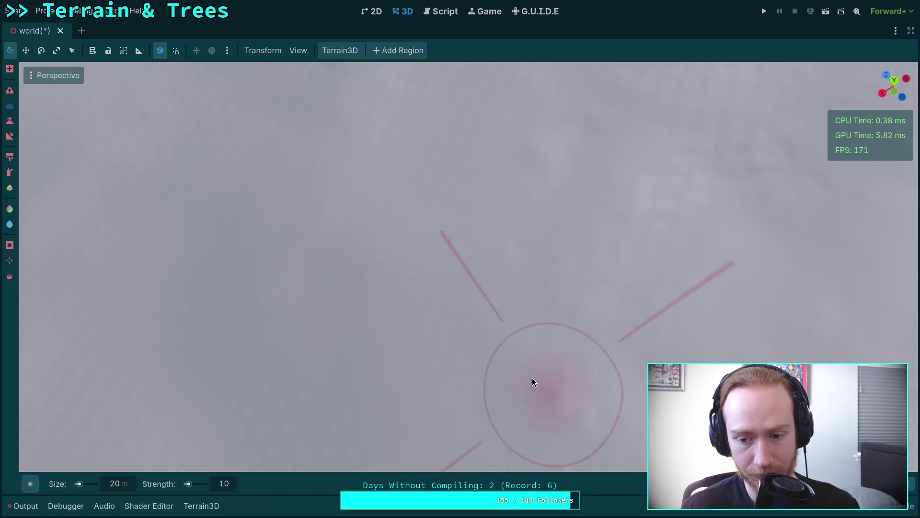
mouse_move(475, 273)
left_mouse_down()
mouse_move(479, 460)
mouse_move(268, 252)
mouse_move(396, 199)
mouse_move(360, 180)
mouse_move(376, 217)
mouse_move(396, 228)
mouse_move(372, 220)
mouse_move(370, 243)
mouse_move(617, 247)
mouse_move(289, 272)
mouse_move(246, 339)
mouse_move(431, 285)
left_mouse_up()
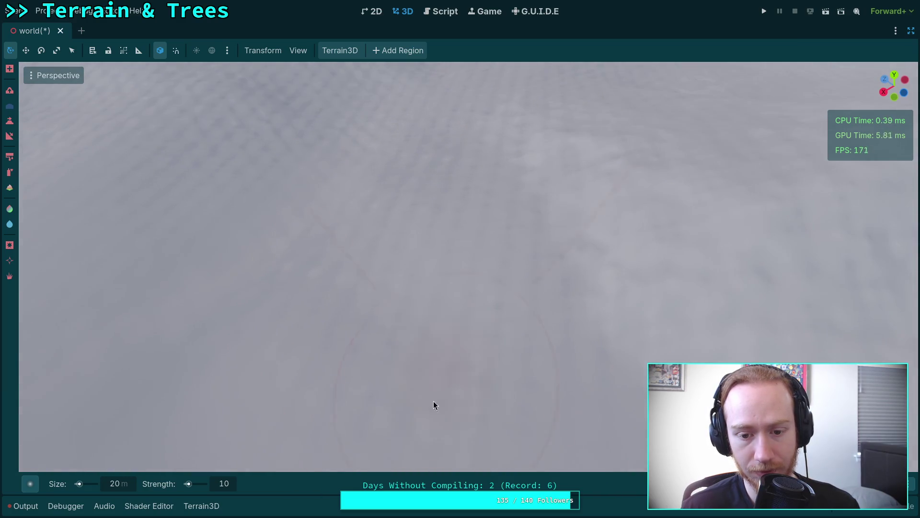
mouse_move(542, 171)
left_mouse_down()
mouse_move(432, 349)
mouse_move(402, 273)
mouse_move(554, 226)
left_mouse_up()
left_click_drag(386, 239, 345, 286)
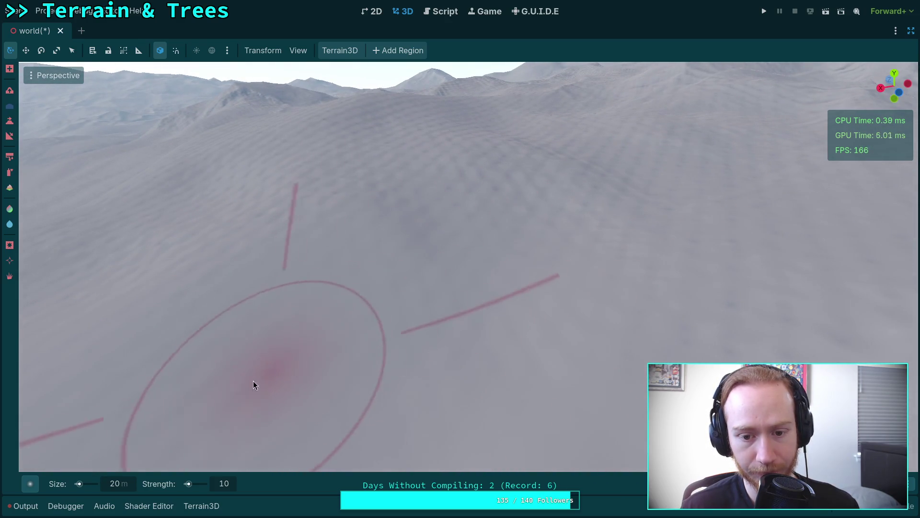
left_click_drag(468, 304, 433, 274)
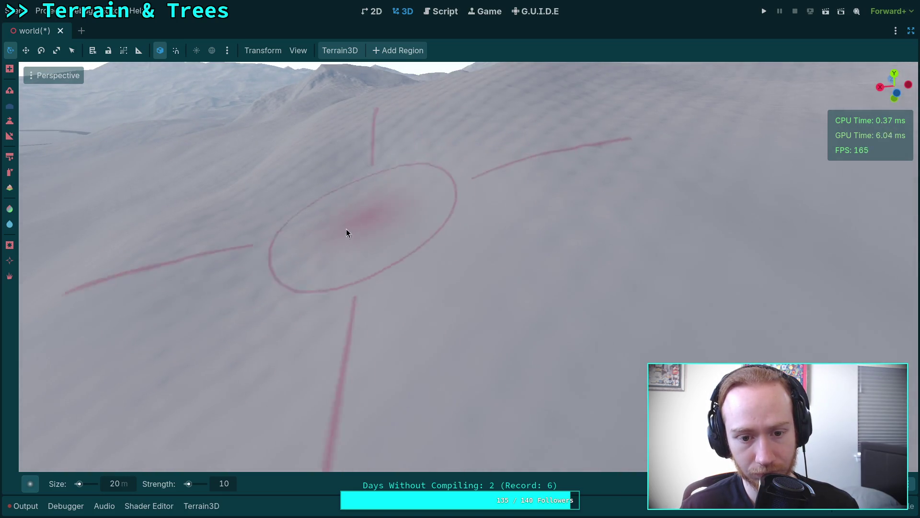
mouse_move(456, 307)
left_mouse_down()
mouse_move(252, 242)
mouse_move(22, 122)
left_mouse_up()
left_click(31, 77)
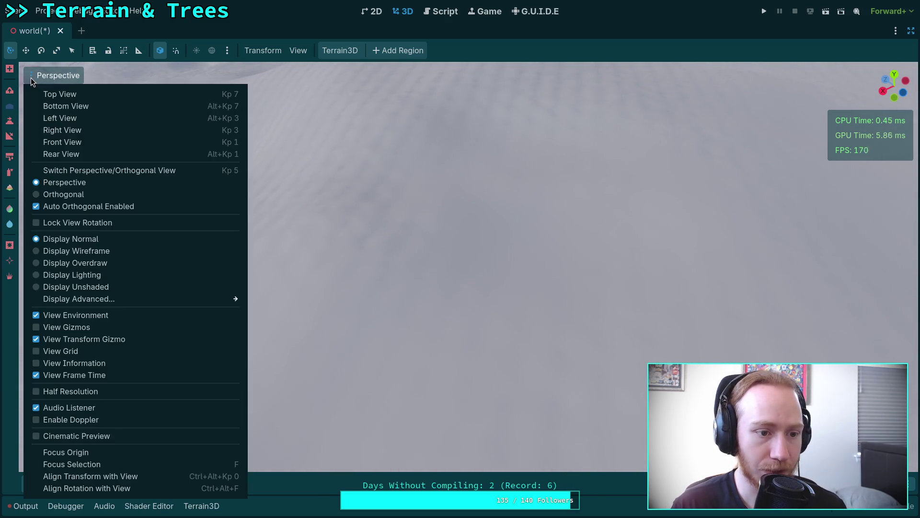
left_click(76, 251)
left_click(417, 462)
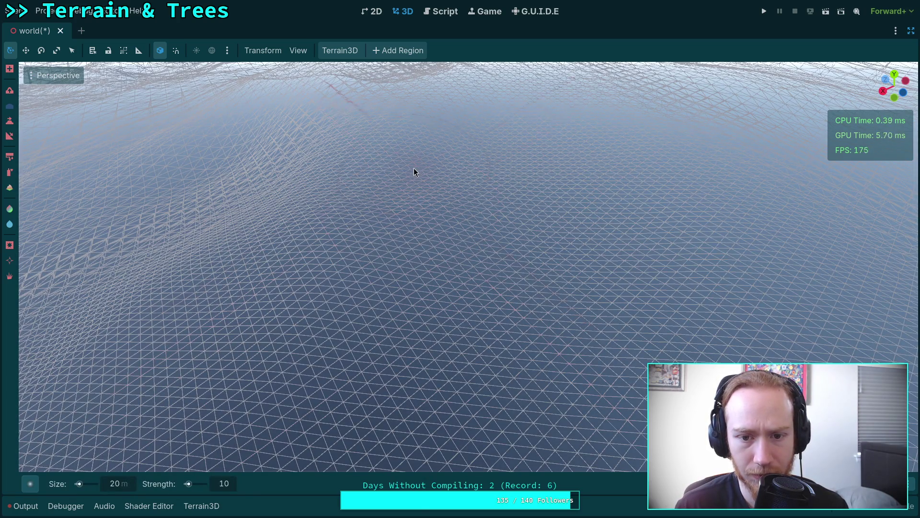
left_click_drag(537, 298, 537, 257)
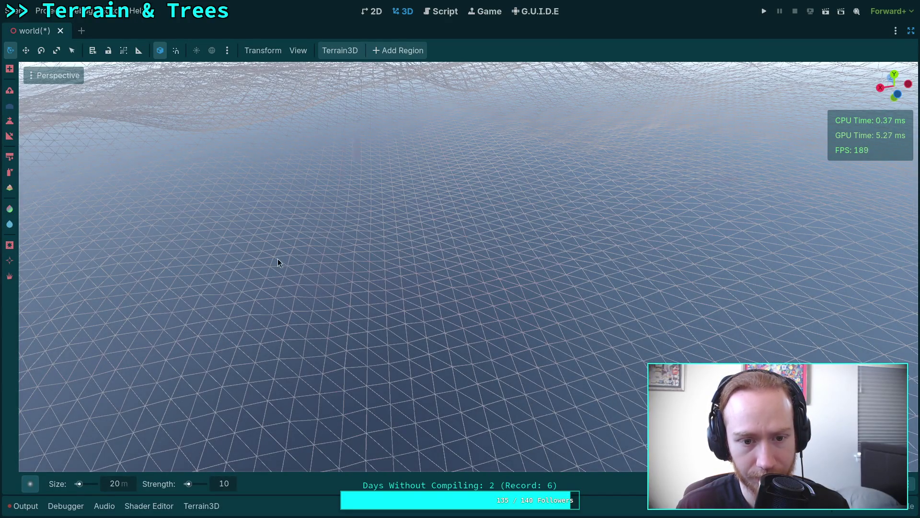
left_click(38, 77)
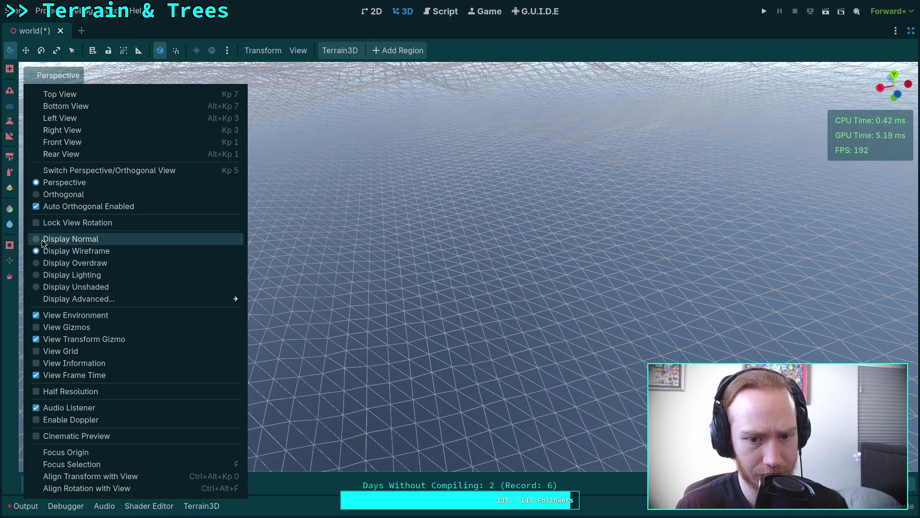
left_click(71, 238)
left_click(361, 242)
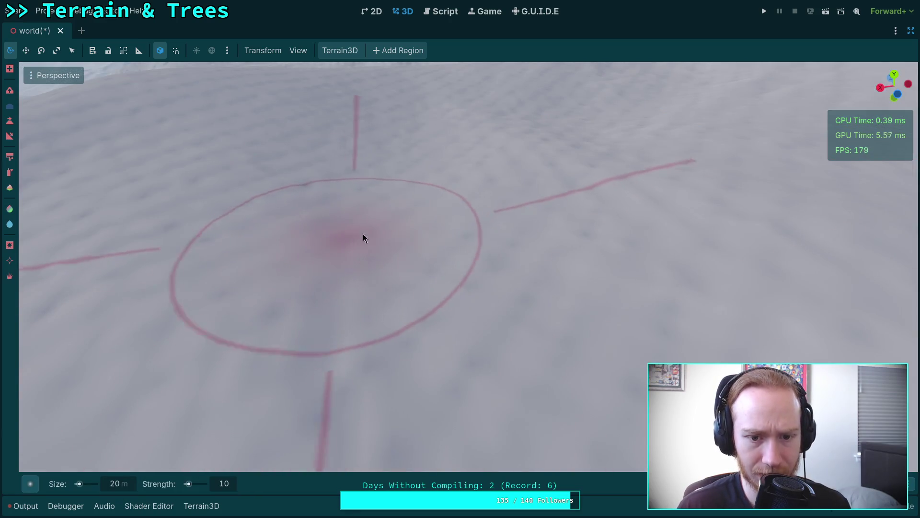
scroll(323, 221, "down", 5)
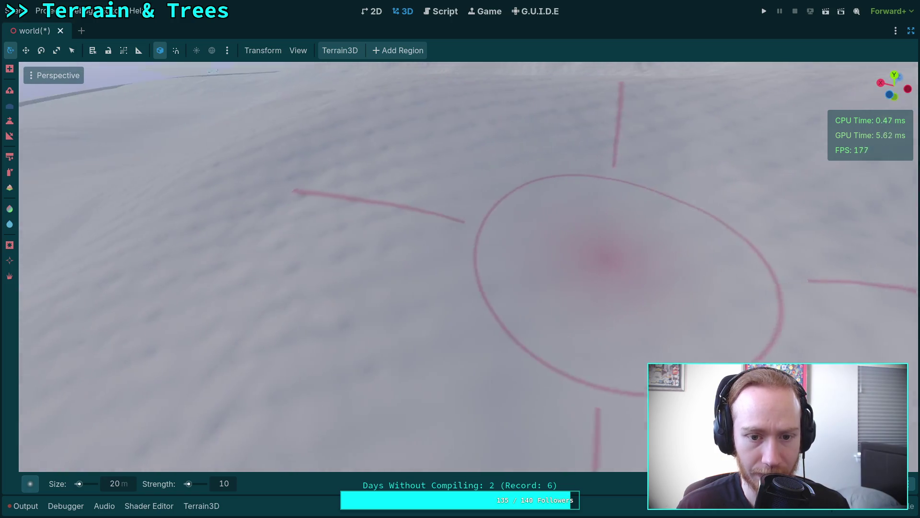
scroll(445, 223, "up", 3)
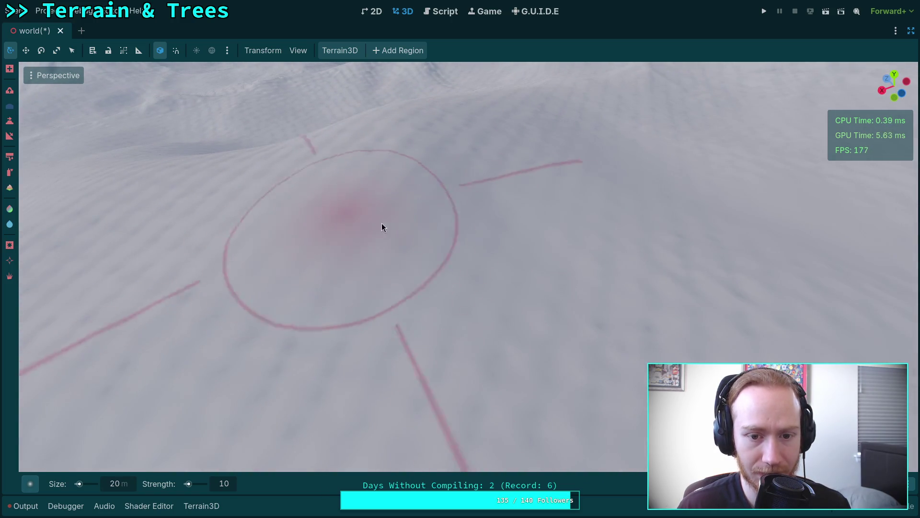
scroll(443, 331, "up", 5)
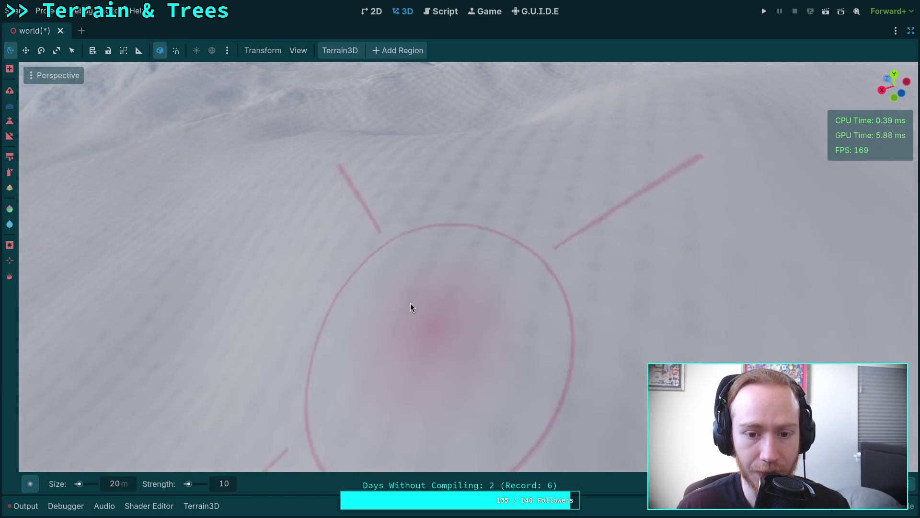
scroll(459, 260, "down", 3)
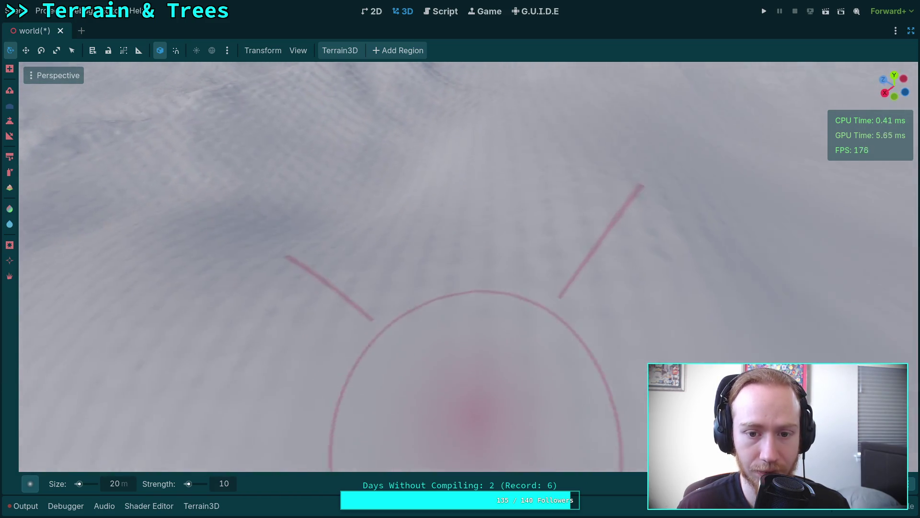
scroll(496, 172, "up", 5)
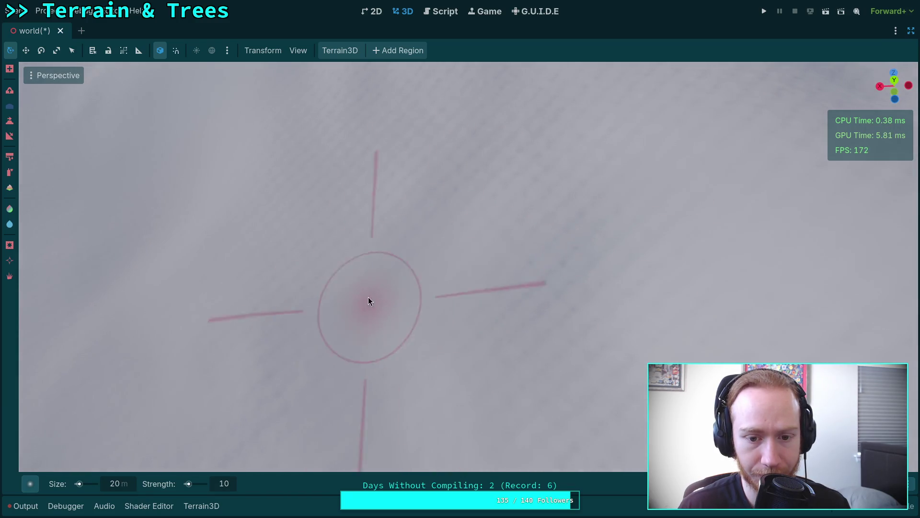
left_click_drag(491, 329, 292, 303)
scroll(419, 309, "down", 5)
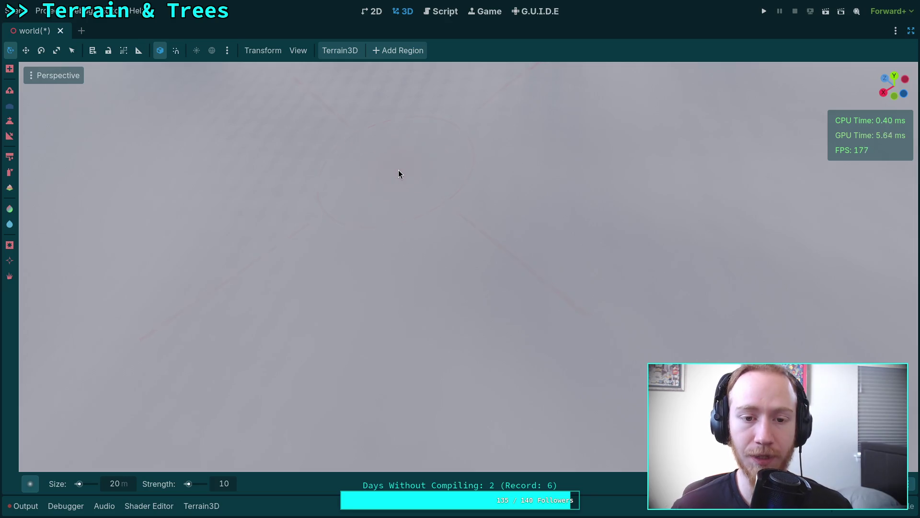
scroll(406, 182, "down", 2)
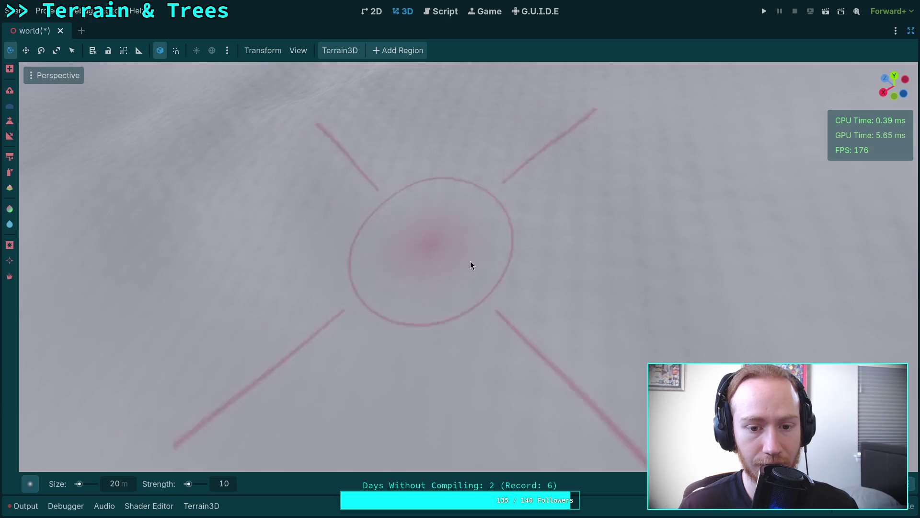
scroll(458, 257, "up", 3)
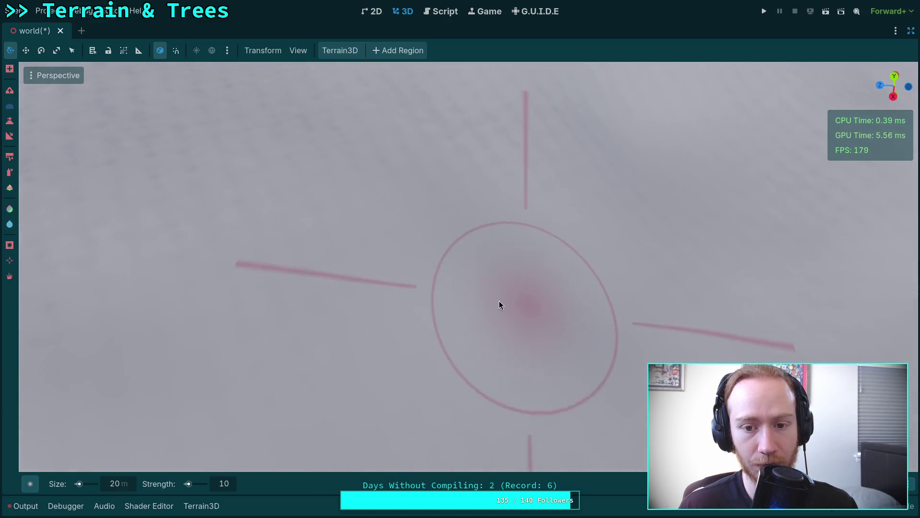
scroll(508, 303, "up", 2)
scroll(520, 271, "up", 3)
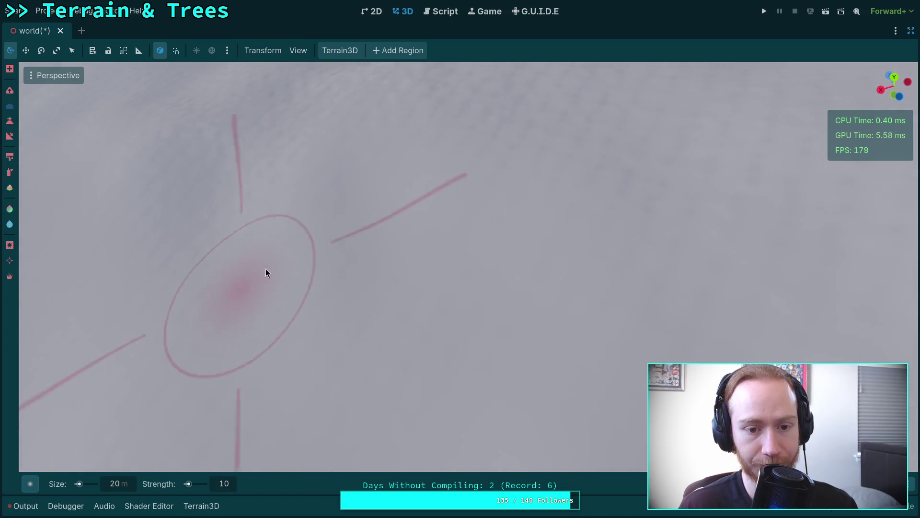
scroll(265, 268, "up", 3)
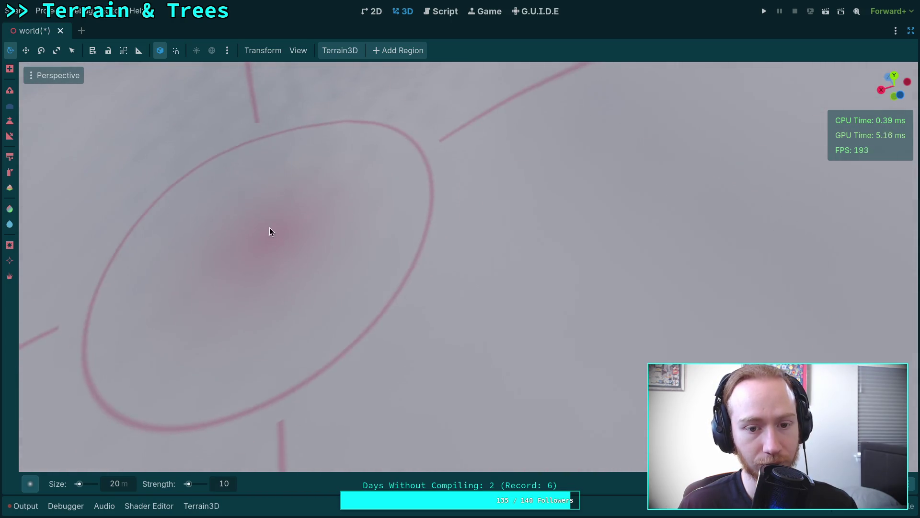
scroll(269, 227, "down", 3)
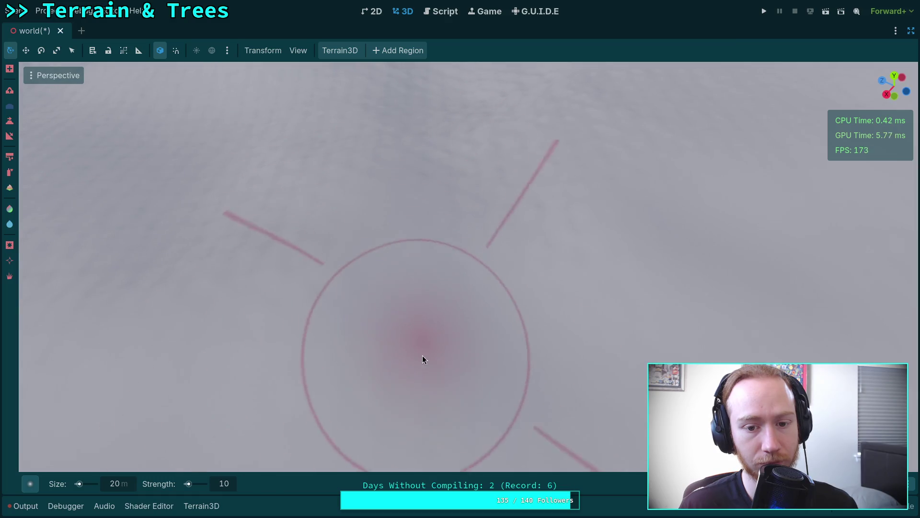
scroll(422, 359, "down", 3)
scroll(459, 139, "up", 5)
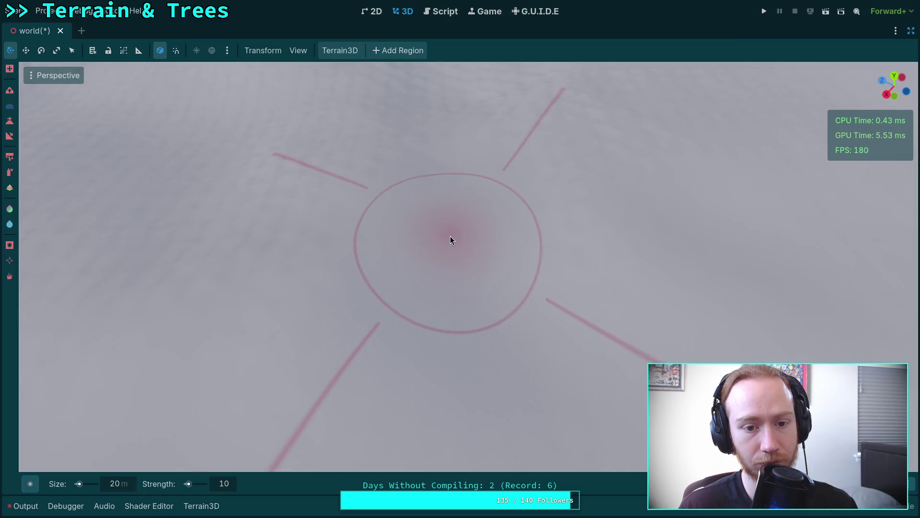
scroll(454, 235, "down", 3)
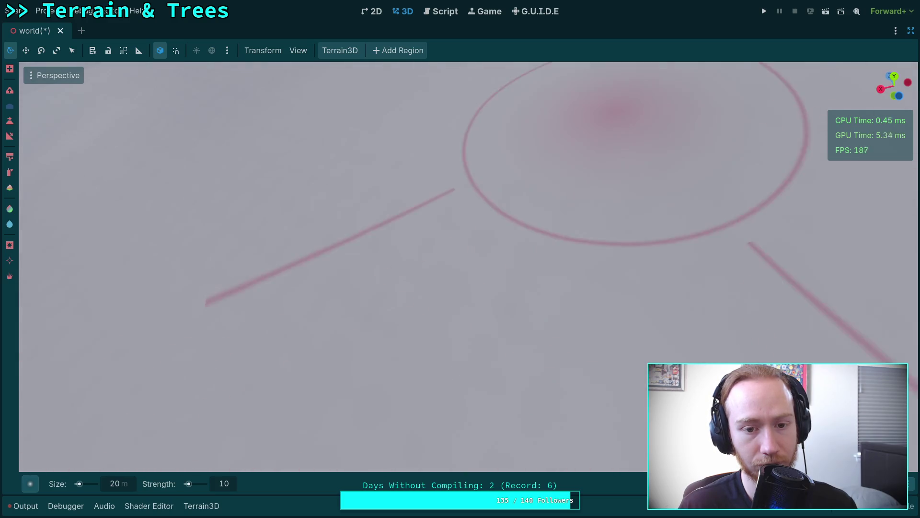
left_click_drag(536, 315, 208, 293)
scroll(208, 293, "down", 5)
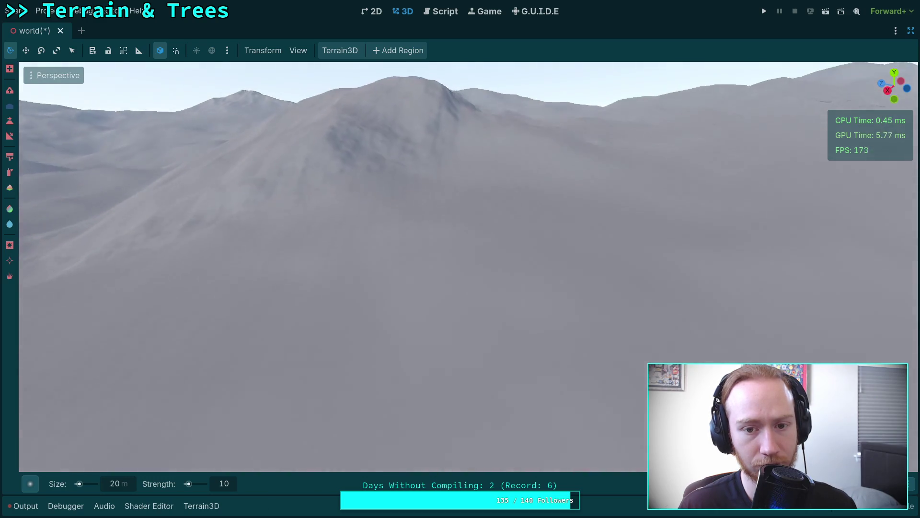
scroll(379, 328, "up", 6)
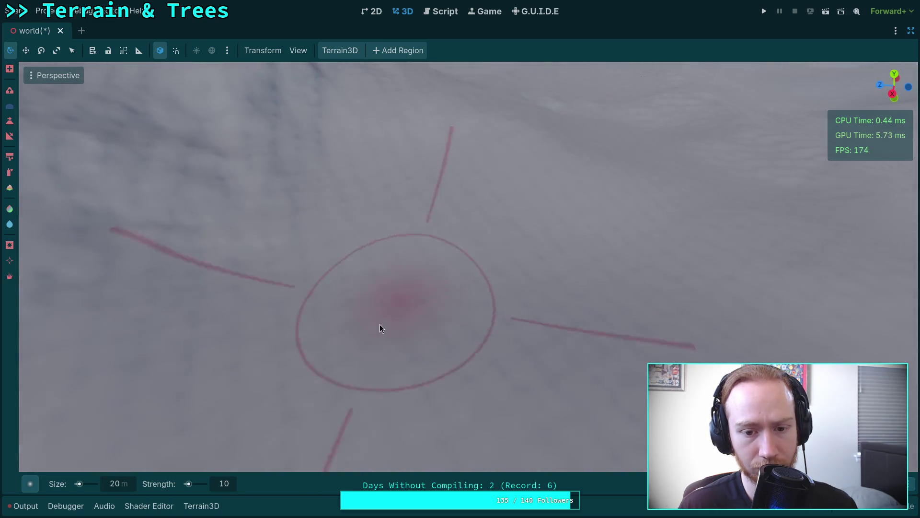
mouse_move(379, 328)
left_mouse_down()
mouse_move(349, 328)
mouse_move(633, 350)
mouse_move(345, 411)
mouse_move(273, 335)
mouse_move(245, 241)
mouse_move(459, 321)
mouse_move(456, 196)
mouse_move(427, 270)
mouse_move(574, 175)
mouse_move(463, 285)
left_mouse_up()
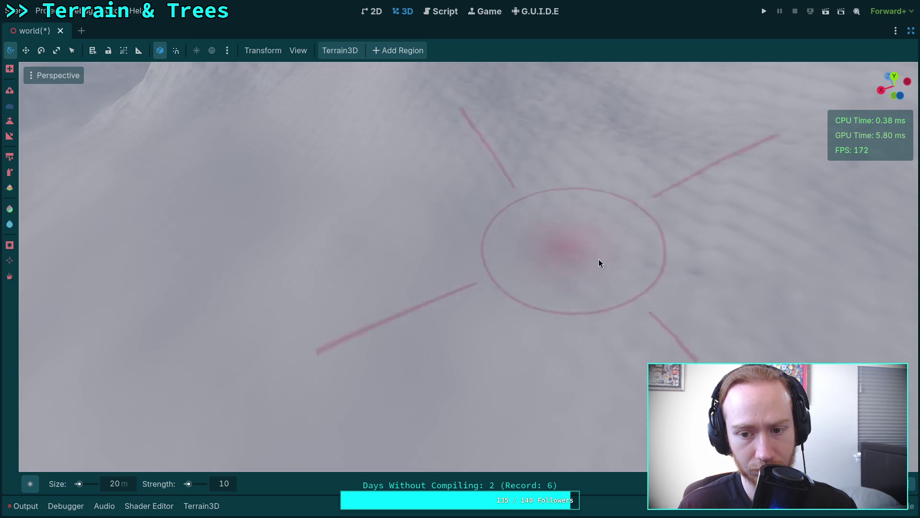
left_click_drag(619, 221, 349, 226)
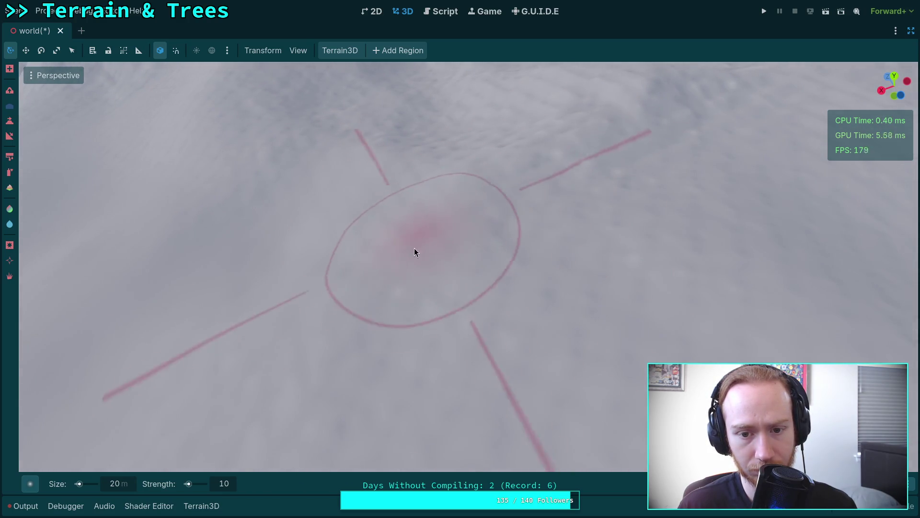
left_click_drag(412, 302, 415, 306)
left_click_drag(434, 240, 434, 241)
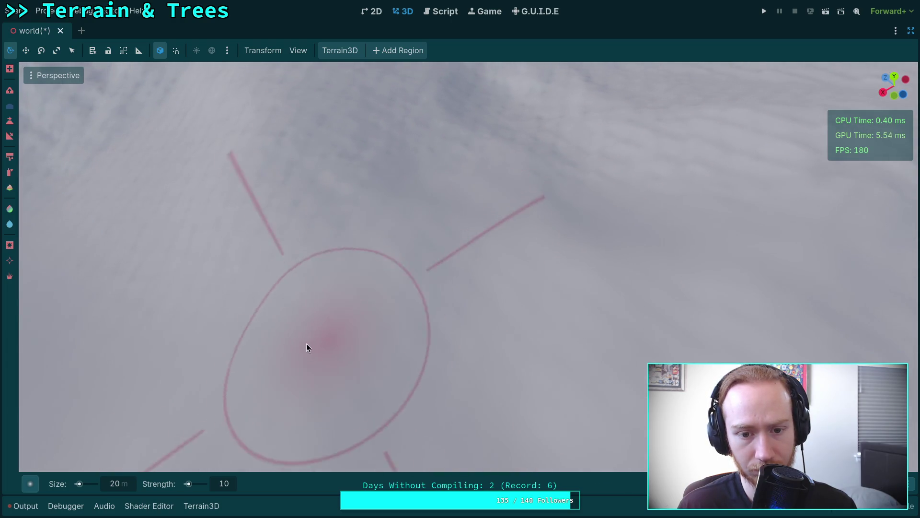
scroll(372, 259, "up", 5)
scroll(372, 259, "down", 5)
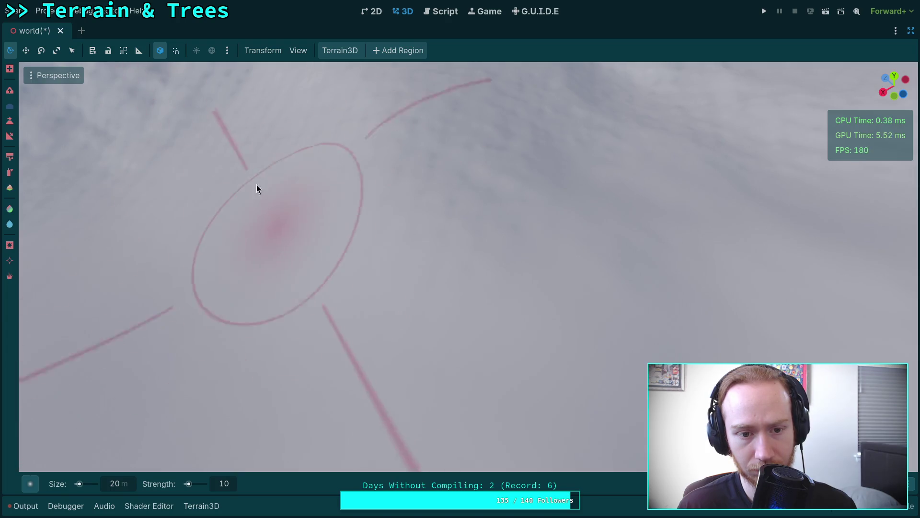
left_click_drag(389, 223, 365, 242)
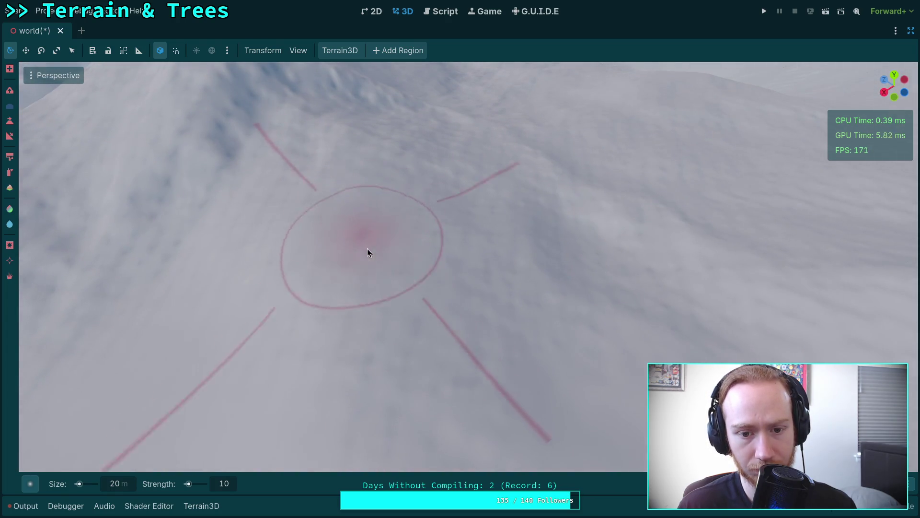
mouse_move(593, 263)
left_mouse_down()
mouse_move(595, 287)
mouse_move(559, 353)
left_mouse_up()
left_click_drag(272, 215, 235, 257)
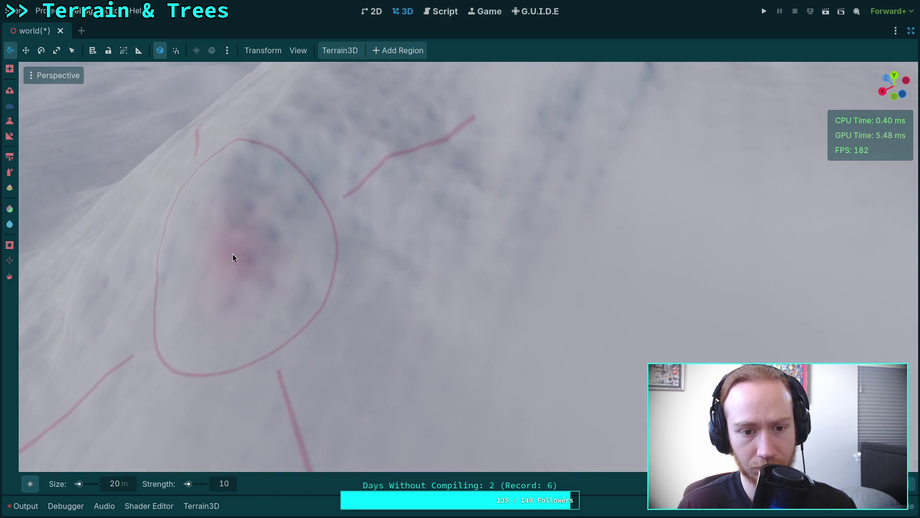
mouse_move(499, 280)
left_mouse_down()
mouse_move(434, 272)
mouse_move(304, 217)
mouse_move(516, 272)
mouse_move(550, 206)
mouse_move(550, 314)
mouse_move(407, 341)
mouse_move(500, 208)
mouse_move(403, 241)
mouse_move(469, 238)
mouse_move(588, 318)
mouse_move(455, 421)
mouse_move(530, 396)
mouse_move(425, 314)
mouse_move(528, 180)
mouse_move(433, 345)
mouse_move(334, 240)
mouse_move(286, 288)
mouse_move(452, 195)
mouse_move(341, 210)
mouse_move(493, 315)
mouse_move(497, 249)
mouse_move(491, 325)
mouse_move(671, 345)
mouse_move(618, 384)
mouse_move(551, 354)
mouse_move(590, 338)
left_mouse_up()
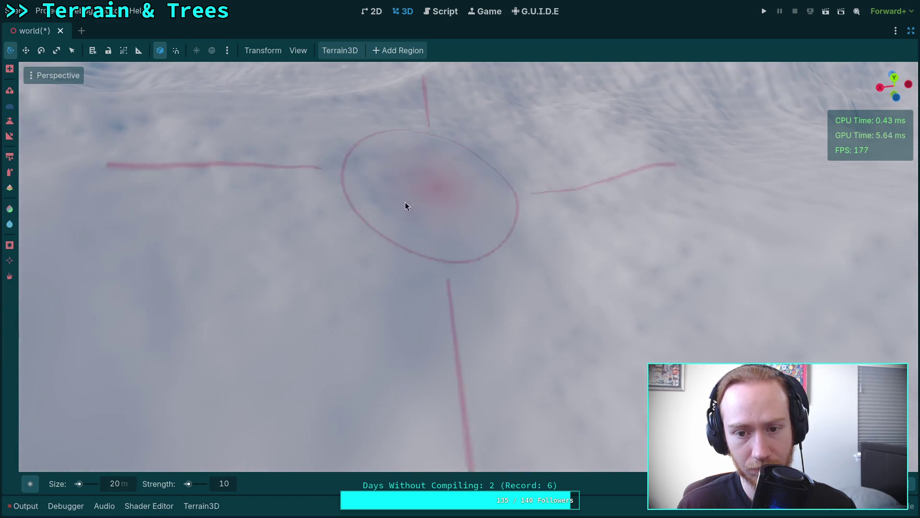
mouse_move(295, 197)
left_mouse_down()
mouse_move(524, 331)
mouse_move(396, 259)
mouse_move(302, 173)
mouse_move(491, 199)
mouse_move(451, 239)
mouse_move(409, 314)
left_mouse_up()
mouse_move(495, 248)
left_mouse_down()
mouse_move(599, 244)
mouse_move(386, 203)
mouse_move(606, 280)
mouse_move(297, 180)
mouse_move(316, 329)
mouse_move(465, 258)
mouse_move(483, 185)
mouse_move(435, 333)
mouse_move(446, 176)
mouse_move(457, 218)
mouse_move(393, 249)
mouse_move(362, 244)
mouse_move(477, 281)
mouse_move(383, 260)
mouse_move(418, 337)
mouse_move(484, 364)
mouse_move(410, 182)
mouse_move(372, 372)
mouse_move(558, 255)
mouse_move(528, 320)
mouse_move(503, 335)
mouse_move(405, 263)
mouse_move(456, 350)
mouse_move(569, 275)
mouse_move(510, 216)
mouse_move(378, 243)
mouse_move(562, 243)
mouse_move(422, 299)
mouse_move(552, 297)
mouse_move(409, 253)
mouse_move(239, 225)
mouse_move(212, 337)
mouse_move(349, 196)
mouse_move(531, 226)
mouse_move(504, 287)
left_mouse_up()
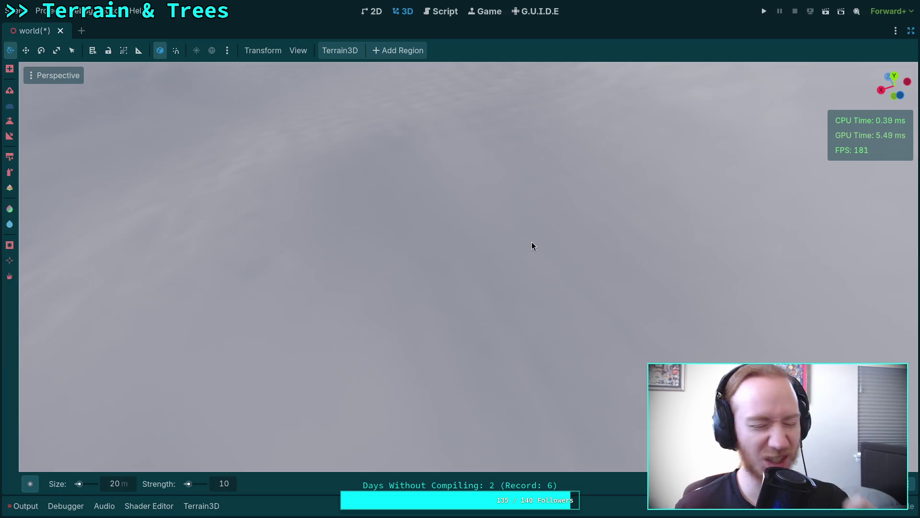
mouse_move(507, 230)
left_mouse_down()
mouse_move(460, 191)
mouse_move(422, 201)
mouse_move(383, 239)
mouse_move(356, 220)
mouse_move(478, 253)
mouse_move(458, 244)
mouse_move(406, 319)
mouse_move(461, 215)
left_mouse_up()
mouse_move(410, 277)
left_mouse_down()
mouse_move(370, 174)
mouse_move(422, 421)
mouse_move(355, 187)
mouse_move(434, 378)
mouse_move(376, 236)
mouse_move(396, 205)
mouse_move(360, 339)
mouse_move(300, 247)
mouse_move(165, 354)
mouse_move(424, 187)
mouse_move(442, 247)
mouse_move(473, 253)
mouse_move(325, 184)
mouse_move(274, 281)
mouse_move(361, 372)
mouse_move(442, 339)
mouse_move(499, 230)
mouse_move(481, 290)
mouse_move(510, 311)
mouse_move(308, 312)
mouse_move(411, 401)
mouse_move(405, 322)
mouse_move(452, 214)
mouse_move(427, 317)
mouse_move(393, 335)
mouse_move(516, 265)
mouse_move(534, 175)
mouse_move(858, 159)
mouse_move(501, 199)
mouse_move(285, 359)
mouse_move(434, 251)
mouse_move(232, 240)
mouse_move(411, 308)
mouse_move(479, 287)
mouse_move(455, 249)
mouse_move(331, 254)
mouse_move(590, 304)
mouse_move(635, 261)
mouse_move(527, 287)
mouse_move(628, 269)
mouse_move(401, 243)
mouse_move(421, 267)
mouse_move(158, 226)
mouse_move(431, 218)
mouse_move(411, 267)
mouse_move(480, 288)
mouse_move(451, 254)
mouse_move(344, 315)
mouse_move(383, 431)
mouse_move(302, 185)
mouse_move(681, 259)
mouse_move(346, 225)
mouse_move(415, 365)
mouse_move(352, 208)
mouse_move(602, 360)
mouse_move(139, 292)
mouse_move(527, 244)
mouse_move(462, 314)
mouse_move(267, 160)
mouse_move(427, 296)
mouse_move(598, 326)
mouse_move(494, 460)
mouse_move(446, 314)
mouse_move(501, 341)
mouse_move(460, 202)
mouse_move(506, 228)
left_mouse_up()
mouse_move(460, 331)
left_mouse_down()
mouse_move(548, 232)
mouse_move(355, 218)
mouse_move(422, 359)
mouse_move(368, 193)
mouse_move(271, 224)
mouse_move(228, 318)
mouse_move(464, 257)
mouse_move(212, 334)
mouse_move(404, 372)
mouse_move(430, 354)
mouse_move(365, 261)
mouse_move(439, 271)
mouse_move(328, 201)
mouse_move(499, 284)
mouse_move(456, 260)
mouse_move(345, 288)
mouse_move(457, 262)
mouse_move(608, 356)
mouse_move(298, 263)
mouse_move(251, 192)
mouse_move(389, 255)
mouse_move(428, 170)
mouse_move(457, 343)
mouse_move(514, 232)
mouse_move(460, 353)
mouse_move(530, 315)
mouse_move(308, 235)
mouse_move(427, 208)
mouse_move(323, 280)
mouse_move(540, 269)
mouse_move(361, 337)
mouse_move(400, 269)
mouse_move(515, 282)
mouse_move(495, 299)
left_mouse_up()
mouse_move(511, 259)
left_mouse_down()
mouse_move(547, 382)
mouse_move(721, 212)
mouse_move(773, 324)
mouse_move(478, 309)
mouse_move(422, 460)
mouse_move(432, 383)
mouse_move(367, 355)
mouse_move(466, 365)
mouse_move(290, 321)
mouse_move(513, 309)
mouse_move(461, 259)
left_mouse_up()
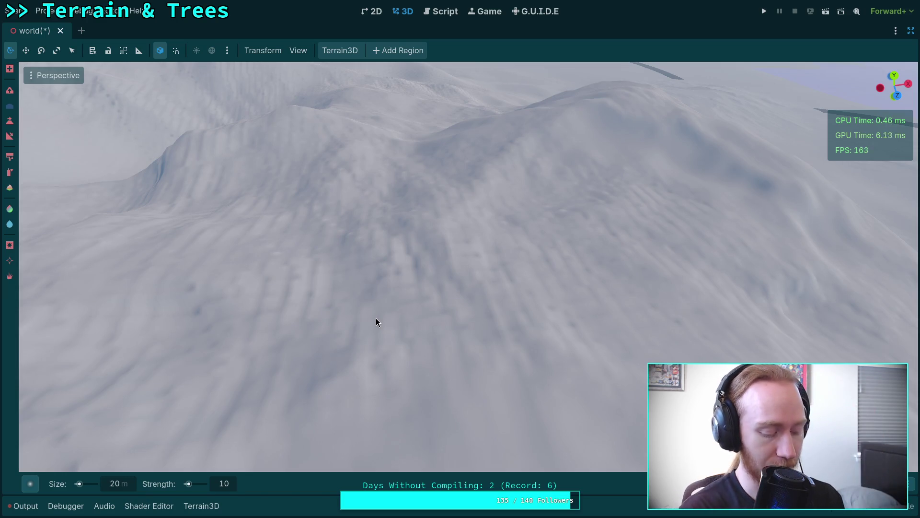
key("super+1")
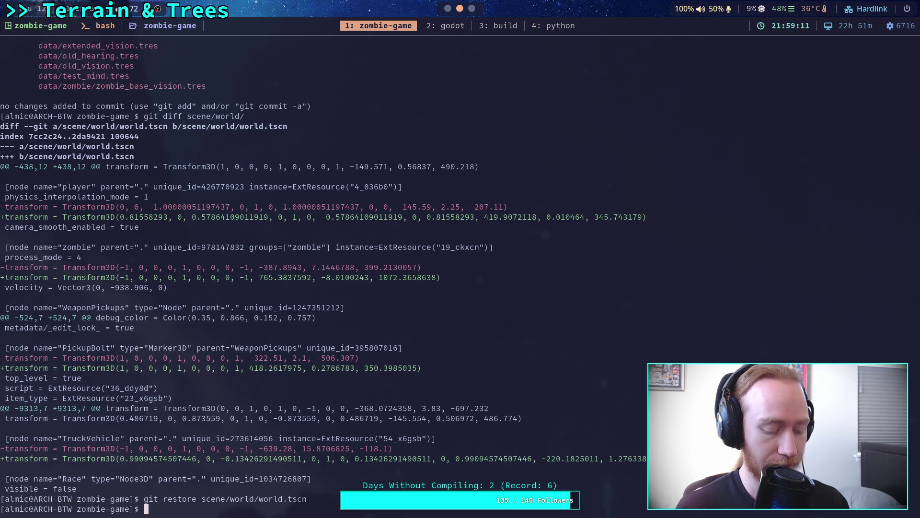
Leave the terminal's git diff for the Krita workspace showing mountain1.exr.
key("super+4")
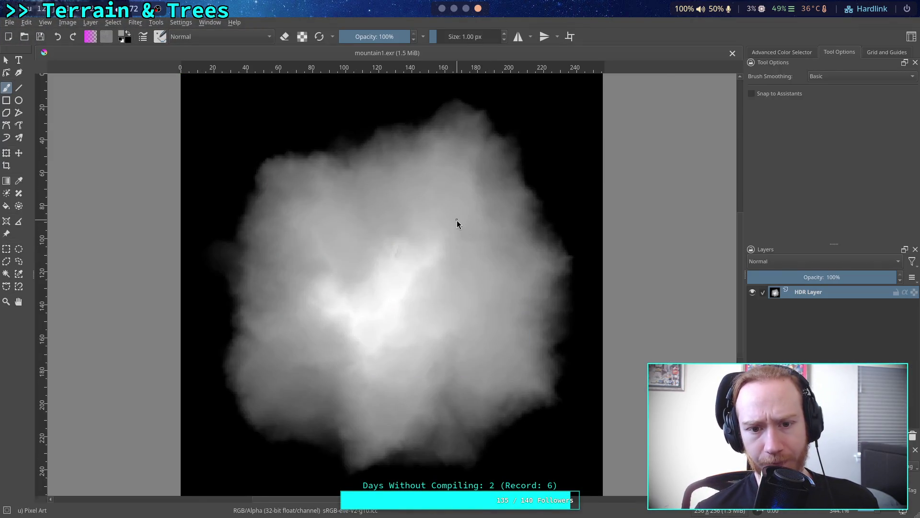
Zoom and pan to mountain1.exr's lower edge and select the Color Sampler tool.
scroll(457, 221, "up", 2)
scroll(415, 240, "down", 4)
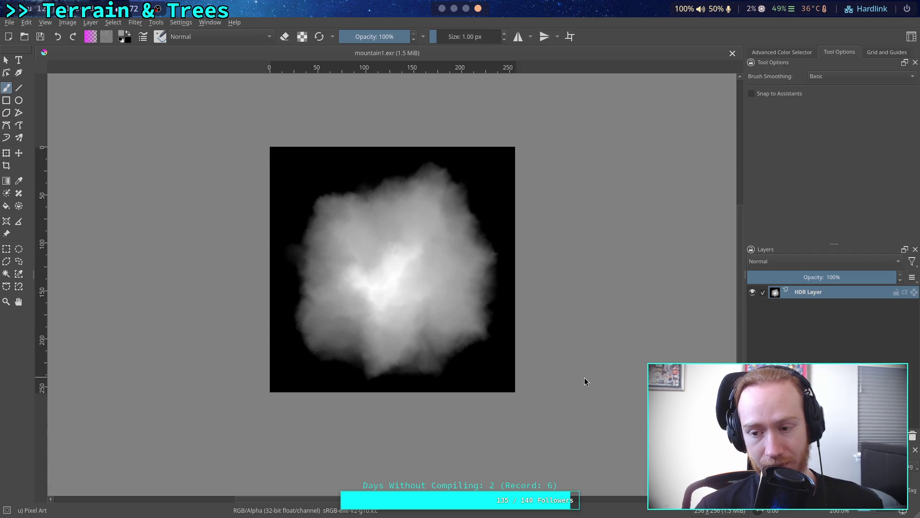
scroll(420, 350, "up", 6)
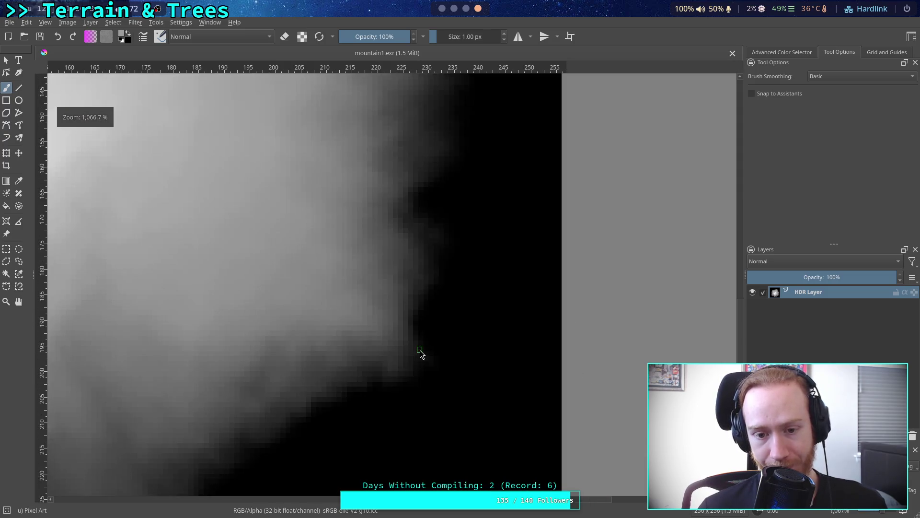
scroll(420, 353, "down", 1)
left_click_drag(438, 362, 454, 228)
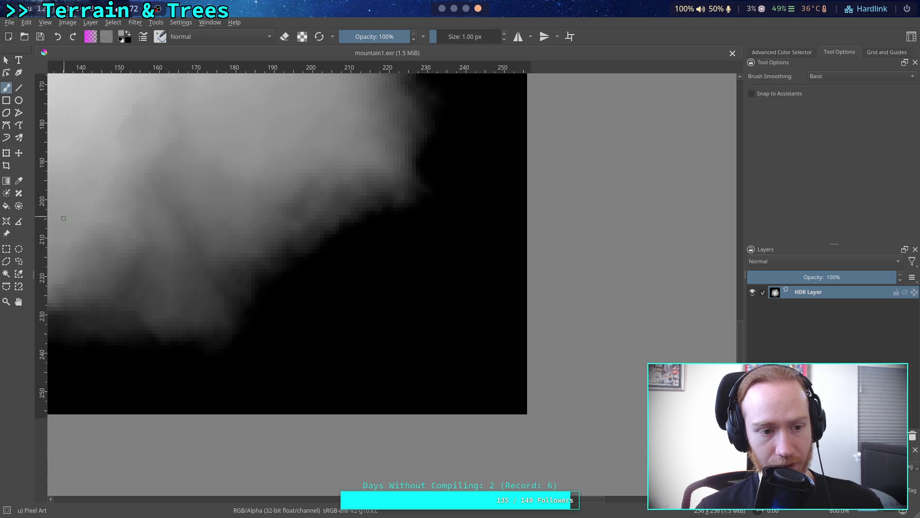
left_click(19, 181)
scroll(222, 290, "down", 2)
scroll(255, 294, "right", 3)
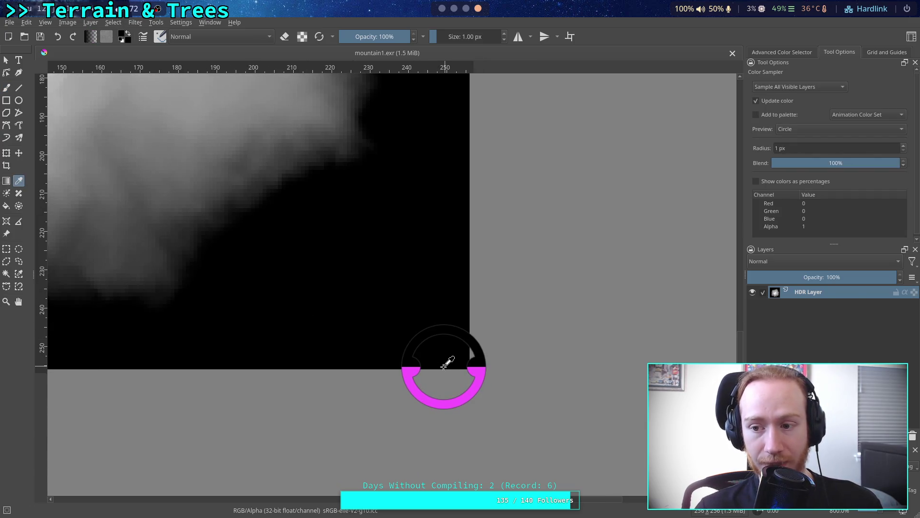
Sample the heightmap: black border reading 0 and the mountain peak at about 0.94.
mouse_move(444, 345)
left_mouse_down()
mouse_move(440, 296)
mouse_move(355, 273)
mouse_move(235, 188)
left_mouse_up()
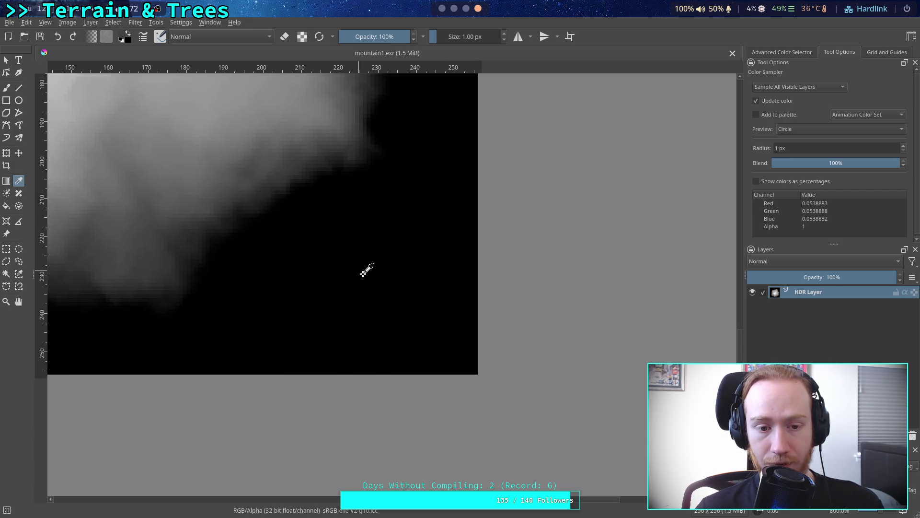
left_click_drag(282, 254, 395, 331)
mouse_move(461, 345)
left_mouse_down()
mouse_move(385, 286)
mouse_move(264, 153)
left_mouse_up()
left_click_drag(315, 213, 458, 403)
mouse_move(254, 232)
left_mouse_down()
mouse_move(220, 214)
mouse_move(201, 231)
mouse_move(238, 274)
mouse_move(431, 378)
left_mouse_up()
mouse_move(505, 395)
left_mouse_down()
mouse_move(375, 205)
mouse_move(323, 106)
left_mouse_up()
left_click_drag(456, 347, 434, 296)
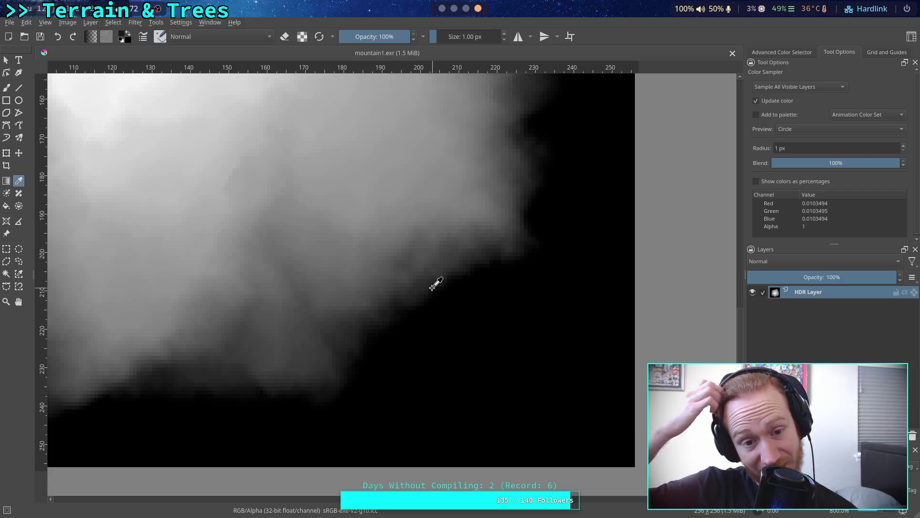
Sample a grey pixel near the mountain's centre (about 0.576), then return to Godot.
scroll(429, 263, "down", 3, "ctrl")
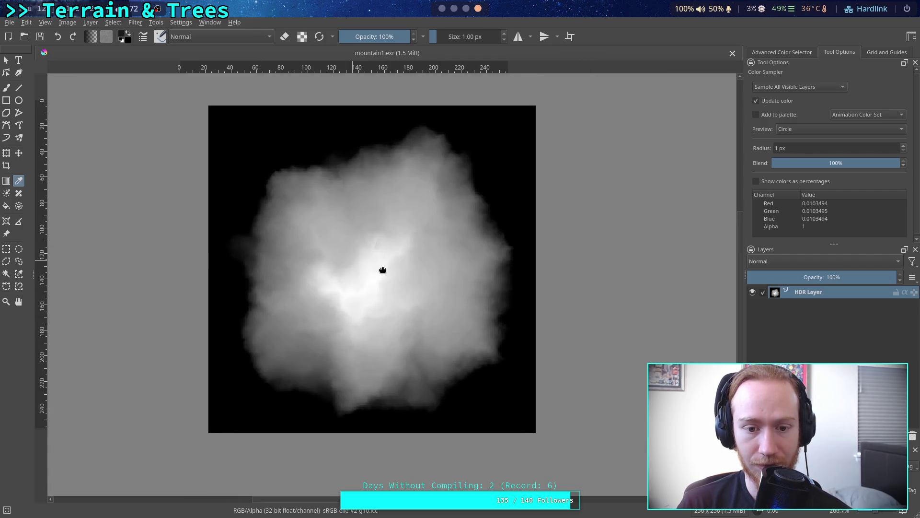
scroll(383, 266, "up", 7, "ctrl")
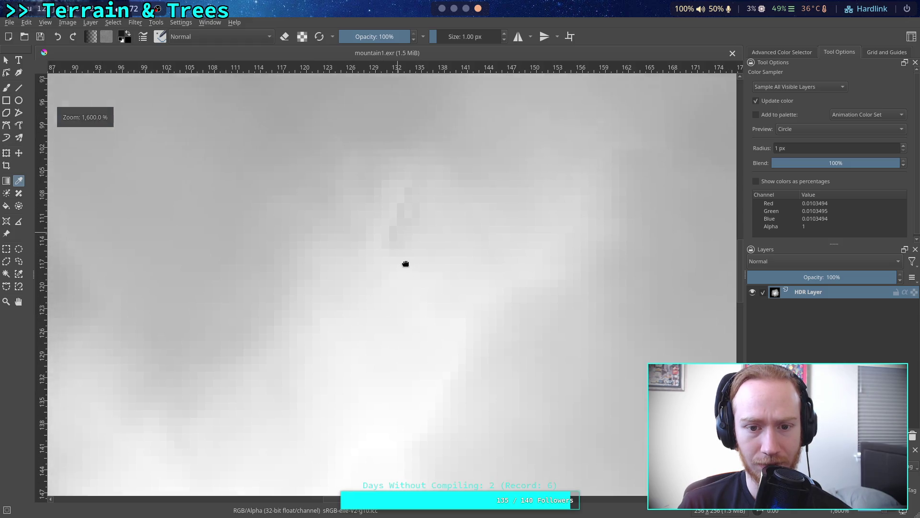
mouse_move(406, 264)
left_mouse_down()
mouse_move(468, 261)
mouse_move(355, 258)
left_mouse_up()
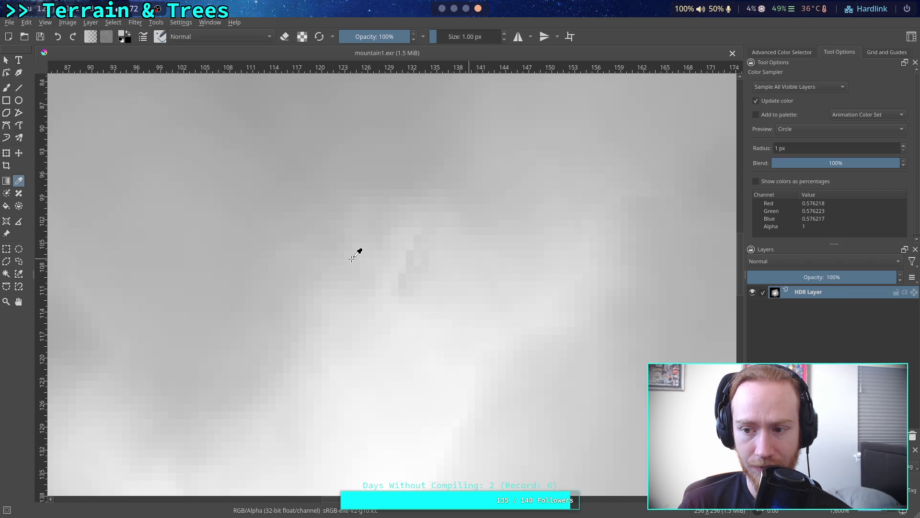
scroll(360, 269, "down", 9, "ctrl")
scroll(366, 318, "up", 4, "ctrl")
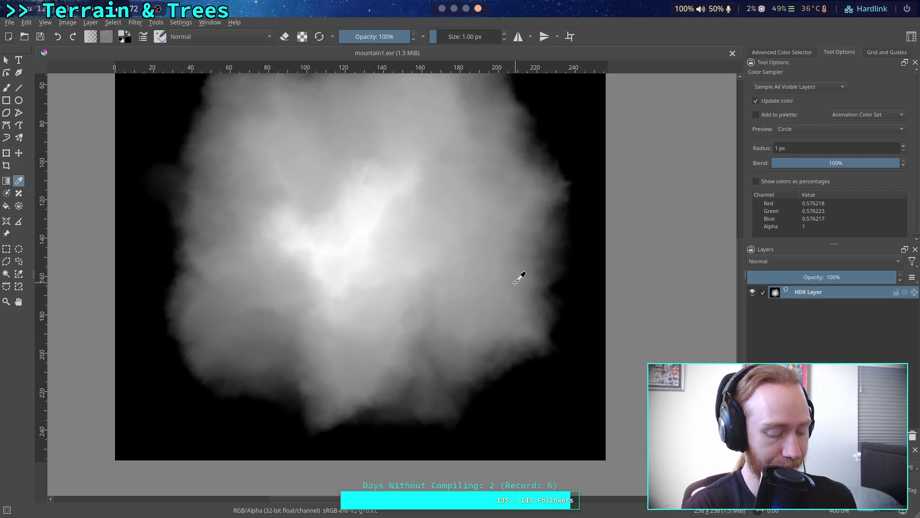
key("alt+Tab")
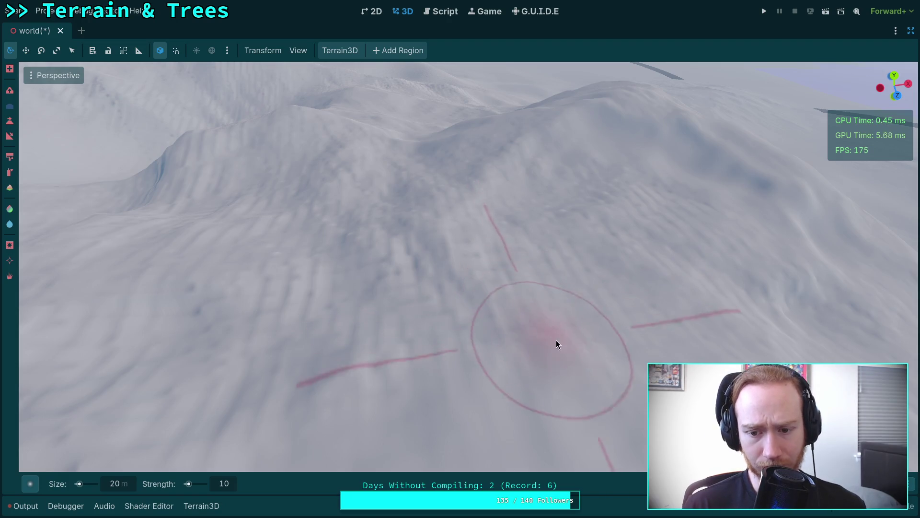
mouse_move(345, 285)
left_mouse_down()
mouse_move(424, 348)
mouse_move(527, 355)
mouse_move(478, 311)
mouse_move(427, 343)
mouse_move(343, 334)
left_mouse_up()
mouse_move(552, 233)
left_mouse_down()
mouse_move(451, 307)
mouse_move(338, 352)
left_mouse_up()
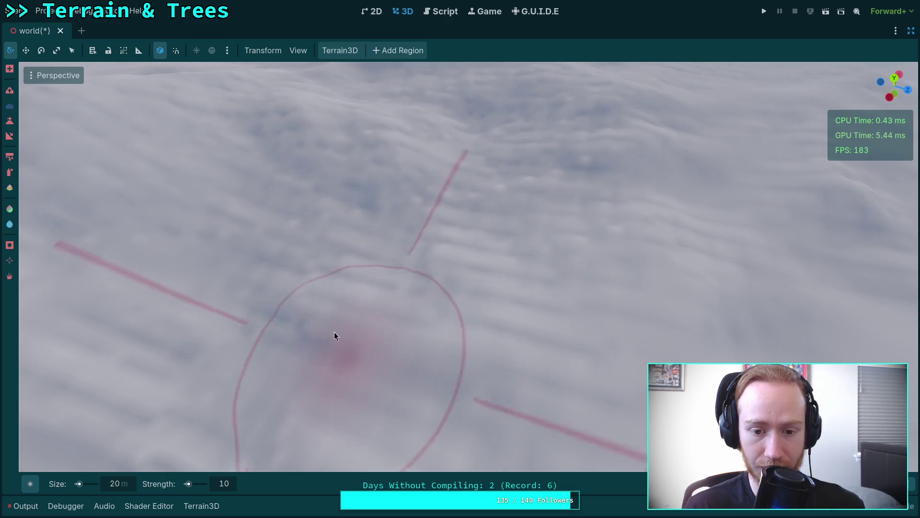
mouse_move(481, 245)
left_mouse_down()
mouse_move(462, 235)
mouse_move(589, 330)
mouse_move(416, 266)
mouse_move(463, 195)
mouse_move(372, 206)
mouse_move(578, 267)
mouse_move(575, 216)
mouse_move(518, 211)
left_mouse_up()
scroll(586, 285, "down", 5)
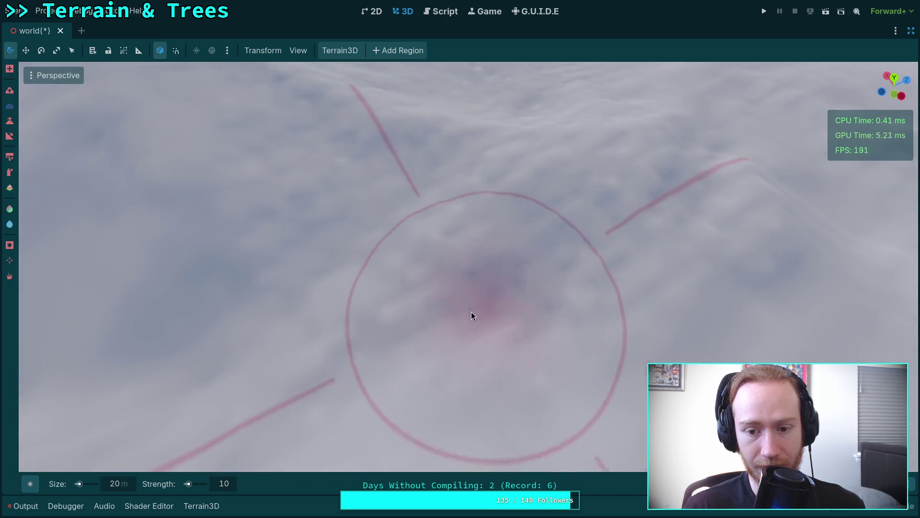
scroll(634, 223, "up", 4)
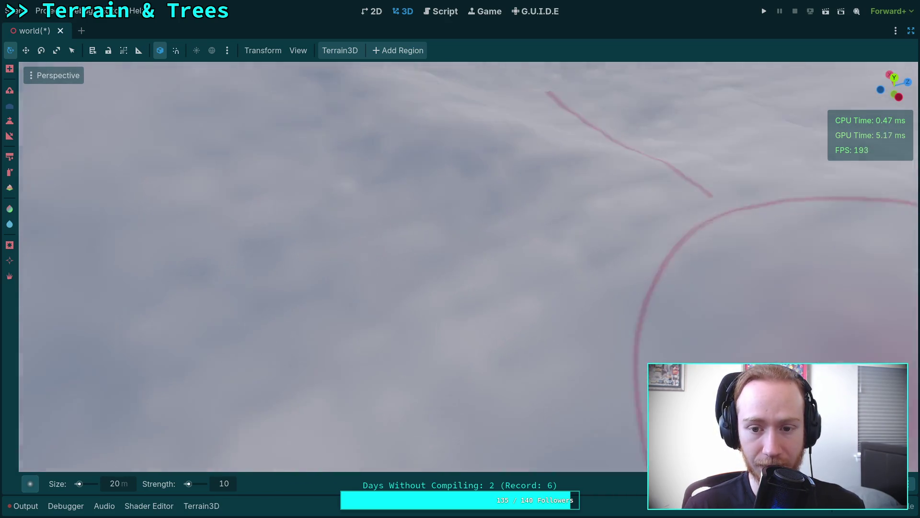
scroll(434, 189, "down", 5)
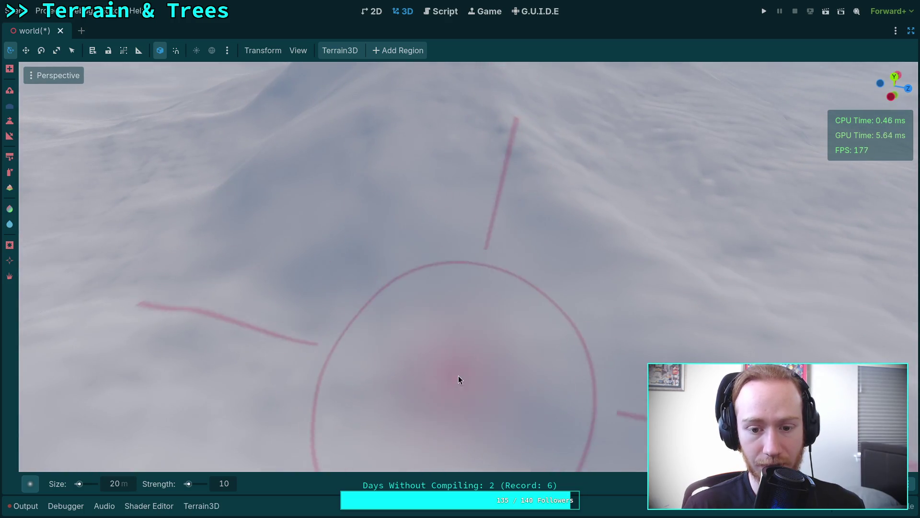
scroll(458, 378, "down", 5)
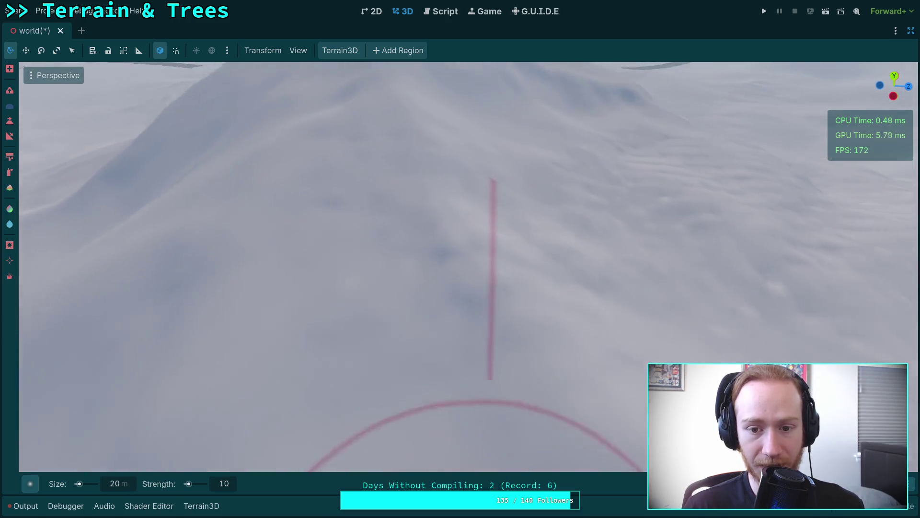
scroll(417, 283, "down", 5)
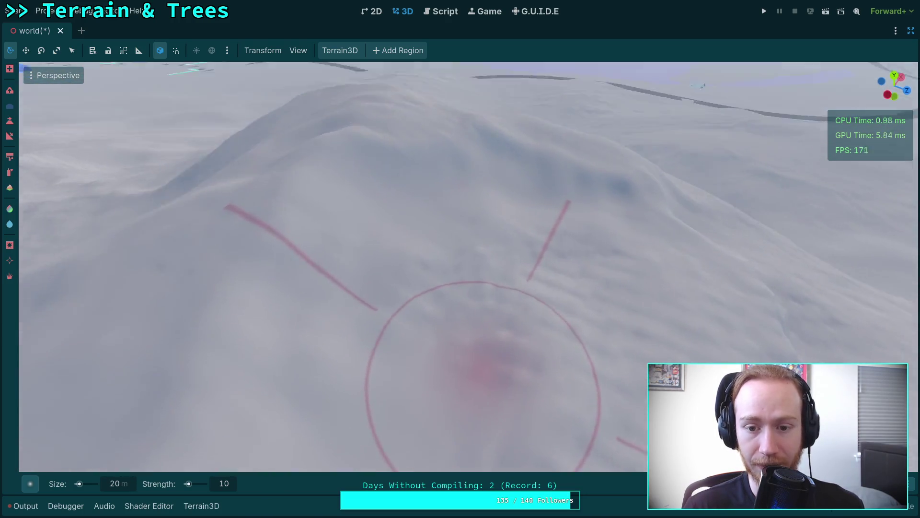
scroll(495, 239, "down", 5)
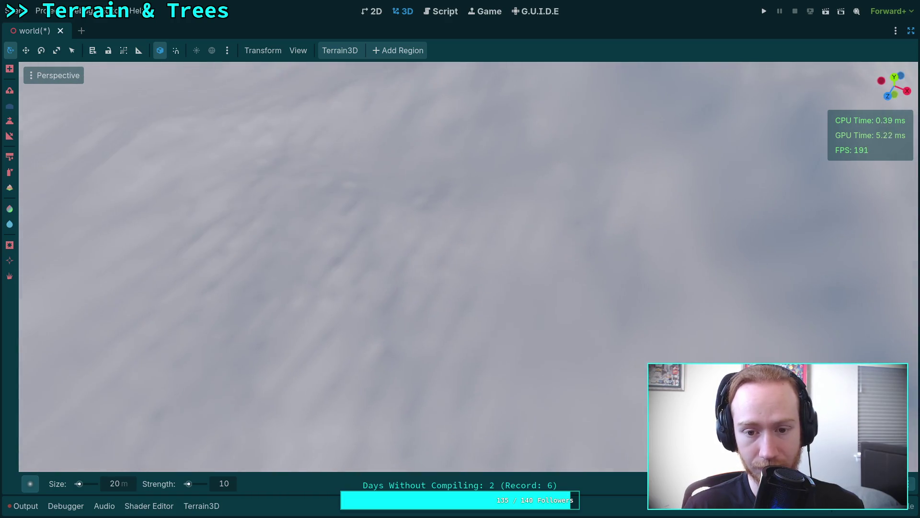
scroll(447, 213, "down", 3)
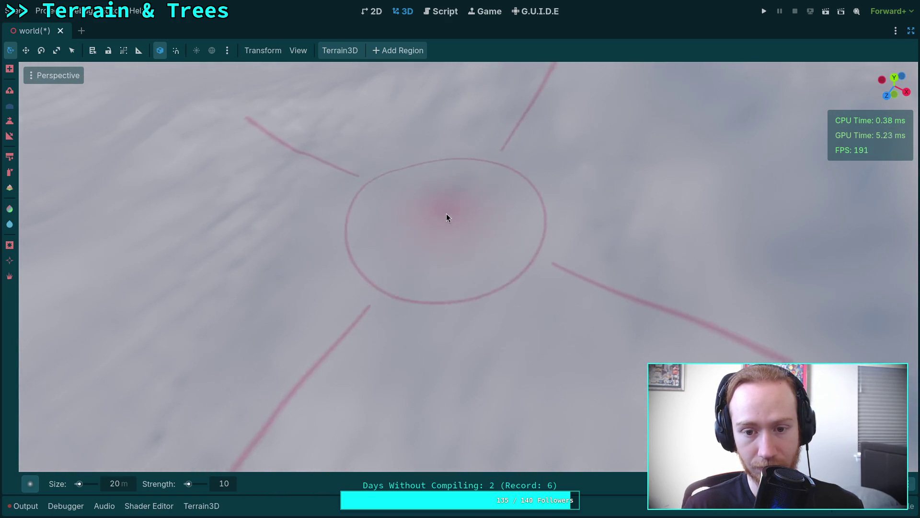
scroll(471, 277, "up", 5)
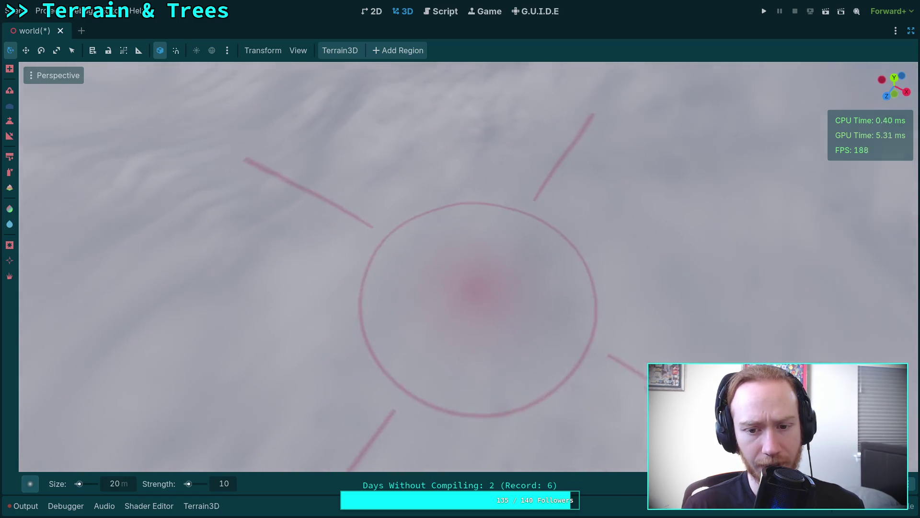
mouse_move(478, 287)
left_mouse_down()
mouse_move(444, 302)
mouse_move(557, 300)
mouse_move(390, 271)
mouse_move(447, 245)
mouse_move(409, 240)
mouse_move(490, 257)
mouse_move(558, 296)
mouse_move(495, 217)
mouse_move(381, 215)
mouse_move(450, 194)
mouse_move(570, 333)
mouse_move(509, 281)
mouse_move(319, 362)
mouse_move(438, 287)
mouse_move(405, 318)
mouse_move(419, 257)
mouse_move(559, 360)
mouse_move(551, 222)
mouse_move(360, 355)
mouse_move(396, 288)
mouse_move(441, 268)
mouse_move(805, 384)
mouse_move(329, 241)
mouse_move(503, 267)
mouse_move(375, 270)
mouse_move(442, 291)
mouse_move(464, 176)
mouse_move(417, 205)
mouse_move(337, 213)
mouse_move(373, 185)
mouse_move(343, 199)
mouse_move(400, 177)
mouse_move(232, 324)
mouse_move(318, 350)
mouse_move(496, 214)
mouse_move(533, 278)
mouse_move(460, 258)
mouse_move(468, 176)
mouse_move(403, 174)
mouse_move(476, 216)
left_mouse_up()
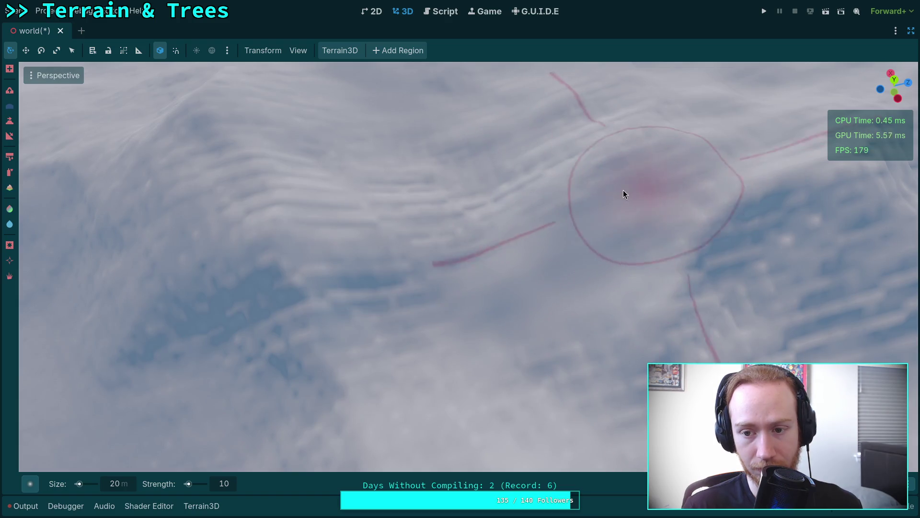
Orbit around the sculpted terrain hills, then save the world scene with Ctrl+S.
mouse_move(444, 185)
left_mouse_down()
mouse_move(444, 120)
mouse_move(408, 249)
mouse_move(374, 286)
left_mouse_up()
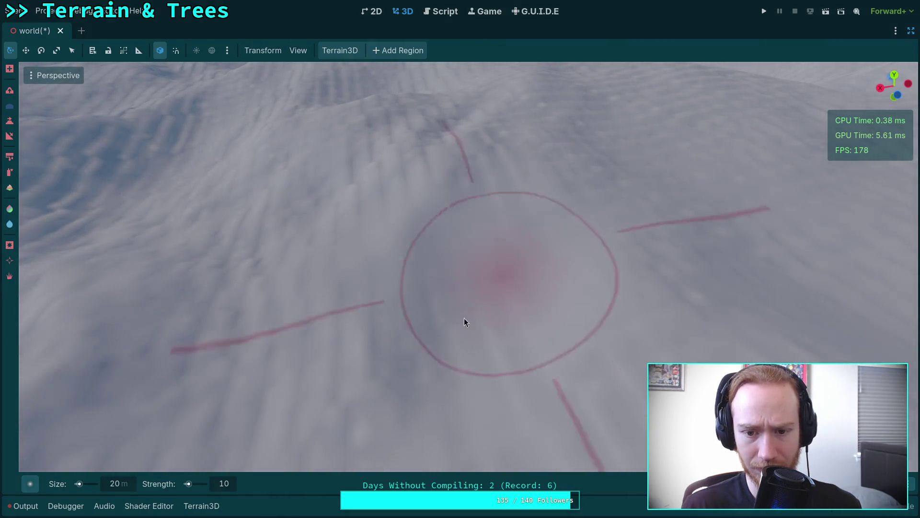
mouse_move(308, 328)
left_mouse_down()
mouse_move(216, 307)
mouse_move(363, 249)
mouse_move(456, 306)
mouse_move(433, 274)
mouse_move(329, 273)
mouse_move(384, 315)
mouse_move(513, 385)
mouse_move(506, 389)
mouse_move(596, 396)
mouse_move(568, 393)
mouse_move(408, 250)
mouse_move(684, 203)
mouse_move(618, 262)
mouse_move(440, 251)
mouse_move(292, 211)
mouse_move(288, 268)
mouse_move(336, 239)
mouse_move(383, 230)
left_mouse_up()
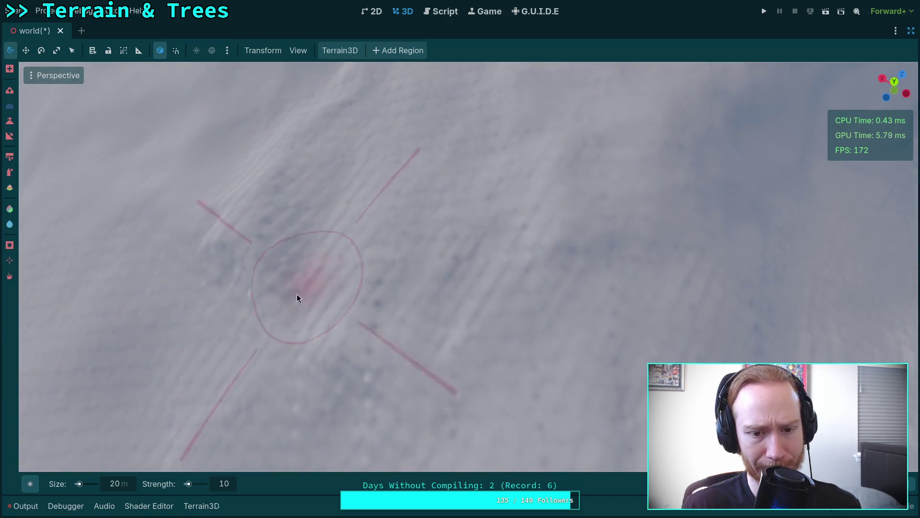
mouse_move(407, 324)
left_mouse_down()
mouse_move(468, 261)
mouse_move(404, 334)
mouse_move(364, 297)
mouse_move(393, 287)
mouse_move(407, 297)
mouse_move(398, 283)
mouse_move(403, 306)
mouse_move(407, 288)
mouse_move(412, 297)
mouse_move(458, 251)
mouse_move(447, 292)
mouse_move(336, 217)
mouse_move(410, 197)
mouse_move(573, 216)
mouse_move(403, 259)
mouse_move(433, 279)
mouse_move(634, 251)
mouse_move(236, 263)
mouse_move(344, 320)
left_mouse_up()
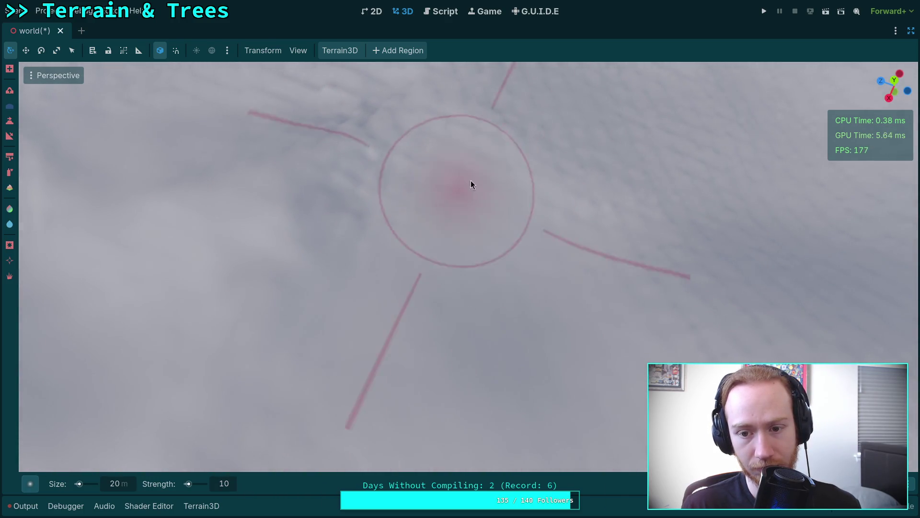
left_click_drag(602, 324, 215, 370)
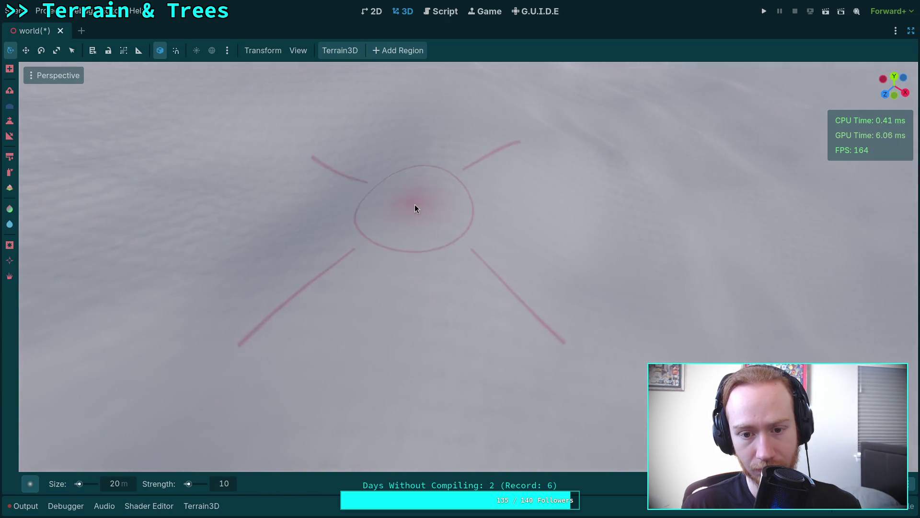
mouse_move(582, 320)
left_mouse_down()
mouse_move(479, 336)
mouse_move(376, 304)
mouse_move(490, 189)
left_mouse_up()
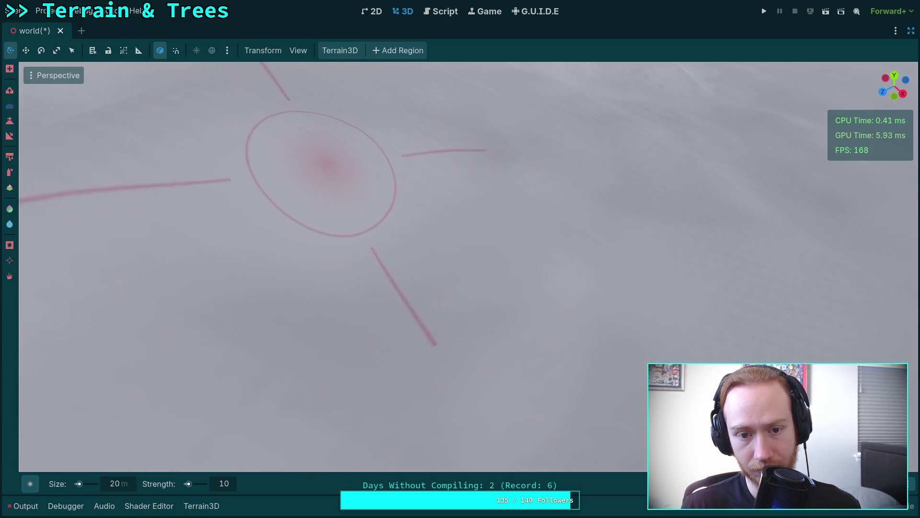
scroll(327, 168, "up", 3)
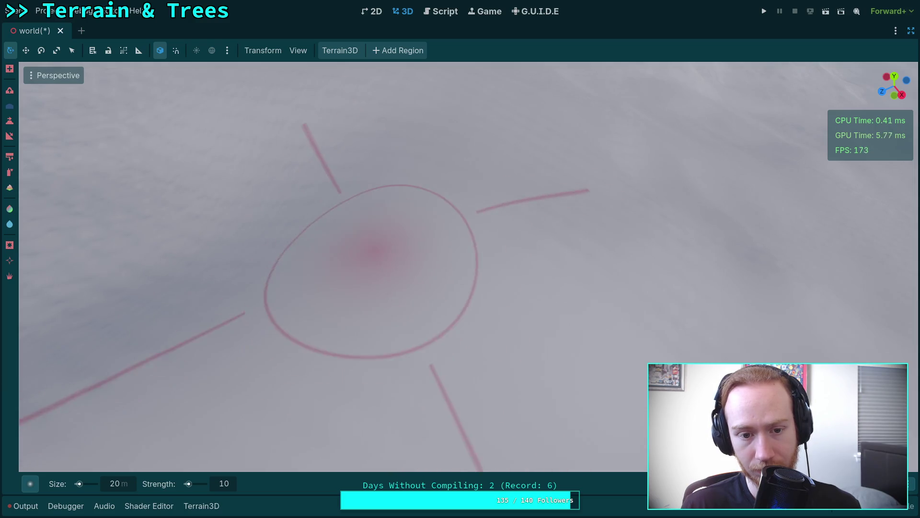
scroll(426, 234, "down", 5)
scroll(401, 315, "up", 6)
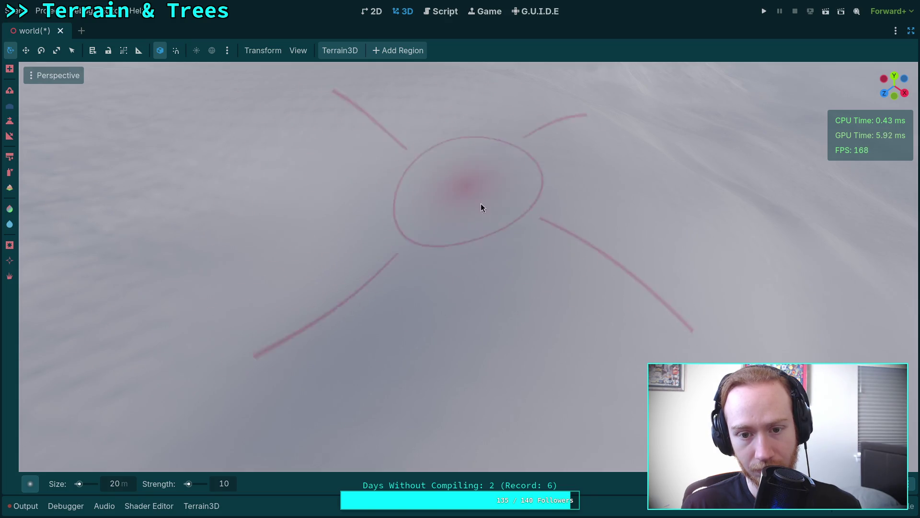
key("ctrl+s")
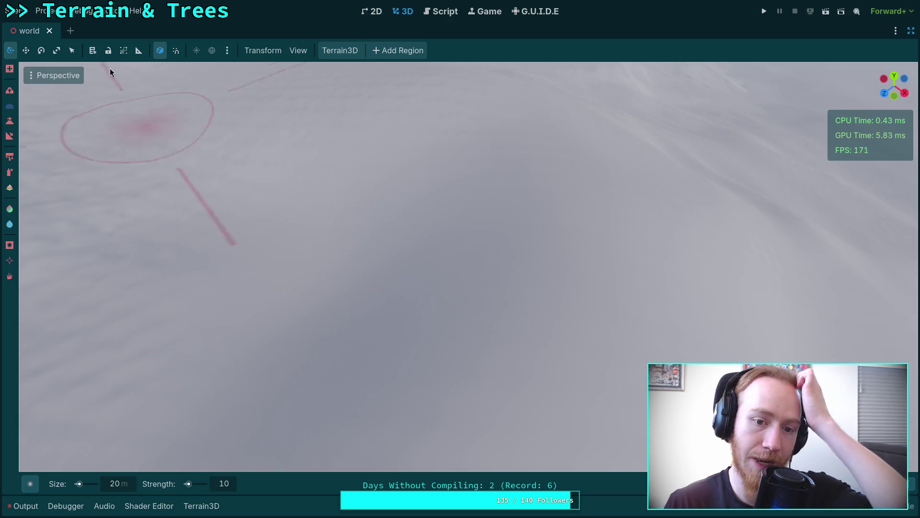
Reload the current project, reopen Zombie Game, and look over the reloaded terrain.
left_click(35, 11)
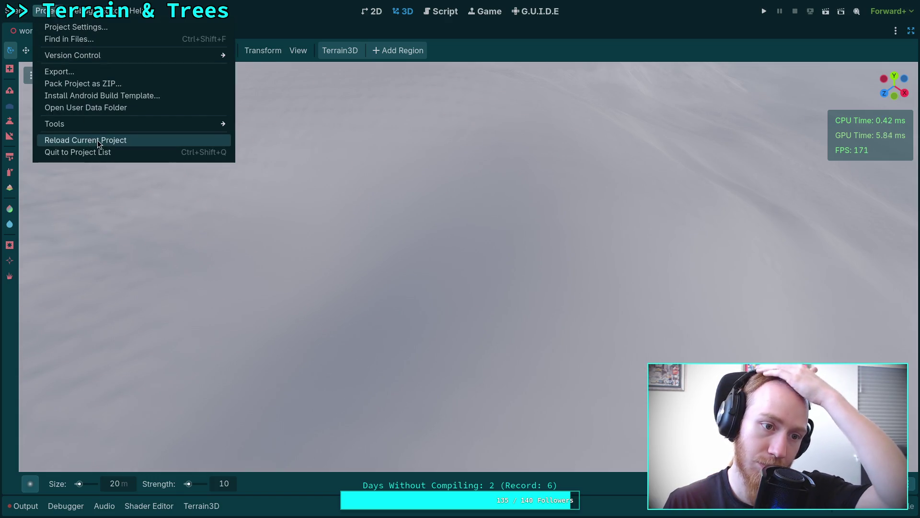
left_click(88, 152)
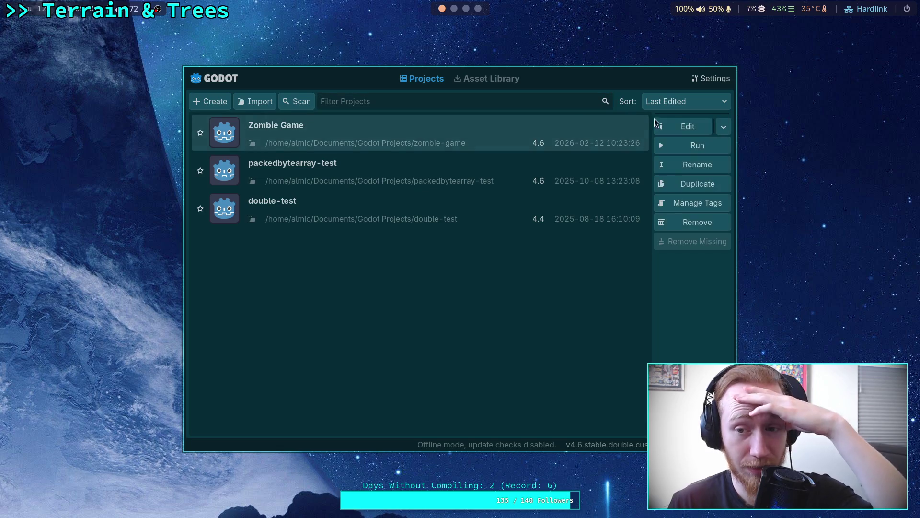
left_click(671, 122)
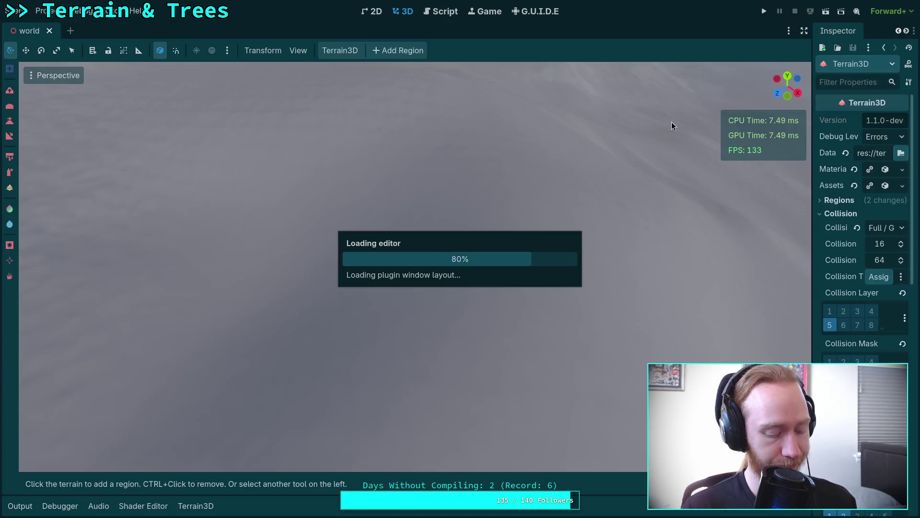
mouse_move(499, 147)
left_mouse_down()
mouse_move(518, 133)
mouse_move(537, 146)
left_mouse_up()
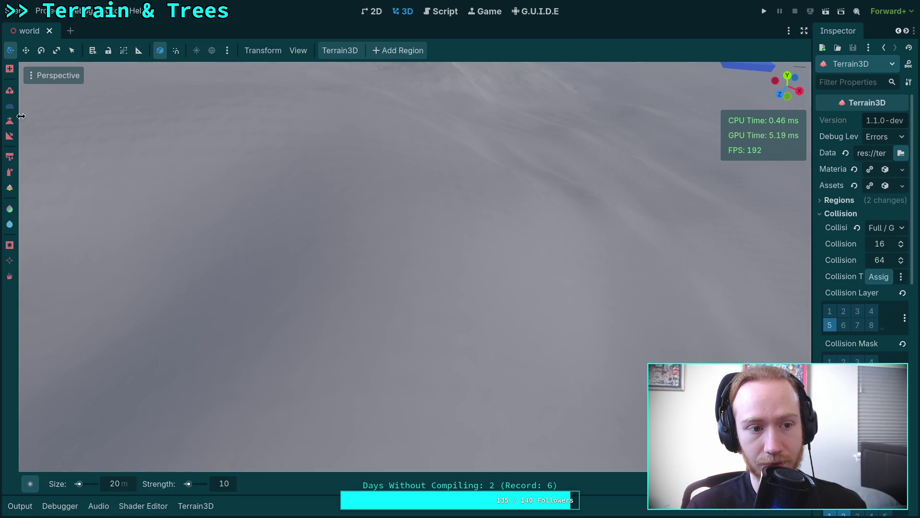
mouse_move(370, 318)
left_mouse_down()
mouse_move(379, 316)
mouse_move(312, 335)
left_mouse_up()
scroll(311, 334, "up", 3)
left_click_drag(477, 282, 380, 218)
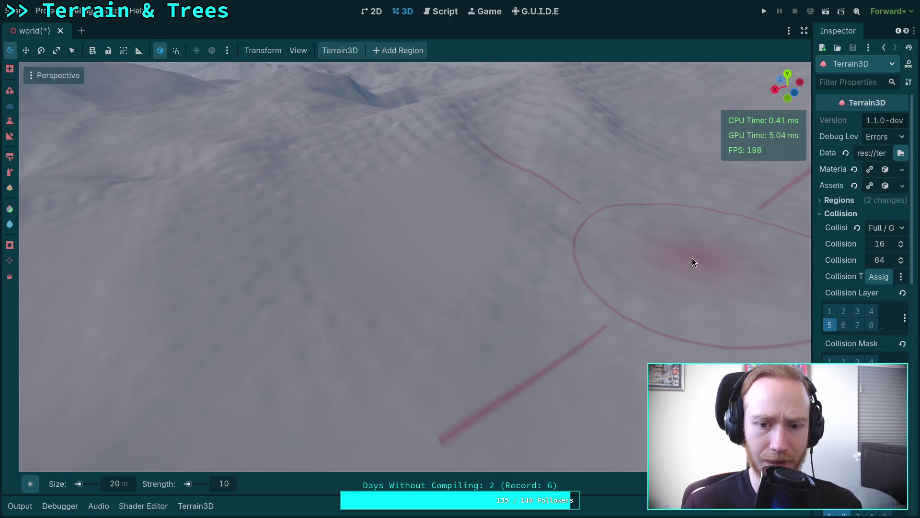
Save the scene, then reload the project and reopen Zombie Game again.
key("ctrl+s")
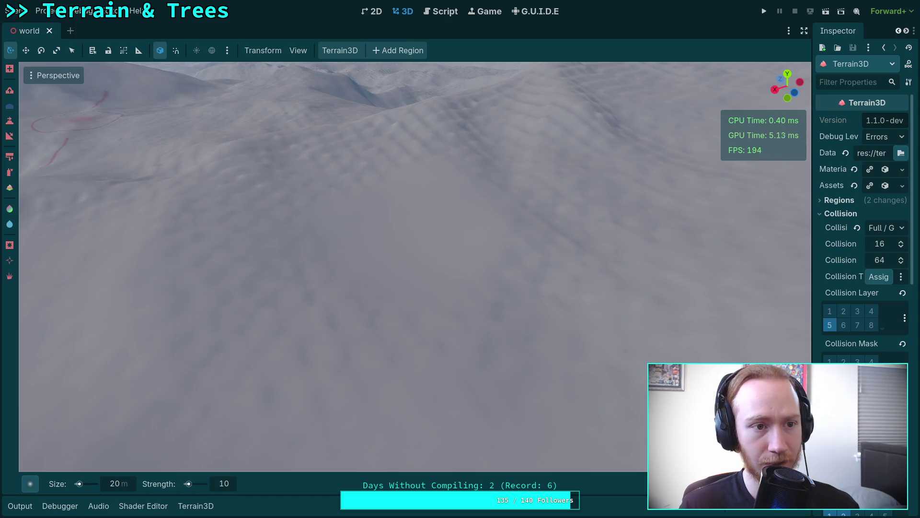
left_click(44, 10)
left_click(85, 151)
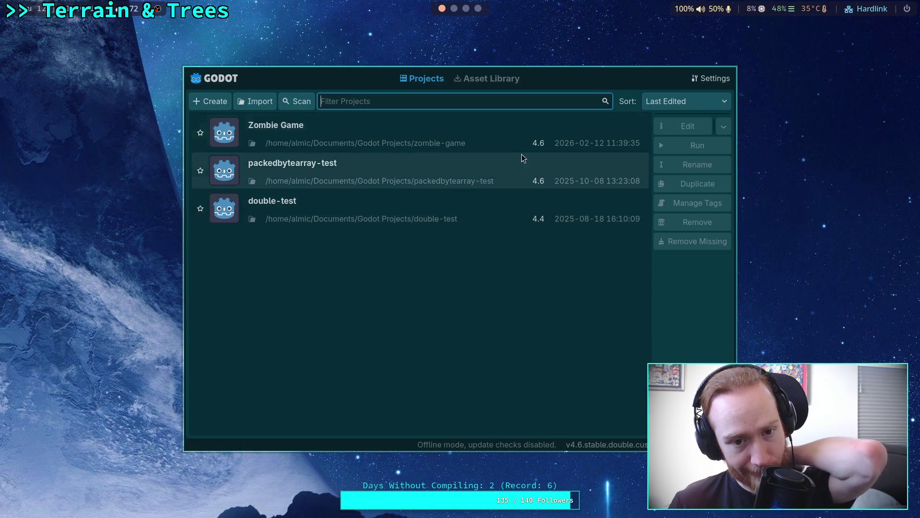
left_click(599, 139)
left_click(685, 128)
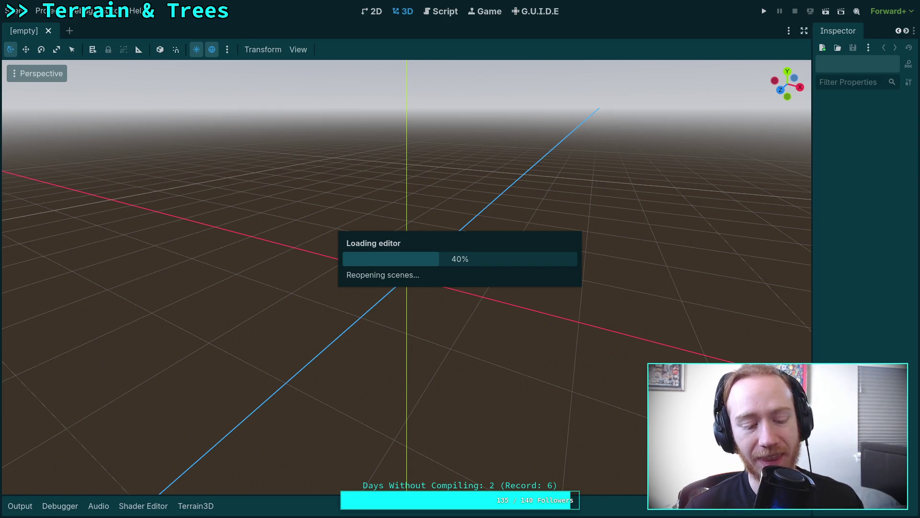
key("w")
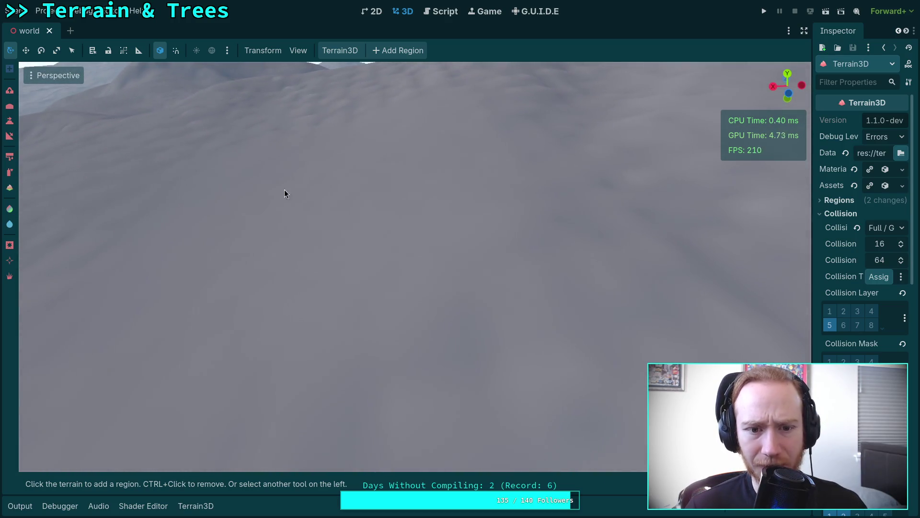
Switch Terrain3D back to sculpting and fly around inspecting the finely rippled hills.
key("w")
key("r")
key("w")
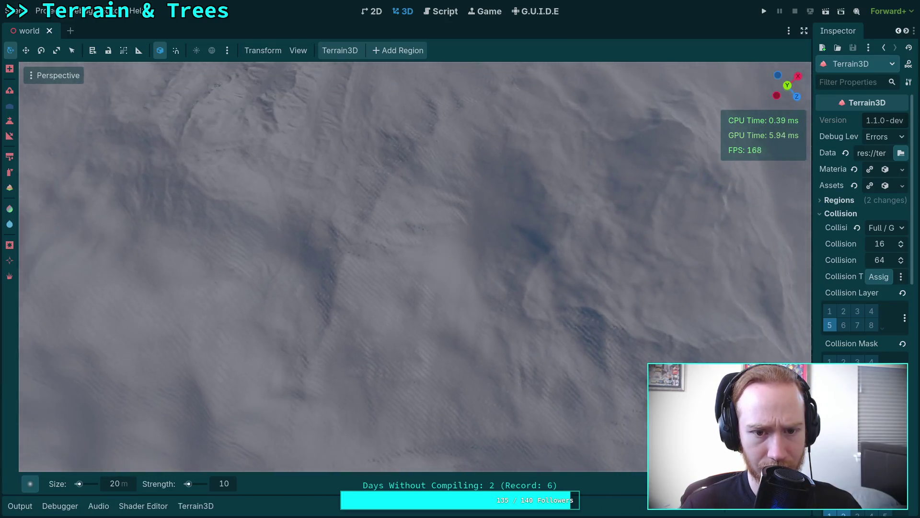
key("w")
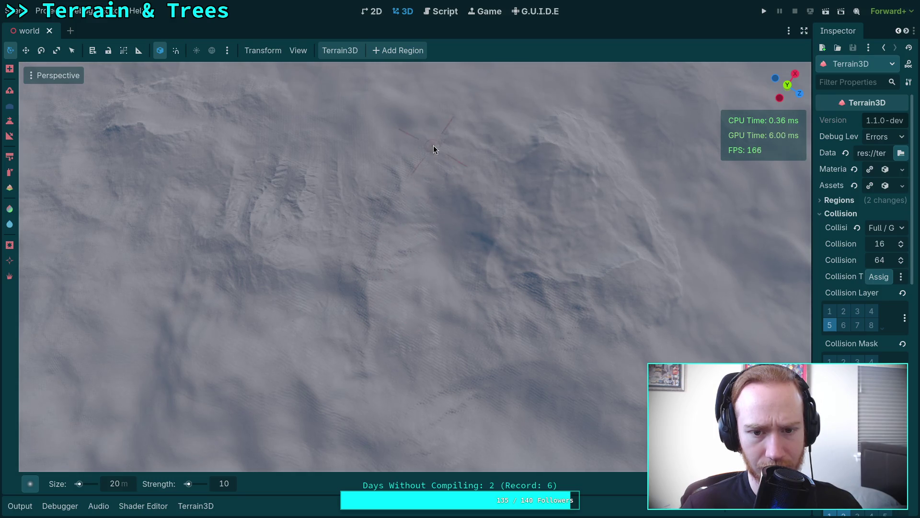
key("w")
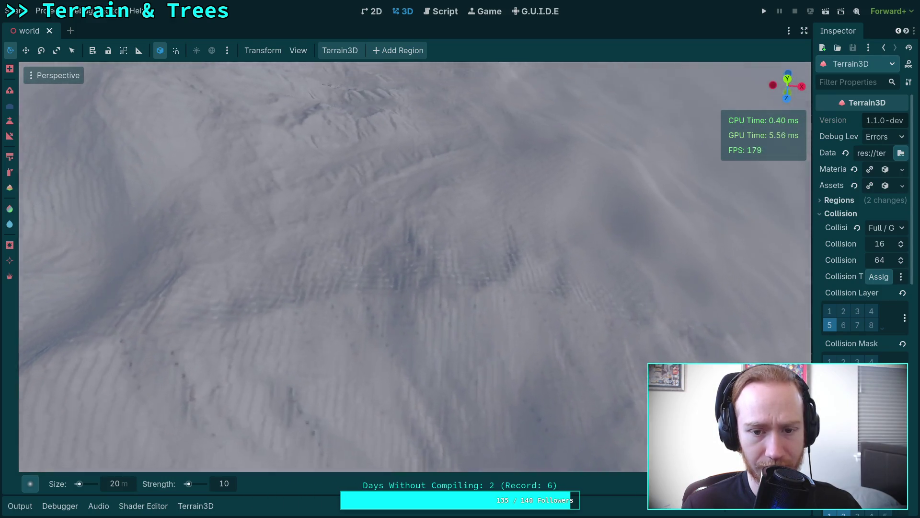
key("w")
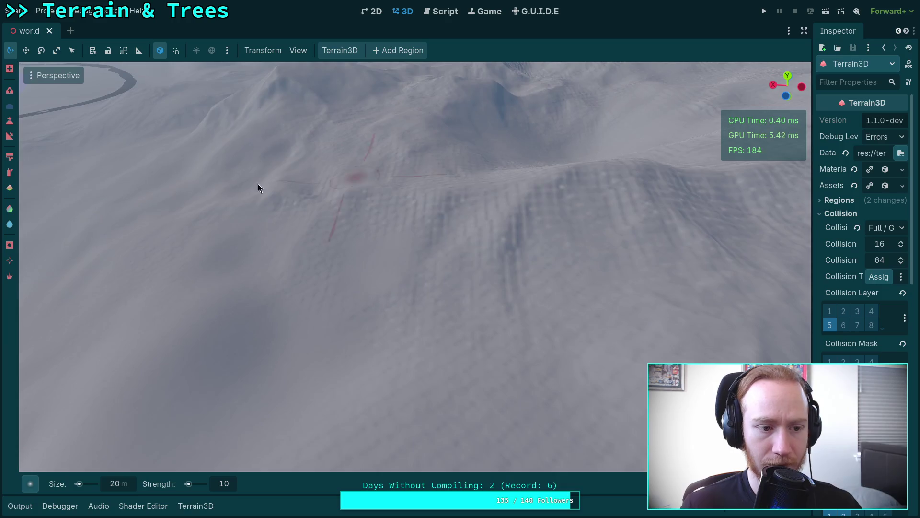
key("w")
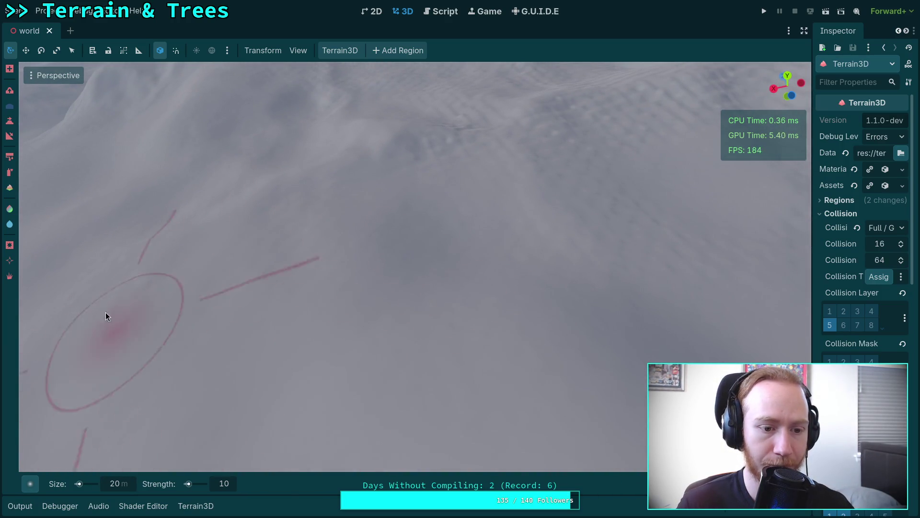
key("w")
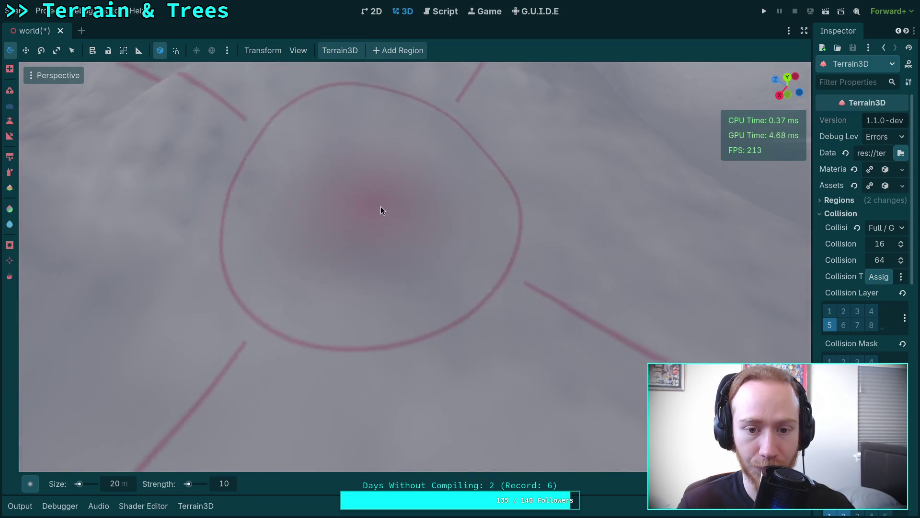
scroll(421, 293, "down", 3)
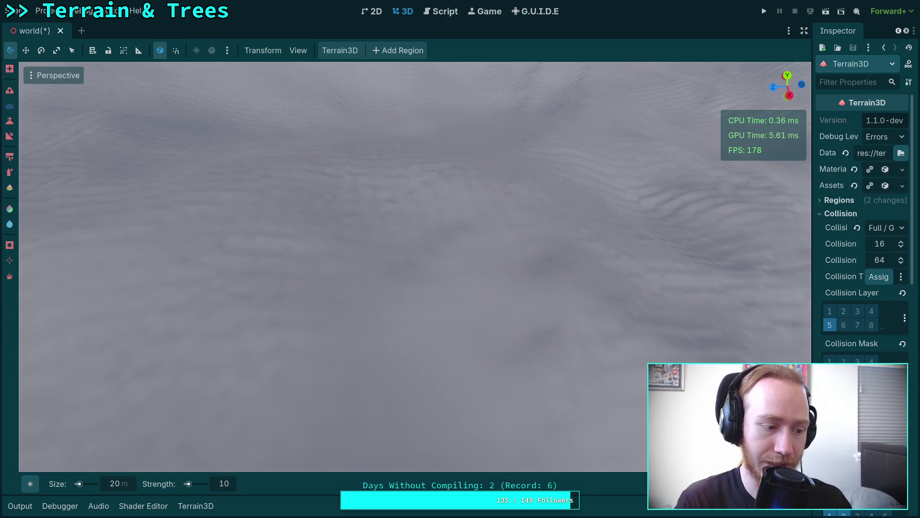
Search Google in a new browser tab for how people decide where to dig mines.
key("alt+Tab")
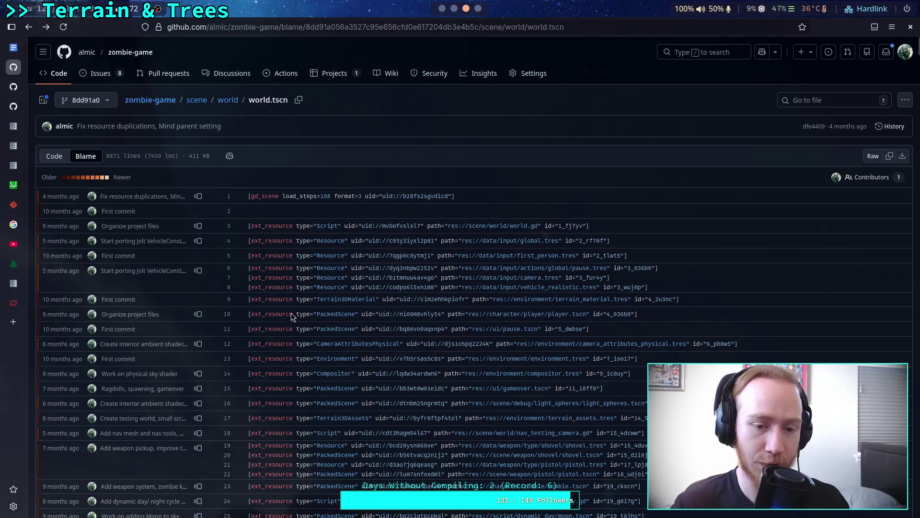
left_click(16, 321)
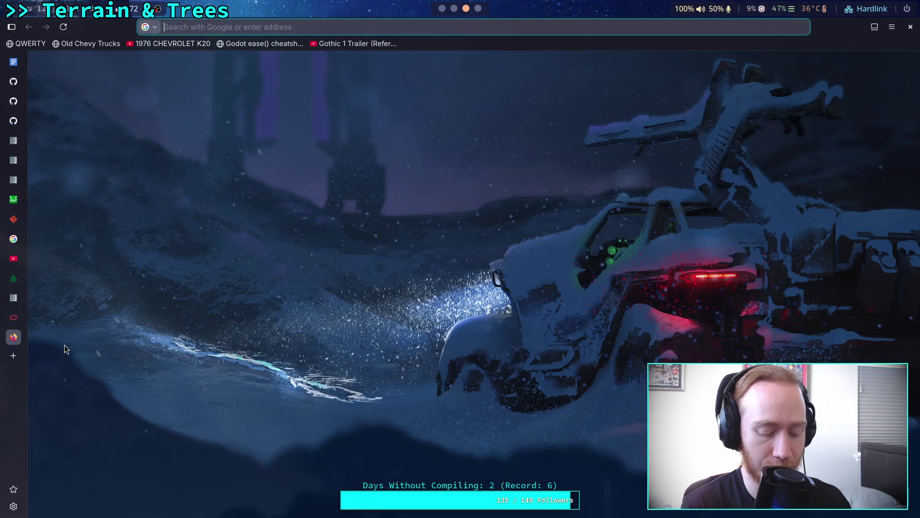
type("how do pe")
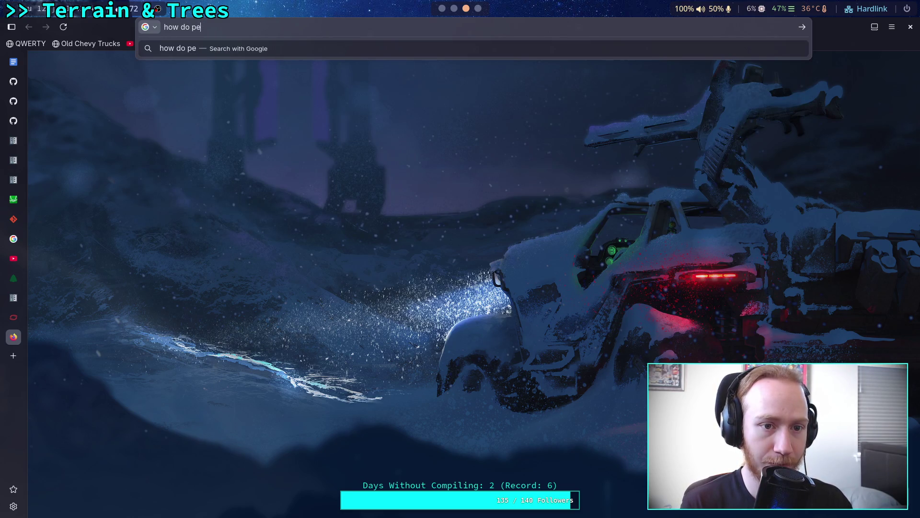
type("ople decide where to dig mines")
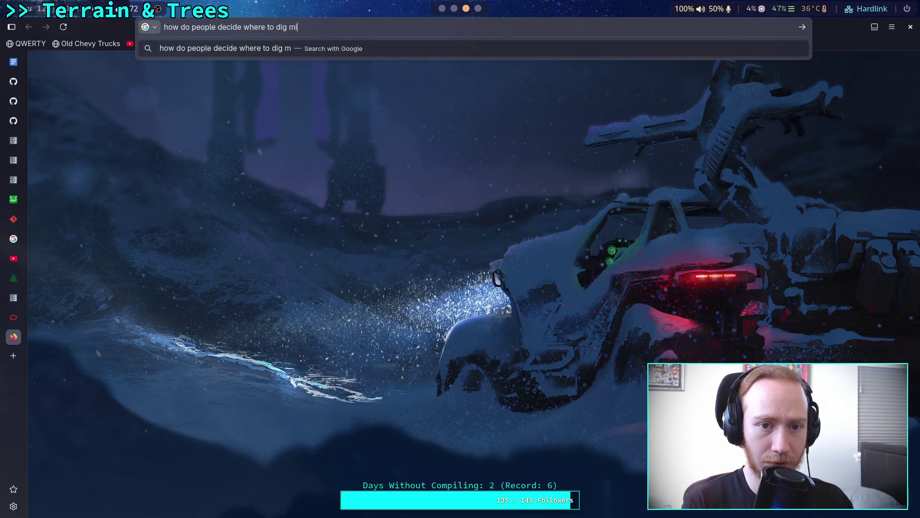
key("Return")
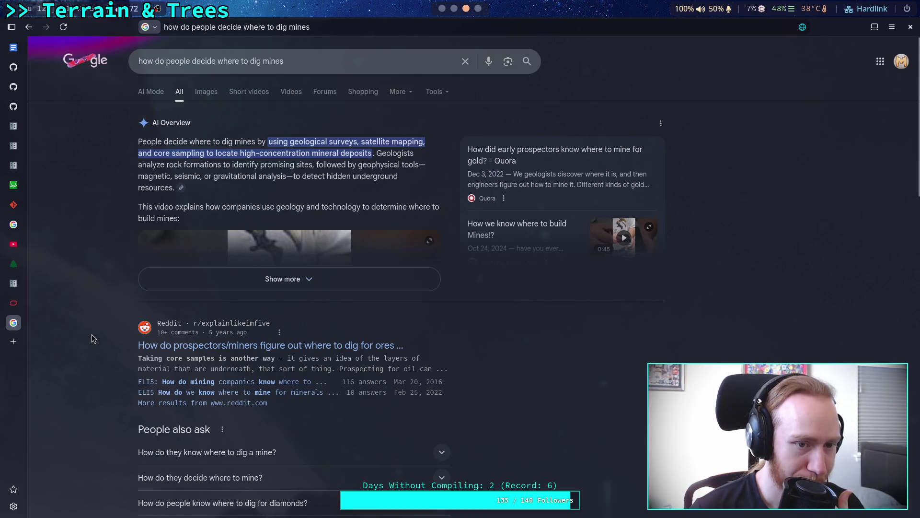
Expand the AI Overview, scroll through the results, and return to Godot.
left_click(282, 279)
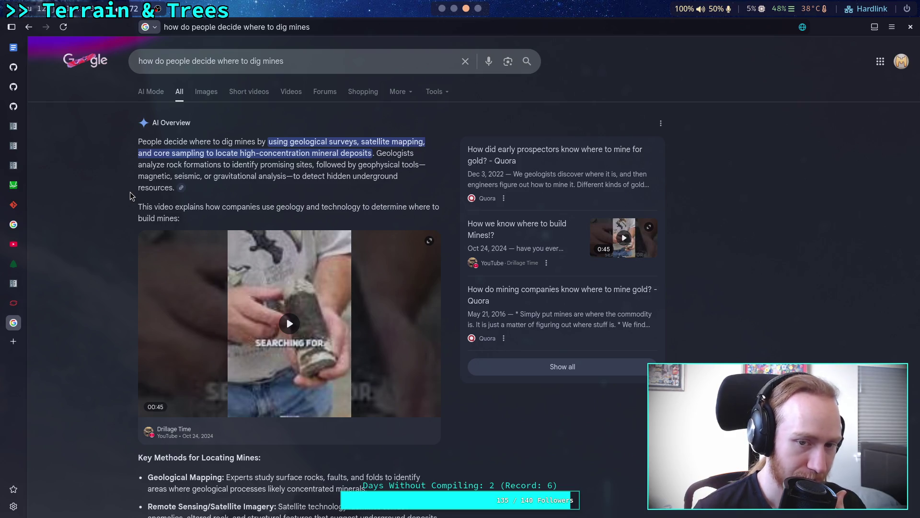
scroll(131, 196, "down", 15)
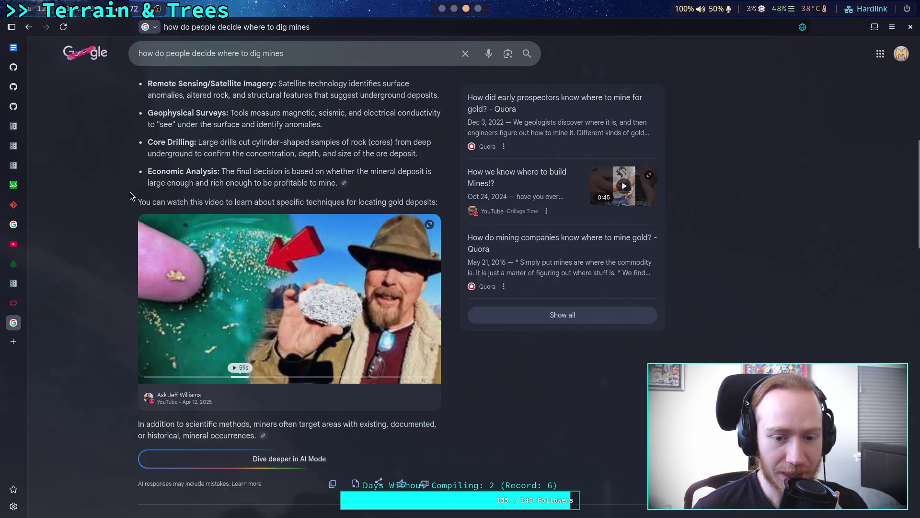
scroll(131, 196, "down", 6)
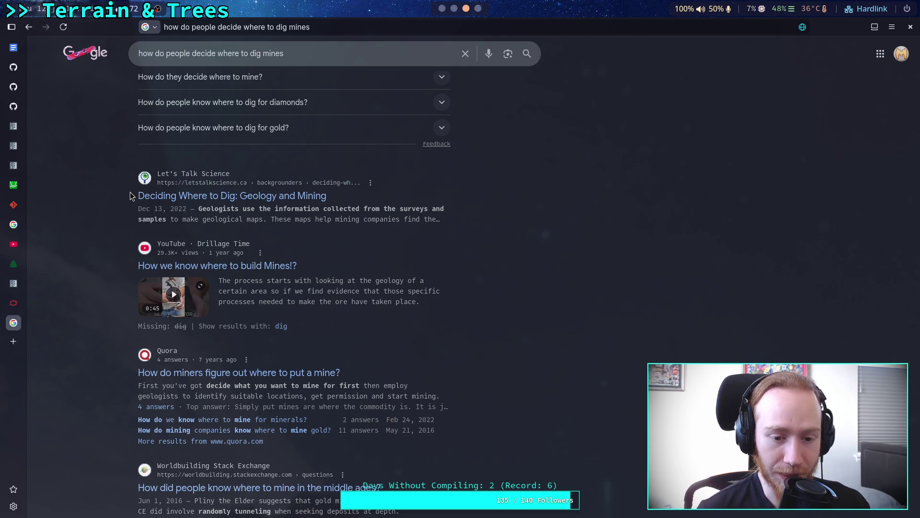
scroll(62, 242, "down", 5)
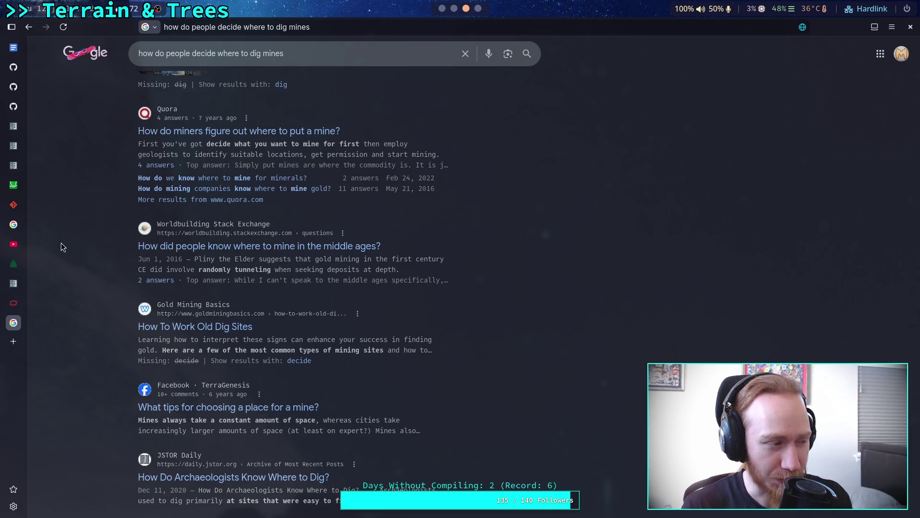
left_click(453, 8)
left_click(442, 8)
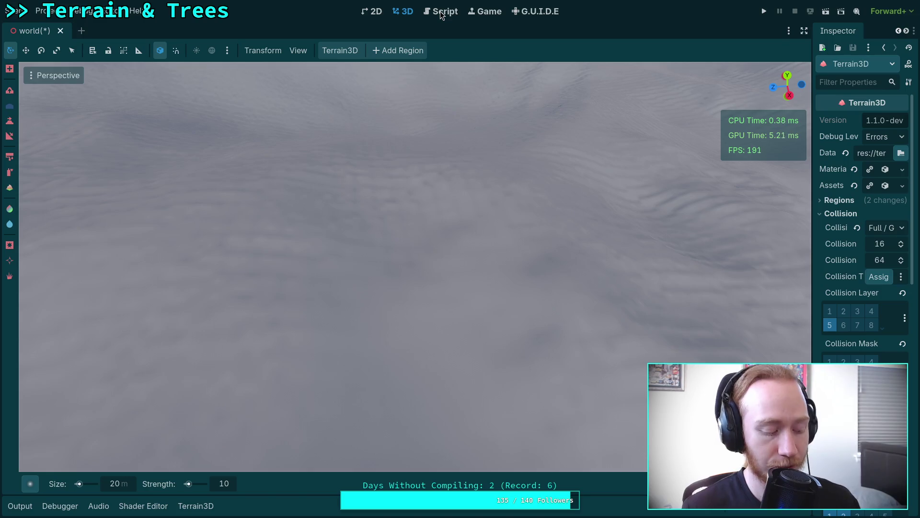
left_click_drag(409, 240, 462, 307)
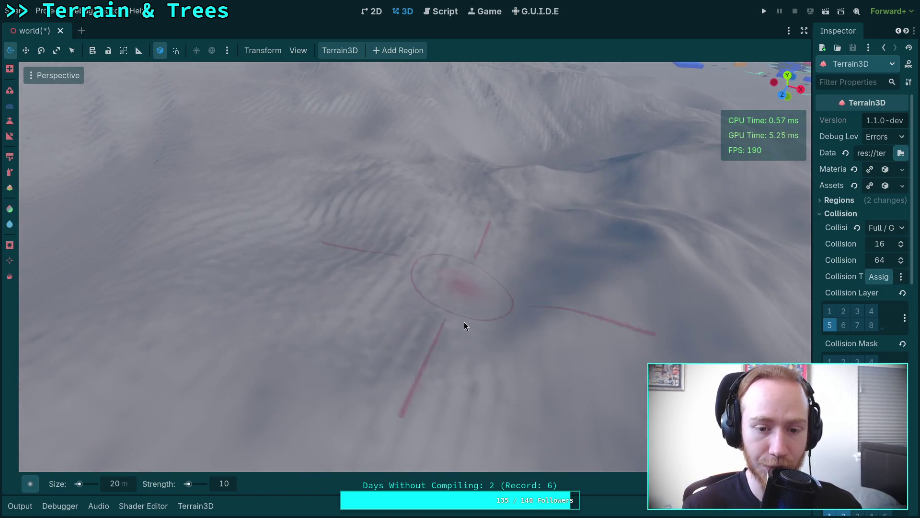
left_click_drag(381, 341, 485, 250)
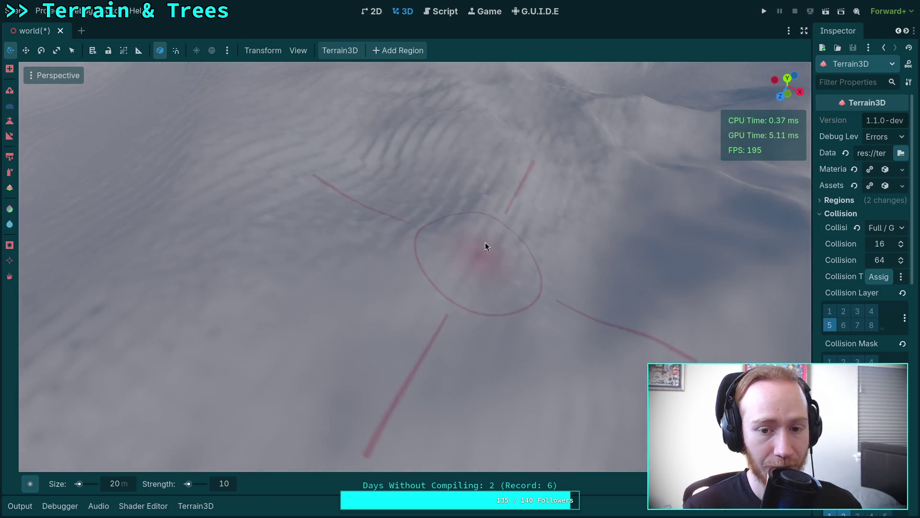
scroll(407, 237, "up", 2)
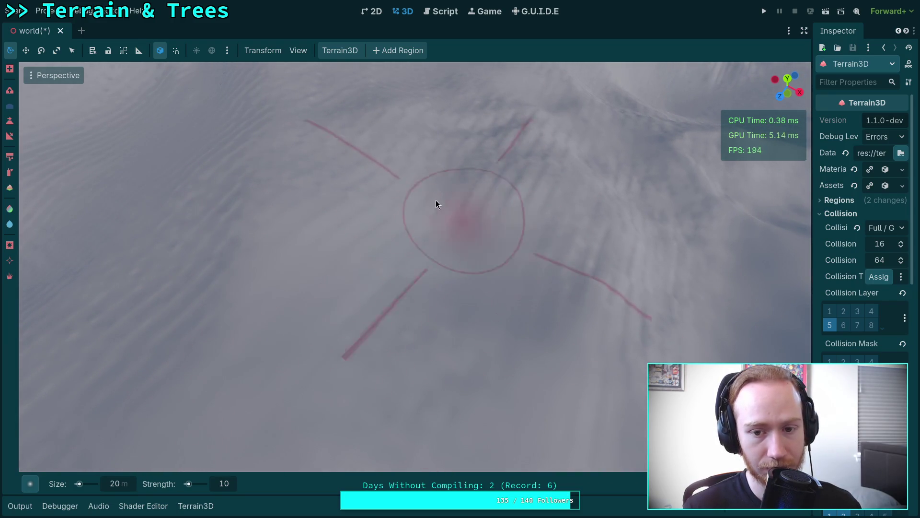
mouse_move(611, 223)
left_mouse_down()
mouse_move(479, 243)
mouse_move(536, 254)
left_mouse_up()
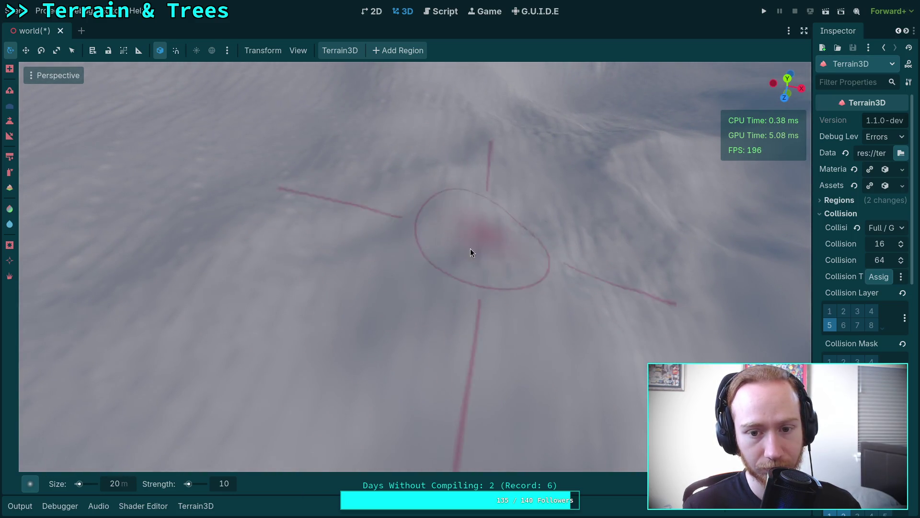
scroll(501, 240, "up", 3)
scroll(461, 210, "down", 3)
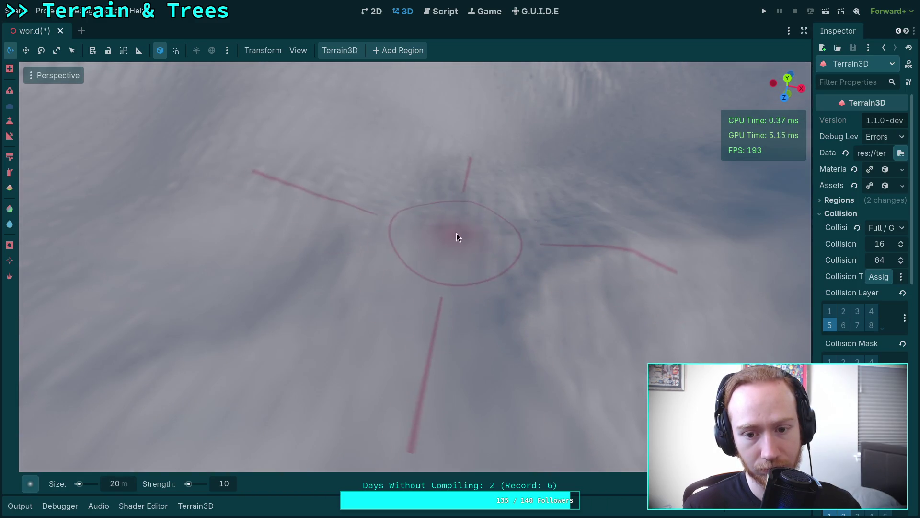
mouse_move(315, 329)
left_mouse_down()
mouse_move(318, 318)
mouse_move(374, 302)
left_mouse_up()
mouse_move(446, 234)
left_mouse_down()
mouse_move(481, 390)
mouse_move(522, 357)
mouse_move(534, 308)
mouse_move(392, 307)
mouse_move(319, 275)
mouse_move(454, 299)
mouse_move(434, 271)
mouse_move(443, 286)
mouse_move(432, 189)
mouse_move(283, 335)
mouse_move(310, 232)
mouse_move(372, 330)
left_mouse_up()
mouse_move(379, 248)
left_mouse_down()
mouse_move(494, 269)
mouse_move(440, 206)
mouse_move(389, 251)
mouse_move(364, 298)
mouse_move(402, 222)
mouse_move(479, 156)
mouse_move(472, 181)
mouse_move(333, 268)
mouse_move(360, 263)
mouse_move(338, 309)
mouse_move(519, 251)
mouse_move(595, 368)
mouse_move(540, 370)
mouse_move(490, 258)
mouse_move(390, 400)
mouse_move(449, 362)
mouse_move(391, 261)
mouse_move(452, 399)
mouse_move(341, 385)
mouse_move(548, 387)
mouse_move(568, 348)
mouse_move(403, 312)
left_mouse_up()
mouse_move(295, 367)
left_mouse_down()
mouse_move(492, 263)
mouse_move(280, 372)
mouse_move(559, 297)
mouse_move(365, 335)
mouse_move(396, 268)
mouse_move(393, 302)
mouse_move(385, 293)
left_mouse_up()
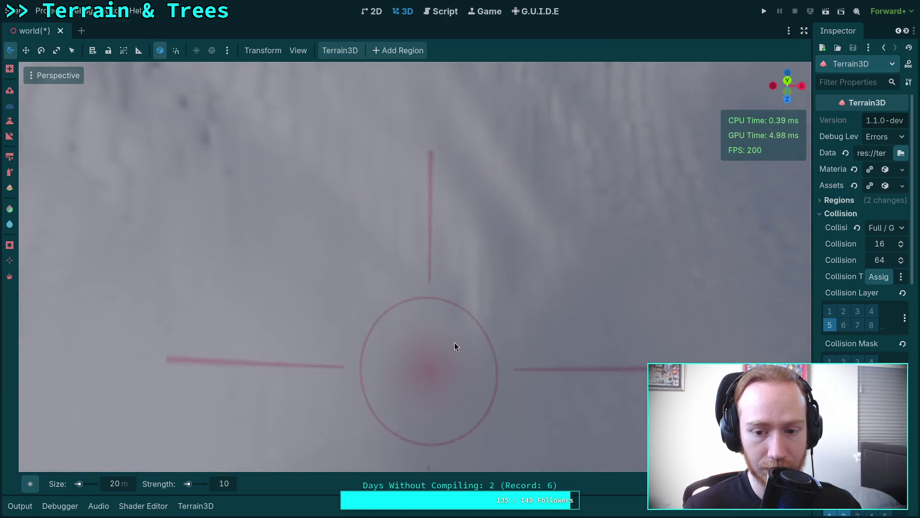
mouse_move(493, 328)
left_mouse_down()
mouse_move(398, 445)
mouse_move(473, 350)
left_mouse_up()
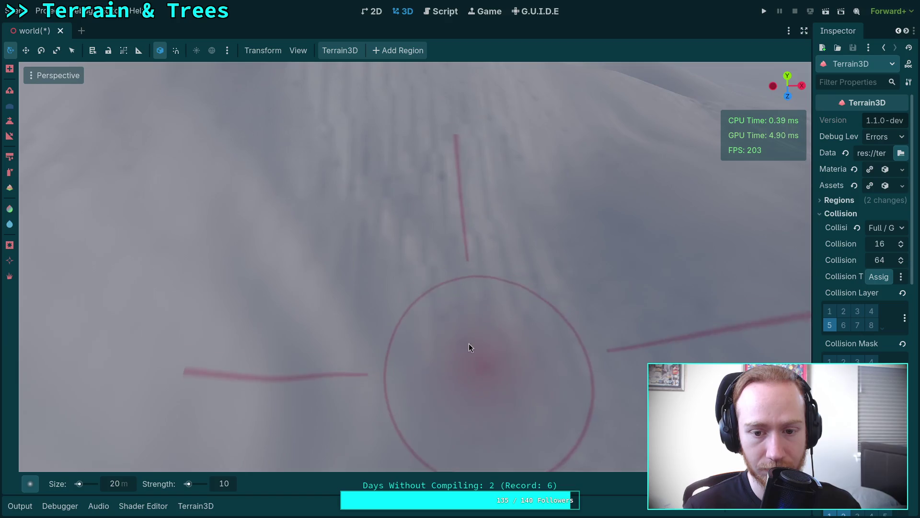
left_click_drag(539, 394, 695, 407)
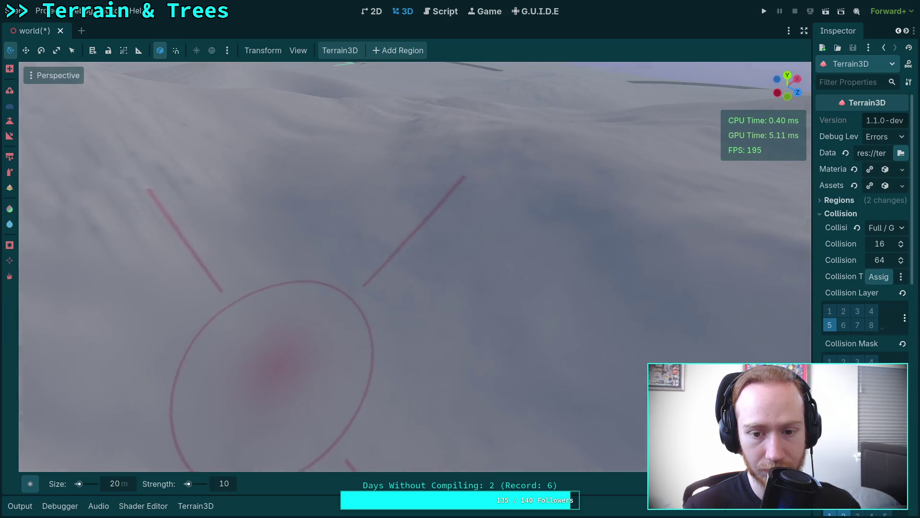
left_click_drag(432, 287, 404, 277)
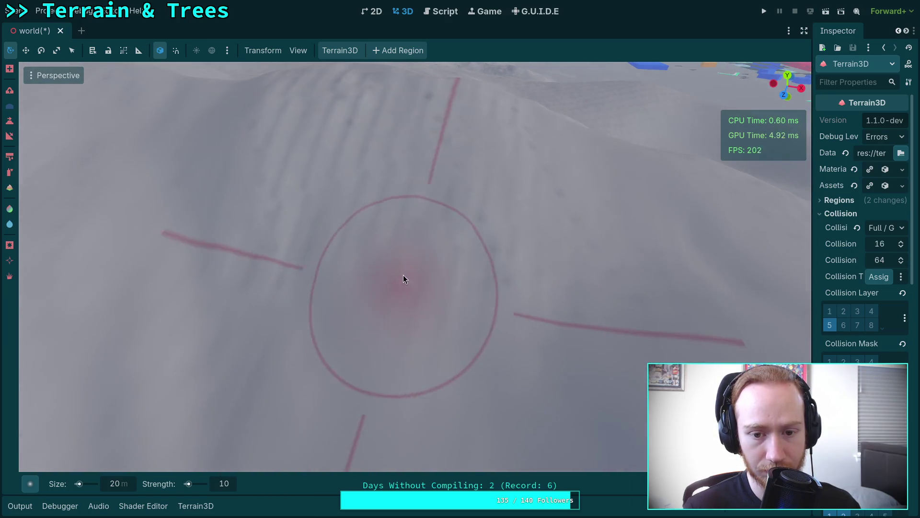
scroll(280, 264, "up", 4)
mouse_move(279, 265)
left_mouse_down()
mouse_move(280, 206)
mouse_move(295, 257)
left_mouse_up()
mouse_move(400, 283)
left_mouse_down()
mouse_move(378, 332)
mouse_move(493, 289)
mouse_move(437, 329)
mouse_move(392, 250)
left_mouse_up()
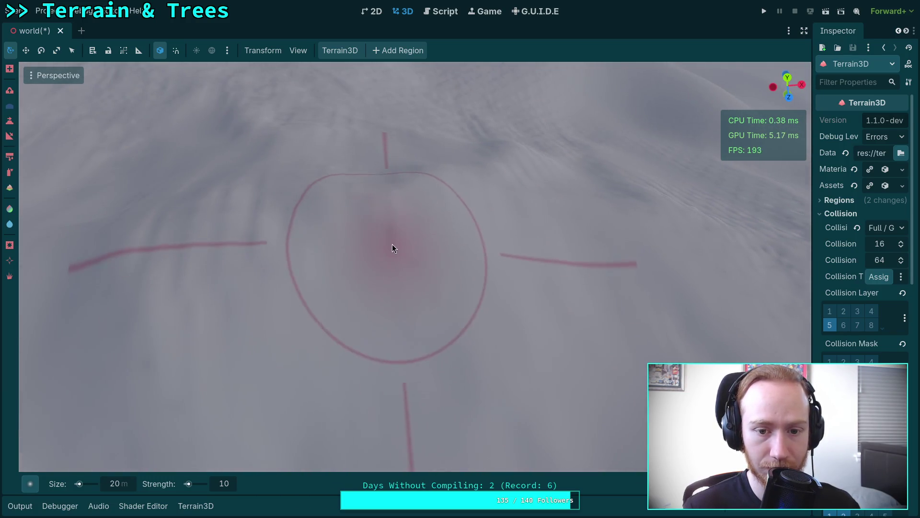
mouse_move(220, 328)
left_mouse_down()
mouse_move(225, 297)
mouse_move(321, 307)
left_mouse_up()
mouse_move(117, 316)
left_mouse_down()
mouse_move(339, 278)
mouse_move(220, 350)
mouse_move(288, 257)
mouse_move(311, 326)
mouse_move(343, 226)
mouse_move(415, 282)
mouse_move(329, 176)
mouse_move(355, 155)
mouse_move(419, 191)
left_mouse_up()
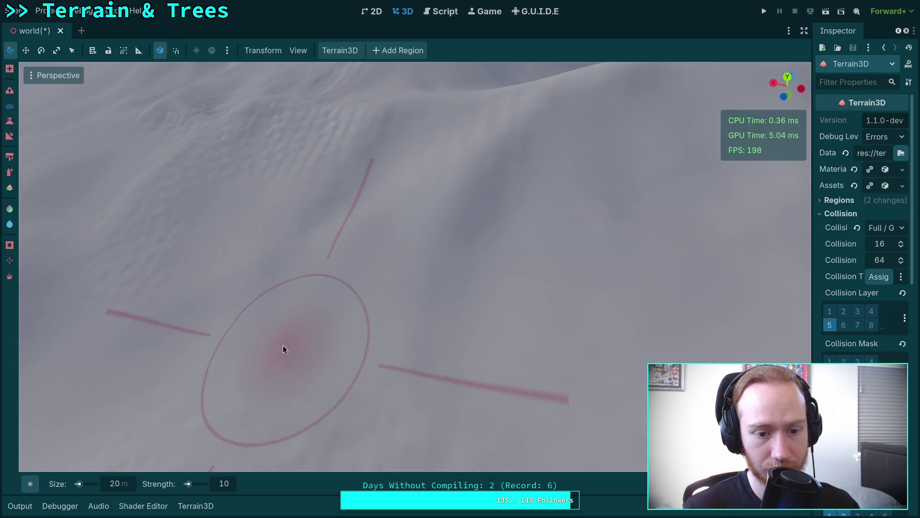
left_click_drag(284, 346, 504, 401)
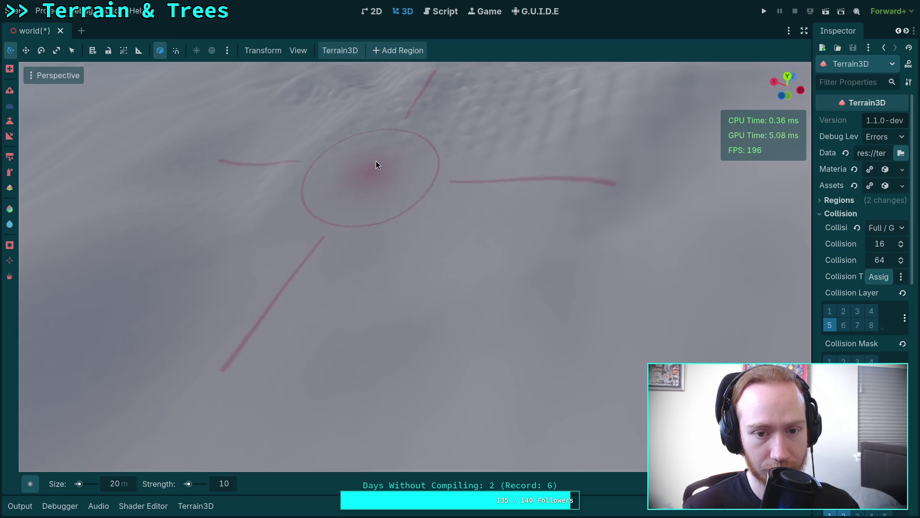
mouse_move(546, 120)
left_mouse_down()
mouse_move(448, 187)
mouse_move(533, 259)
left_mouse_up()
mouse_move(252, 277)
left_mouse_down()
mouse_move(493, 306)
mouse_move(374, 254)
left_mouse_up()
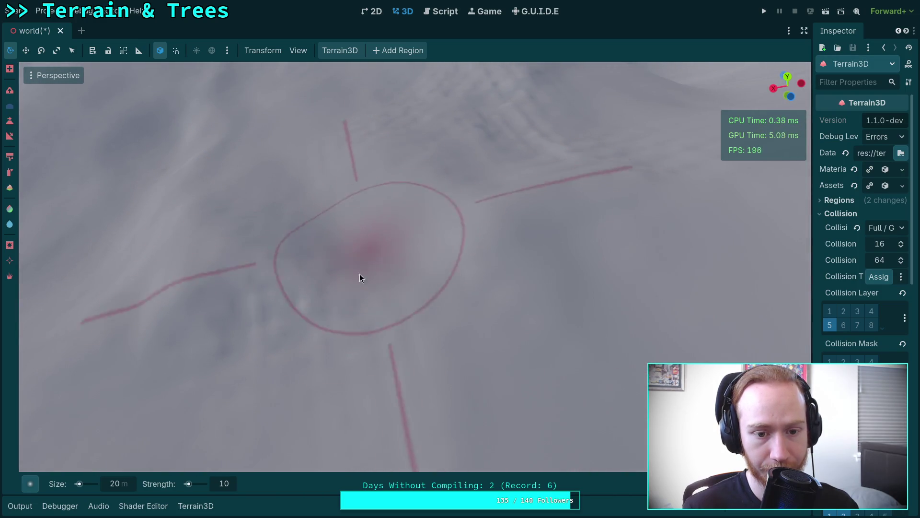
left_click_drag(375, 247, 326, 173)
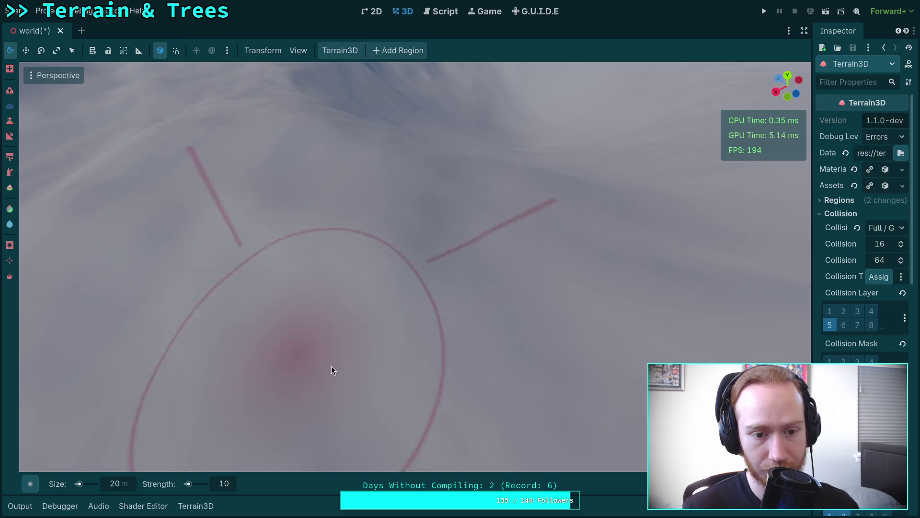
left_click_drag(329, 370, 295, 326)
left_click_drag(369, 262, 231, 382)
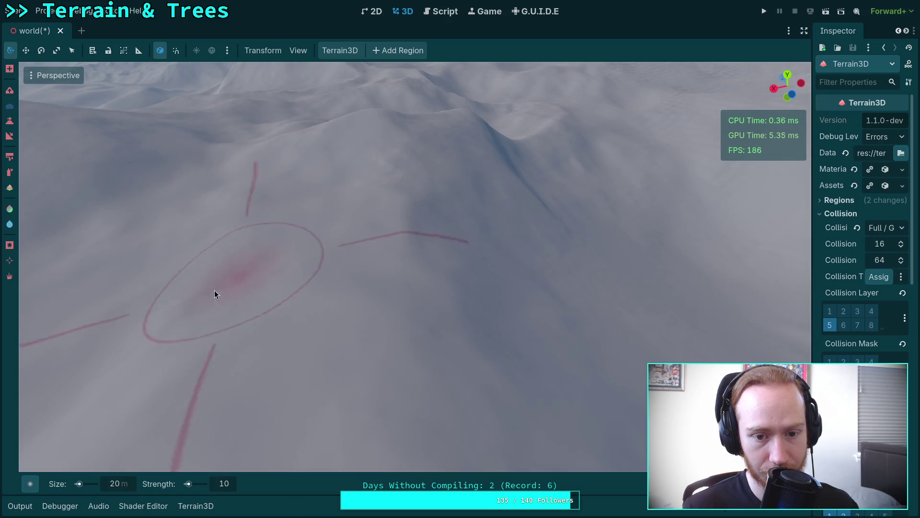
left_click_drag(409, 192, 447, 257)
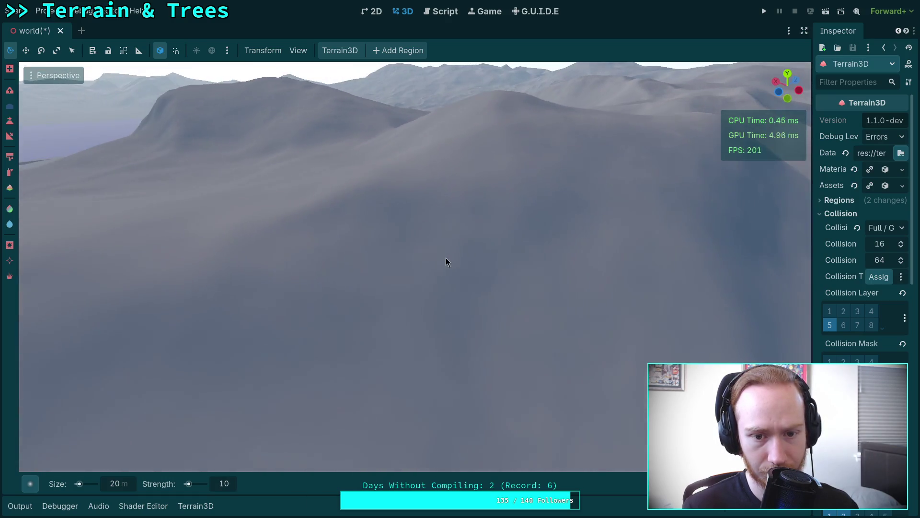
mouse_move(351, 252)
left_mouse_down()
mouse_move(390, 211)
mouse_move(436, 400)
mouse_move(460, 431)
mouse_move(354, 271)
mouse_move(264, 251)
mouse_move(377, 290)
left_mouse_up()
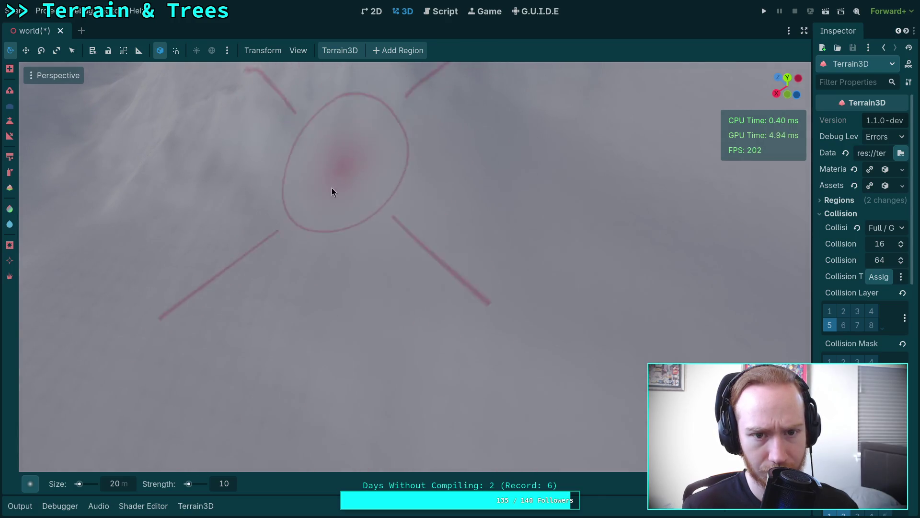
Turn to a new part of the snowy terrain and raise a ridge there.
left_click_drag(371, 223, 359, 239)
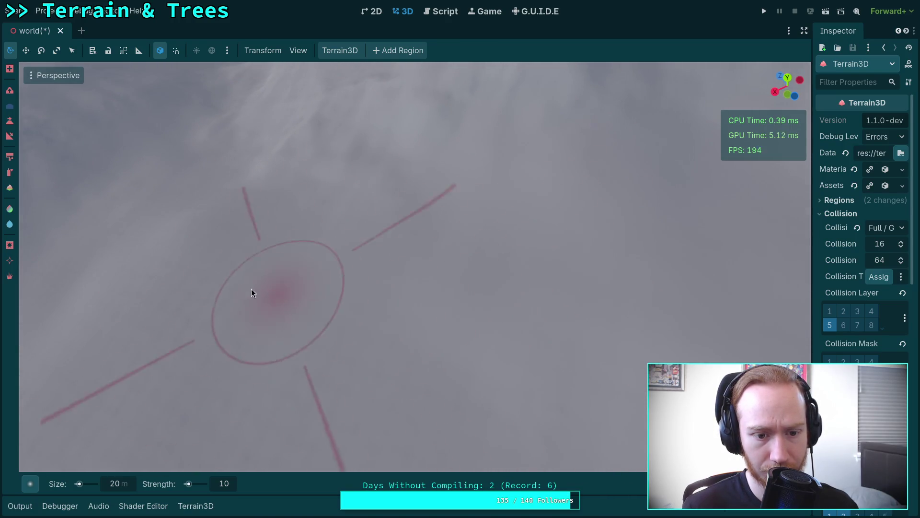
left_click_drag(263, 371, 278, 360)
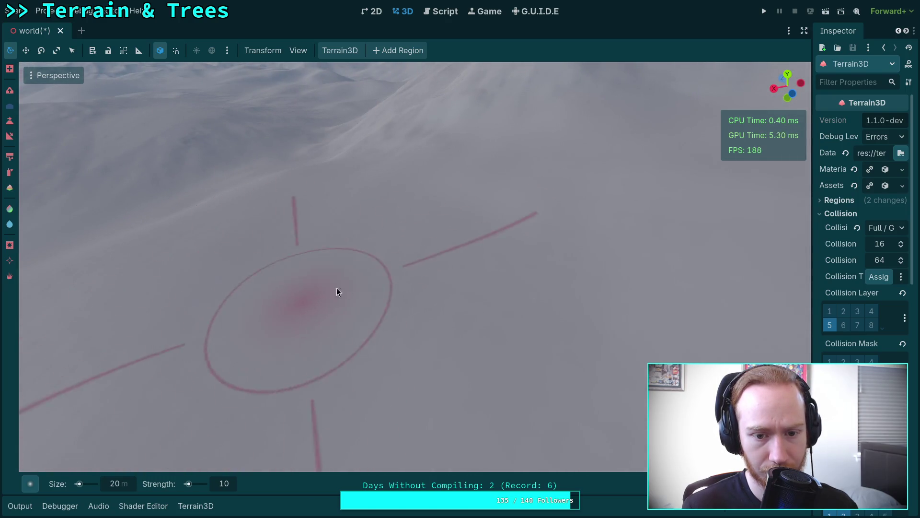
left_click_drag(419, 332, 320, 363)
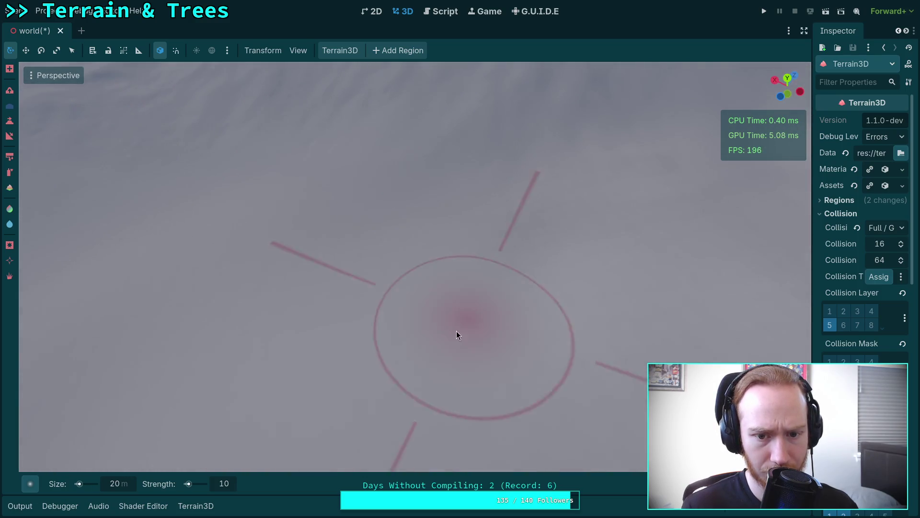
left_click_drag(524, 358, 468, 314)
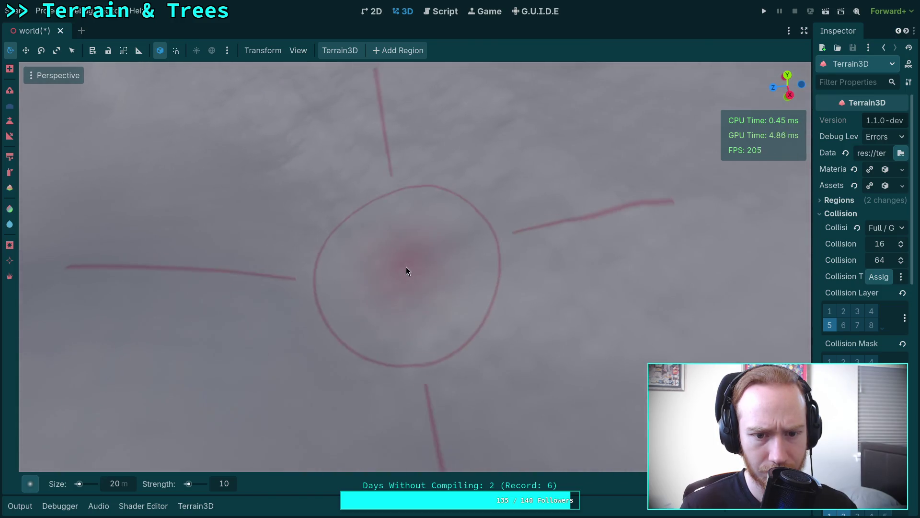
left_click_drag(315, 158, 360, 262)
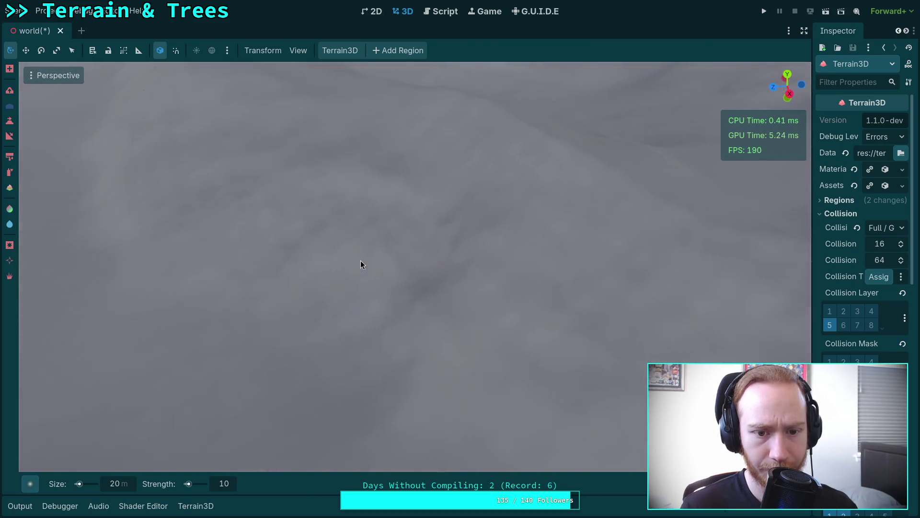
Move in closer to the ridge and raise another hill beside it.
left_click_drag(463, 308, 460, 191)
left_click_drag(436, 275, 370, 260)
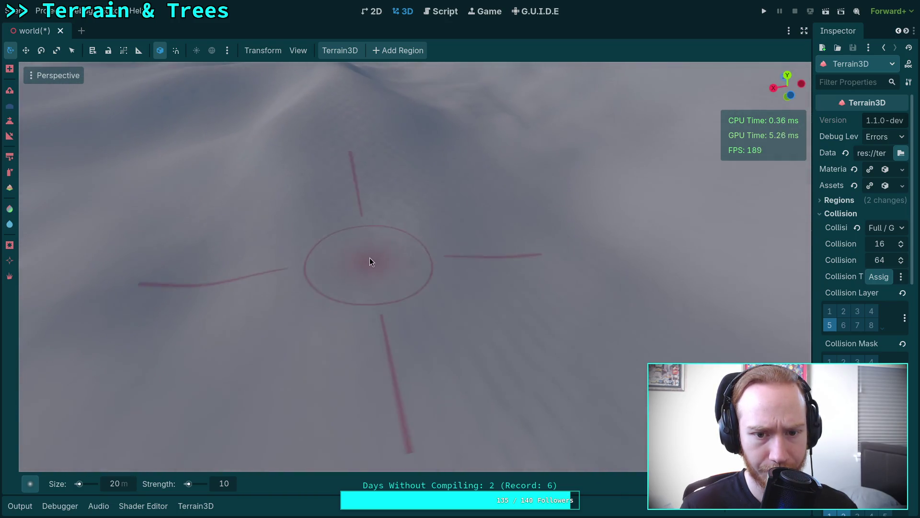
left_click_drag(339, 167, 352, 201)
mouse_move(408, 224)
left_mouse_down()
mouse_move(395, 210)
mouse_move(375, 258)
left_mouse_up()
left_click_drag(476, 199, 413, 244)
scroll(186, 285, "up", 3)
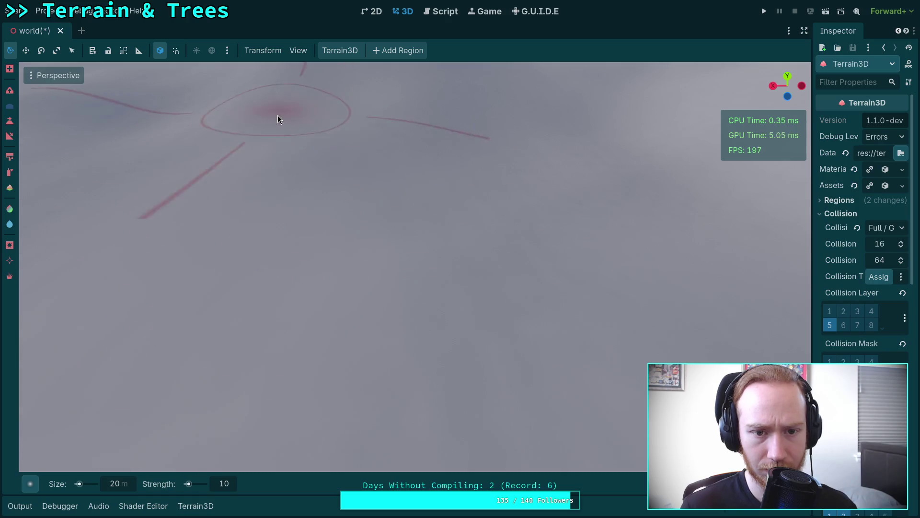
left_click_drag(394, 163, 585, 345)
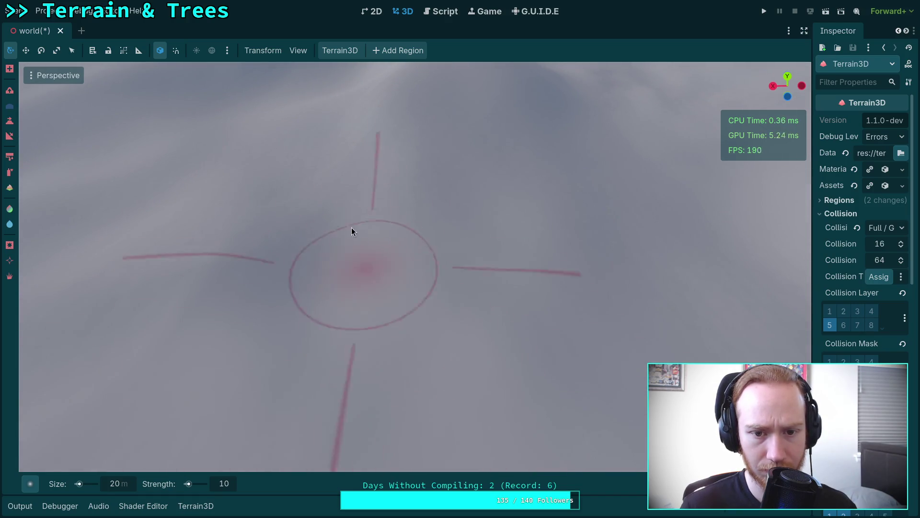
scroll(426, 229, "down", 5)
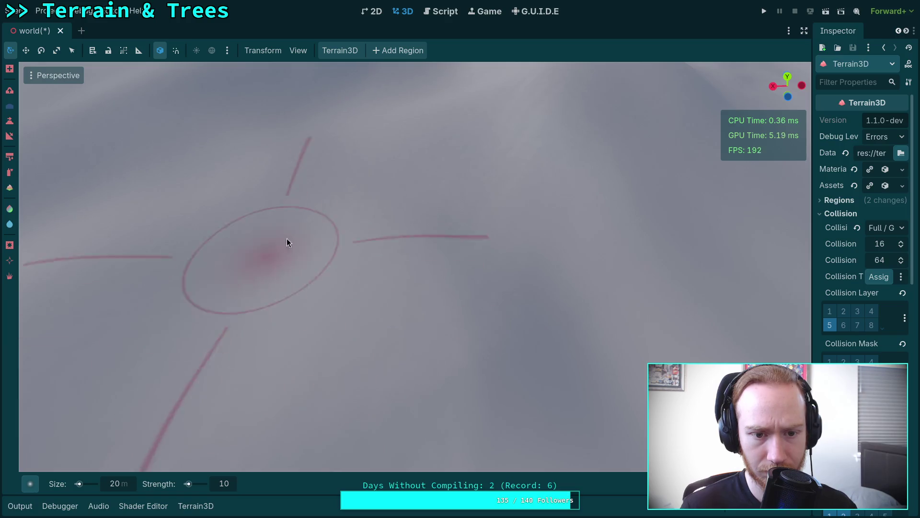
mouse_move(495, 160)
left_mouse_down()
mouse_move(405, 205)
mouse_move(314, 176)
left_mouse_up()
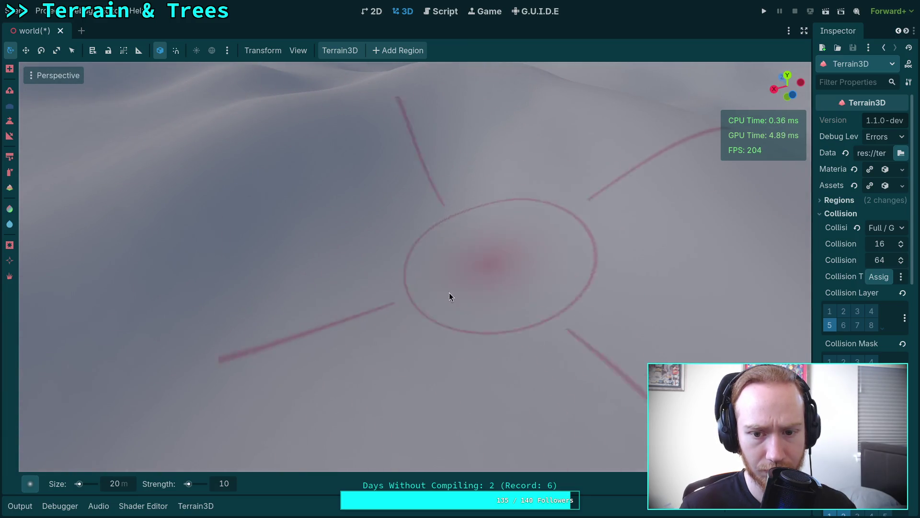
Sculpt two more strokes into the hills and slope, checking them from several angles.
left_click_drag(396, 271, 688, 208)
left_click_drag(454, 234, 426, 260)
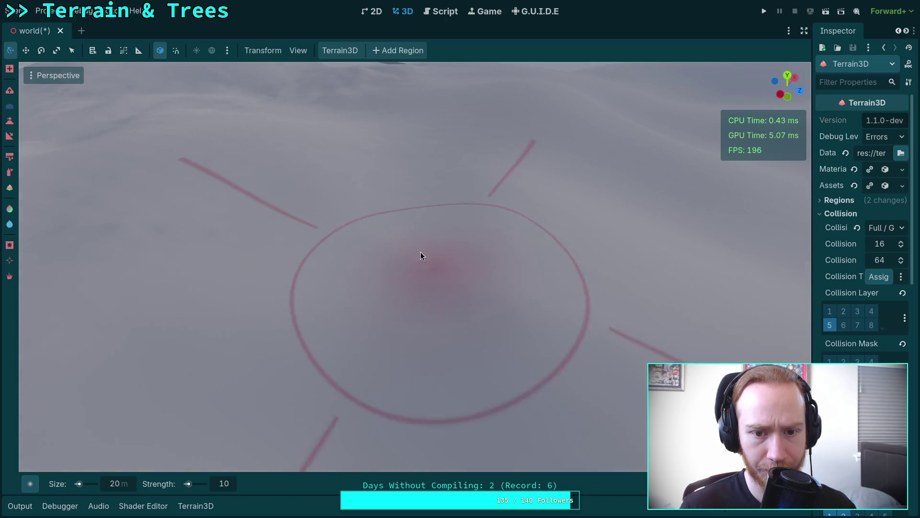
mouse_move(144, 207)
left_mouse_down()
mouse_move(539, 168)
mouse_move(367, 230)
mouse_move(319, 168)
left_mouse_up()
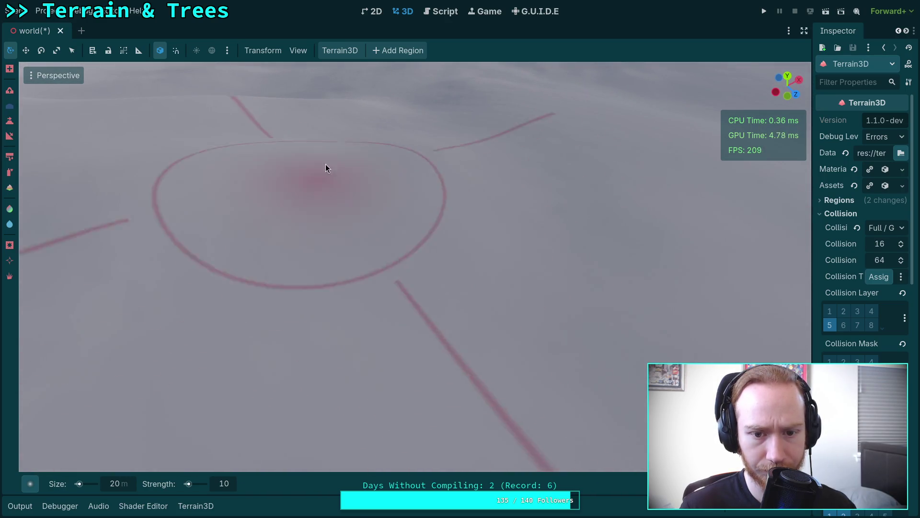
left_click_drag(551, 180, 528, 201)
mouse_move(431, 208)
left_mouse_down()
mouse_move(499, 323)
mouse_move(402, 174)
mouse_move(622, 230)
left_mouse_up()
mouse_move(302, 330)
left_mouse_down()
mouse_move(606, 308)
mouse_move(247, 227)
left_mouse_up()
left_click_drag(302, 214, 290, 286)
left_click_drag(606, 255, 541, 283)
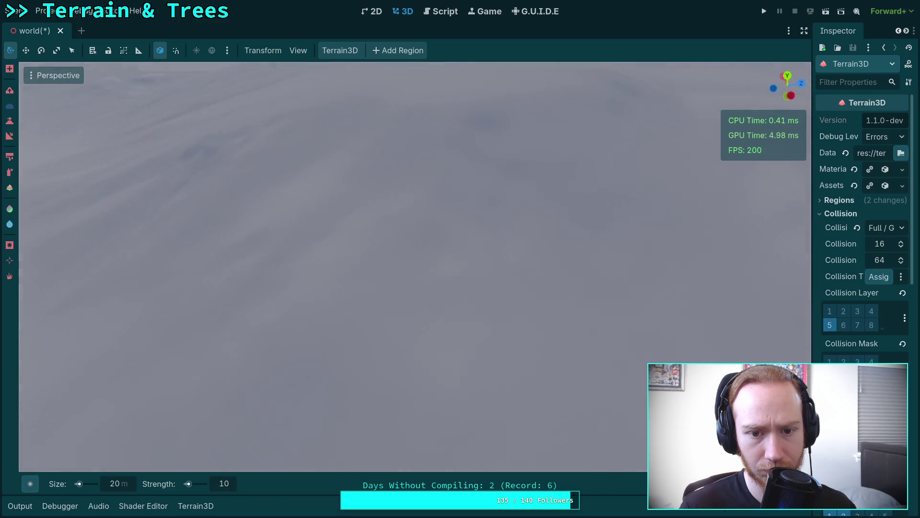
Raise more terrain with three strokes across the slopes in mid-view.
mouse_move(507, 253)
left_mouse_down()
mouse_move(498, 201)
mouse_move(508, 240)
left_mouse_up()
mouse_move(474, 205)
left_mouse_down()
mouse_move(719, 383)
mouse_move(431, 318)
left_mouse_up()
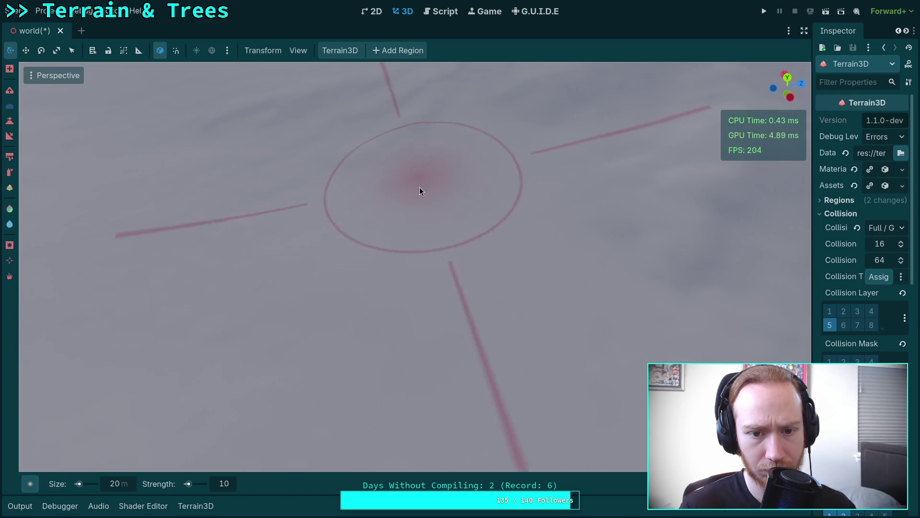
mouse_move(367, 234)
left_mouse_down()
mouse_move(544, 329)
mouse_move(451, 258)
mouse_move(197, 234)
mouse_move(371, 269)
mouse_move(695, 460)
left_mouse_up()
left_click_drag(338, 266, 363, 189)
mouse_move(504, 178)
left_mouse_down()
mouse_move(460, 259)
mouse_move(396, 328)
mouse_move(490, 194)
mouse_move(479, 364)
left_mouse_up()
mouse_move(316, 263)
left_mouse_down()
mouse_move(415, 185)
mouse_move(551, 230)
mouse_move(421, 230)
mouse_move(422, 240)
mouse_move(356, 208)
left_mouse_up()
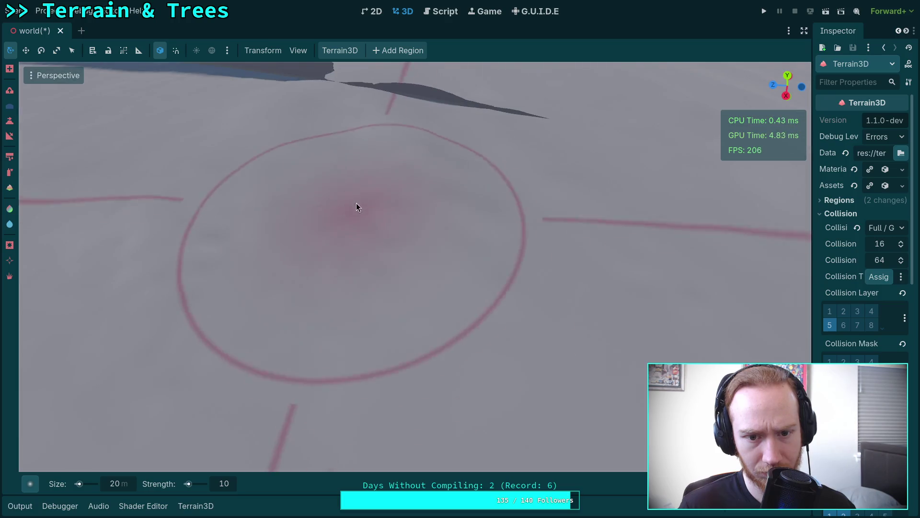
Orbit around to compare the hills with the distant mountains and markers.
left_click_drag(178, 262, 370, 271)
mouse_move(401, 240)
left_mouse_down()
mouse_move(315, 227)
mouse_move(494, 272)
mouse_move(364, 192)
mouse_move(450, 192)
mouse_move(494, 206)
left_mouse_up()
left_click_drag(387, 259, 405, 242)
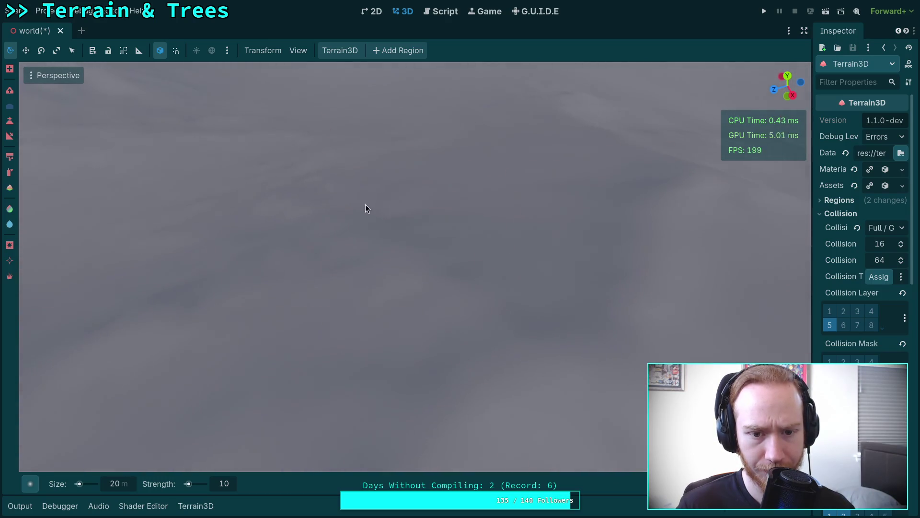
left_click_drag(291, 185, 291, 185)
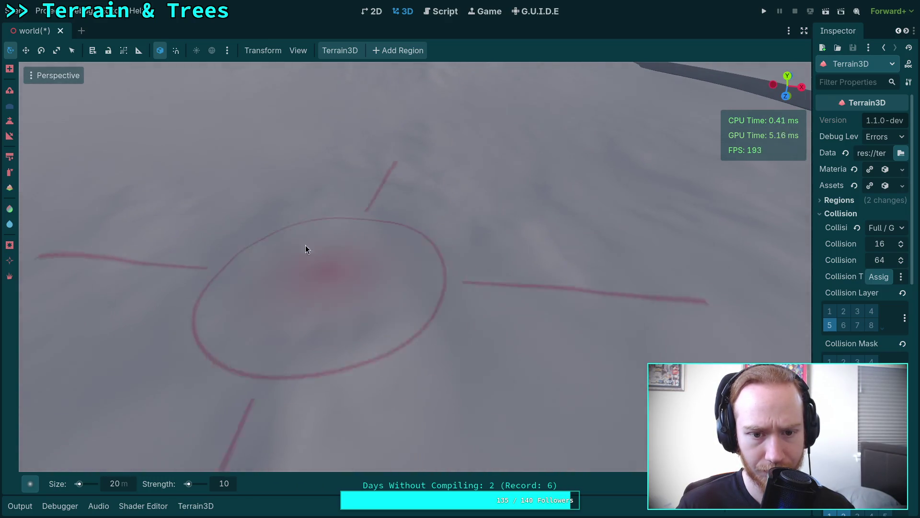
left_click_drag(548, 222, 548, 222)
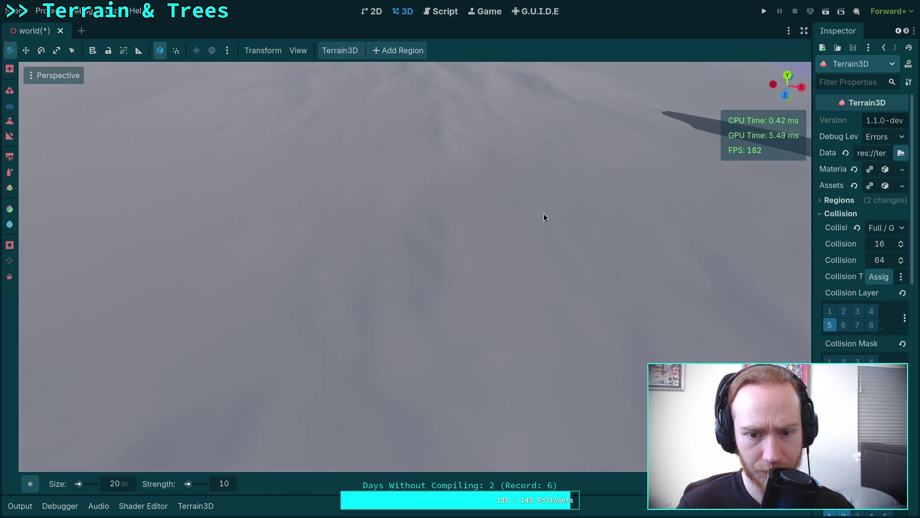
mouse_move(469, 225)
left_mouse_down()
mouse_move(481, 212)
mouse_move(416, 203)
left_mouse_up()
left_click_drag(625, 277, 625, 277)
left_click_drag(268, 237, 267, 237)
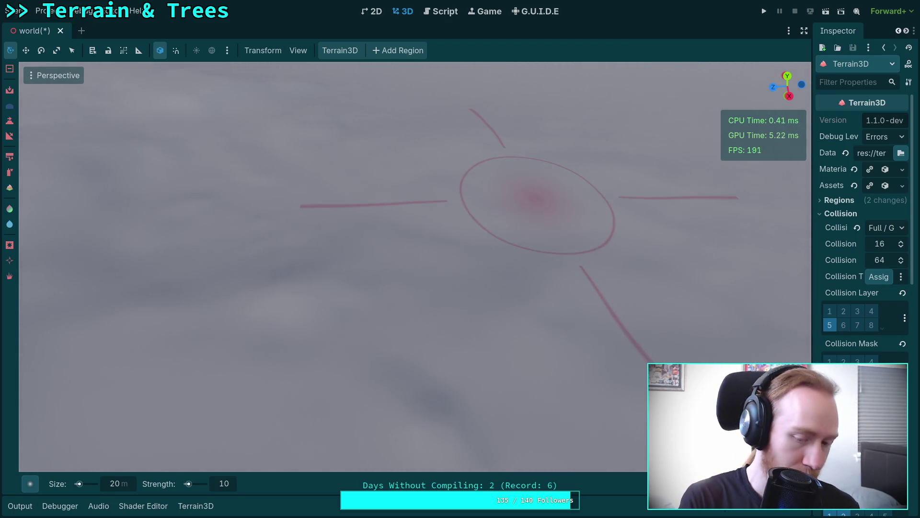
Save the world scene with Ctrl+S, then reshape the terrain with one more stroke.
key("ctrl+s")
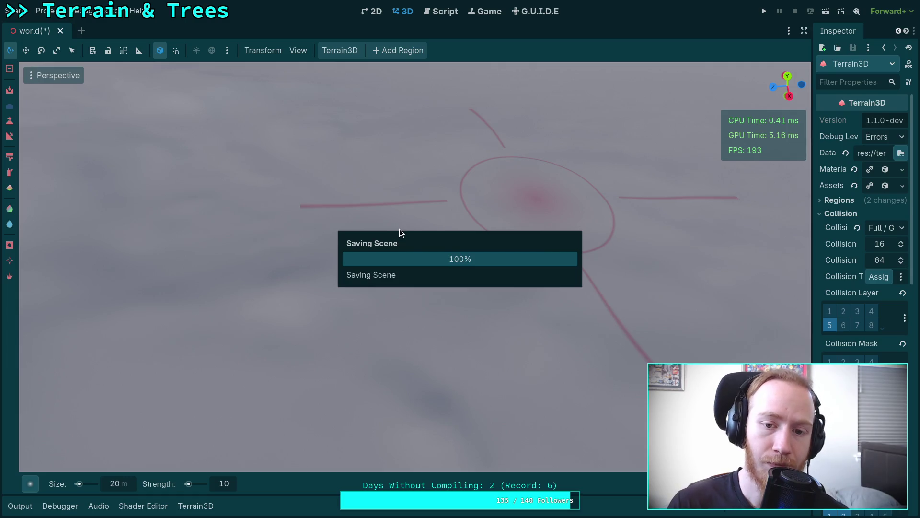
mouse_move(399, 228)
left_mouse_down()
mouse_move(399, 182)
mouse_move(399, 235)
left_mouse_up()
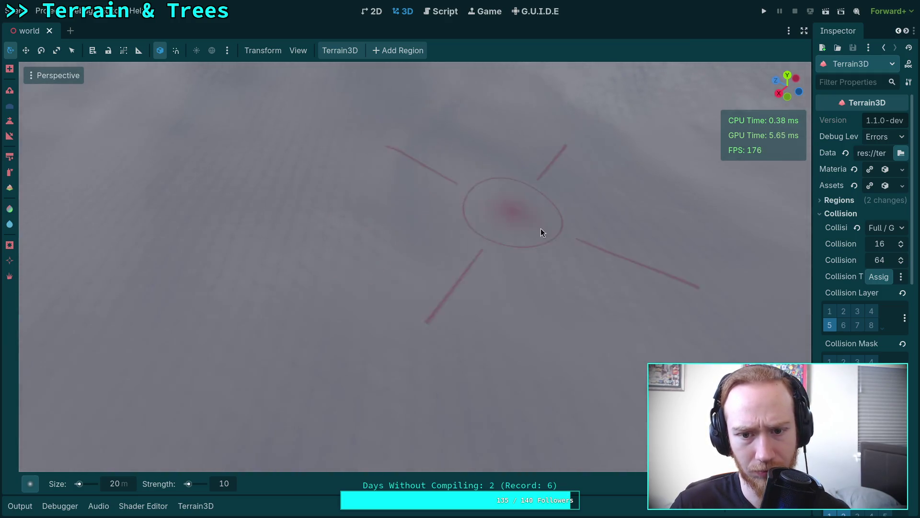
left_click_drag(459, 371, 590, 367)
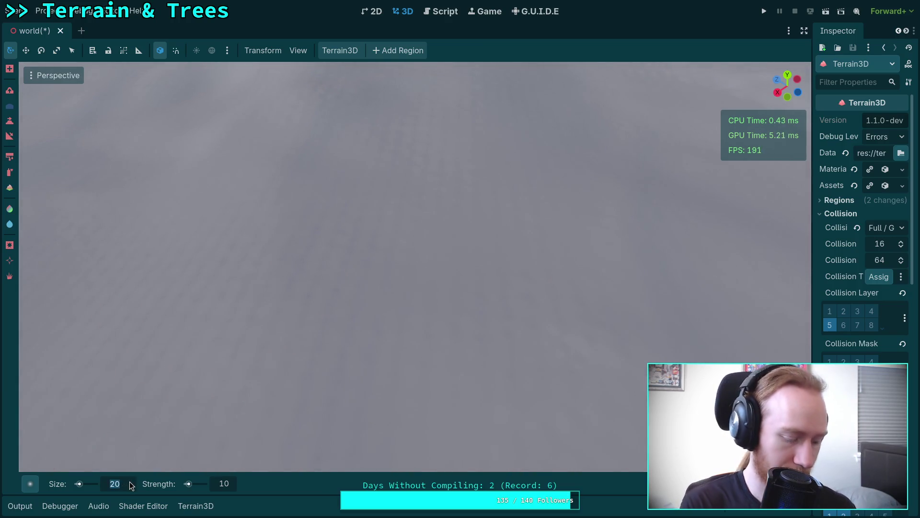
type("50")
Confirm the 50 m brush size and raise broad hills near the view.
key("Return")
scroll(350, 372, "down", 5)
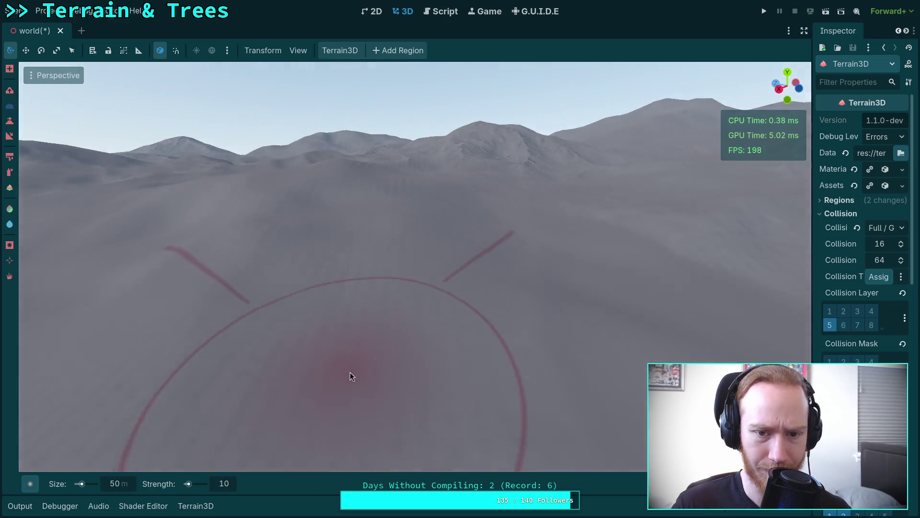
left_click_drag(350, 372, 364, 355)
mouse_move(411, 276)
left_mouse_down()
mouse_move(275, 317)
mouse_move(422, 216)
mouse_move(332, 265)
left_mouse_up()
left_click_drag(392, 350, 392, 350)
left_click_drag(339, 317, 340, 316)
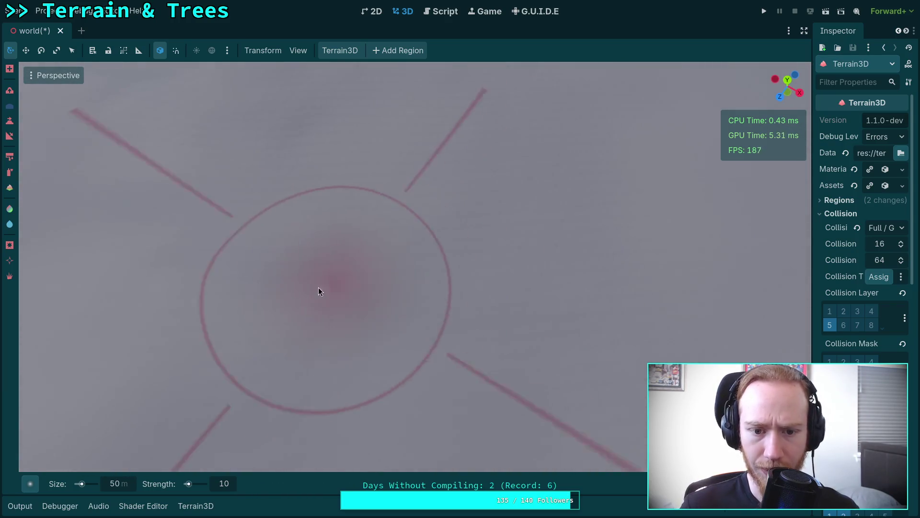
mouse_move(493, 263)
left_mouse_down()
mouse_move(390, 230)
mouse_move(352, 256)
left_mouse_up()
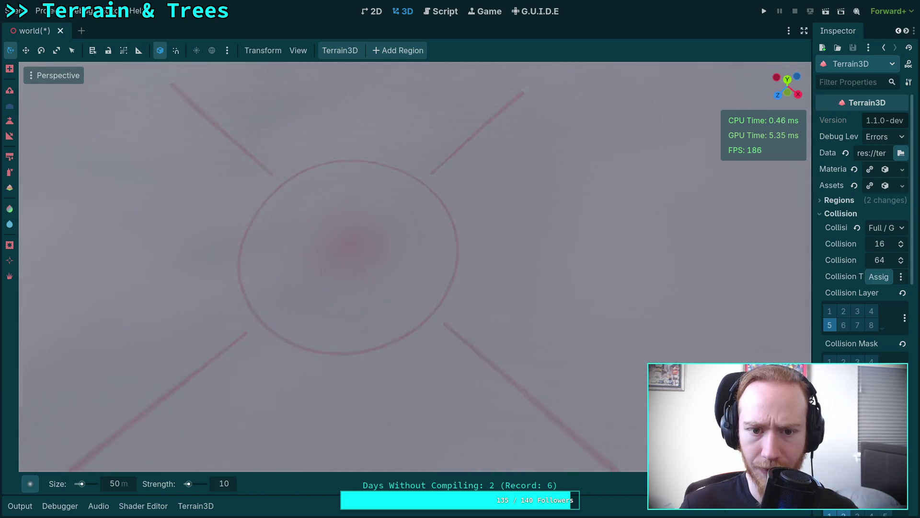
Sculpt another wide hill with the 50 m brush, orbiting around the sculpted spot.
left_click_drag(514, 352, 382, 321)
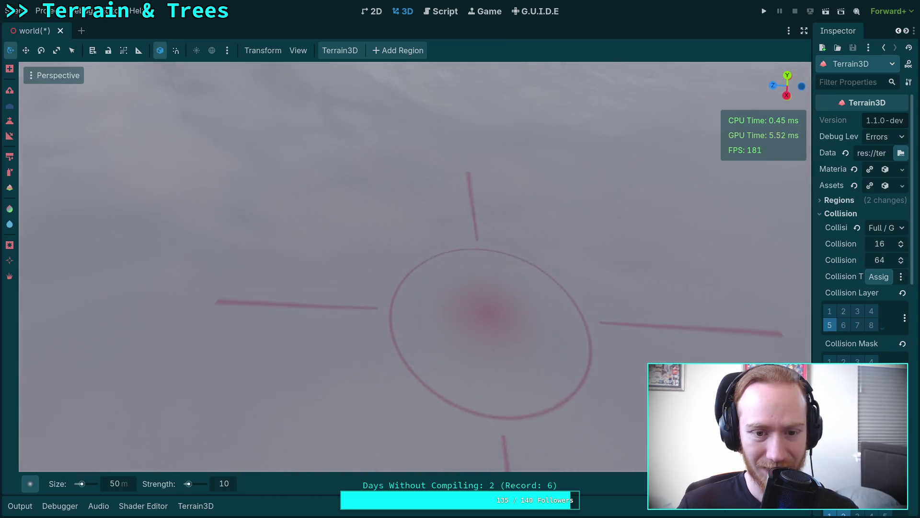
left_click_drag(439, 295, 439, 295)
mouse_move(388, 275)
left_mouse_down()
mouse_move(529, 223)
mouse_move(451, 248)
mouse_move(390, 410)
mouse_move(315, 281)
left_mouse_up()
left_click_drag(588, 299, 588, 300)
left_click_drag(498, 334, 473, 267)
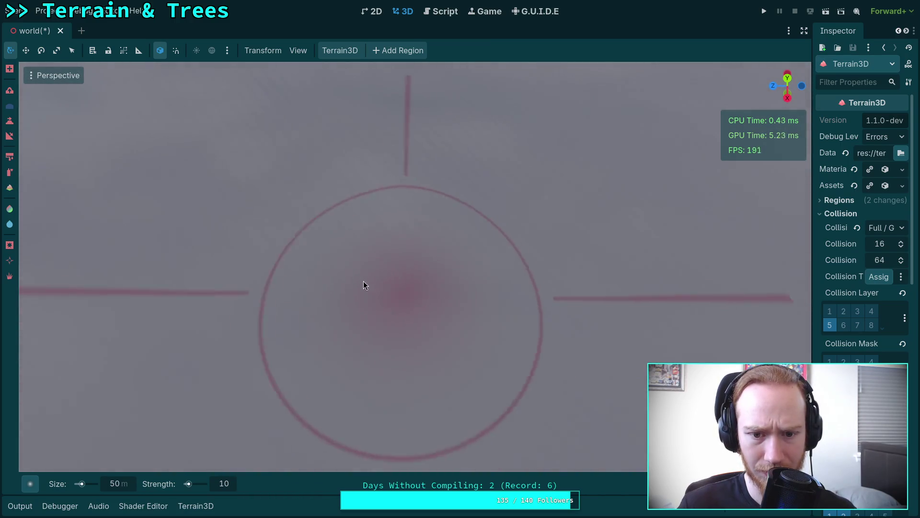
mouse_move(492, 316)
left_mouse_down()
mouse_move(403, 327)
mouse_move(433, 217)
left_mouse_up()
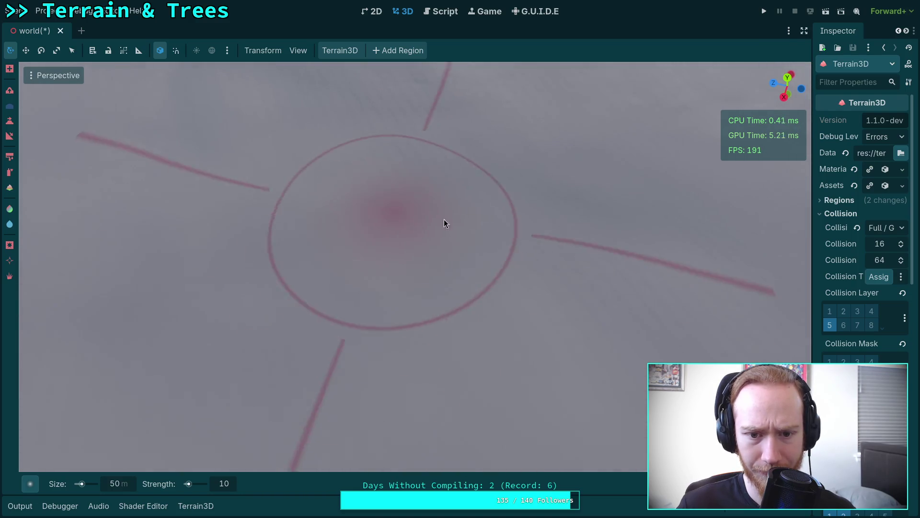
scroll(514, 234, "up", 2)
mouse_move(474, 338)
left_mouse_down()
mouse_move(443, 197)
mouse_move(616, 242)
mouse_move(327, 201)
mouse_move(499, 278)
mouse_move(344, 207)
mouse_move(432, 257)
mouse_move(390, 256)
mouse_move(439, 227)
mouse_move(430, 355)
mouse_move(479, 336)
mouse_move(562, 349)
mouse_move(366, 142)
mouse_move(538, 250)
mouse_move(513, 235)
mouse_move(371, 232)
mouse_move(537, 323)
mouse_move(329, 292)
left_mouse_up()
scroll(447, 258, "up", 3)
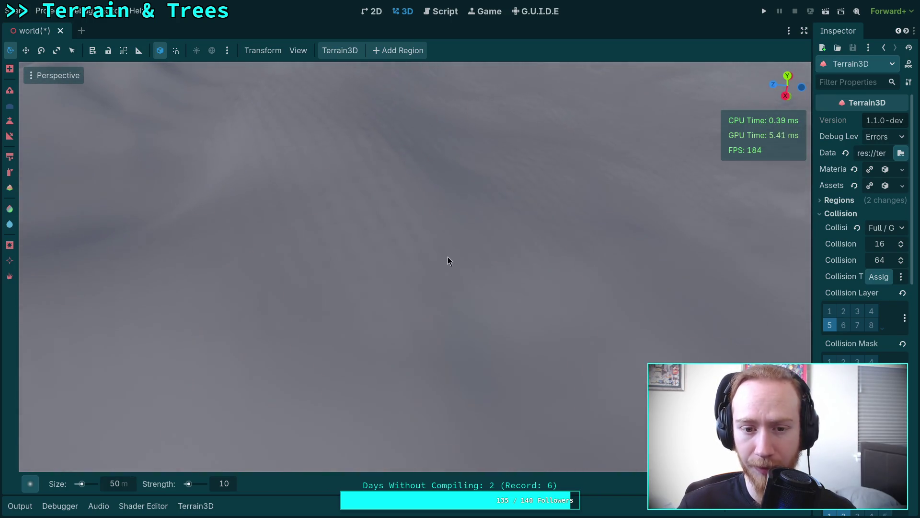
scroll(511, 250, "down", 3)
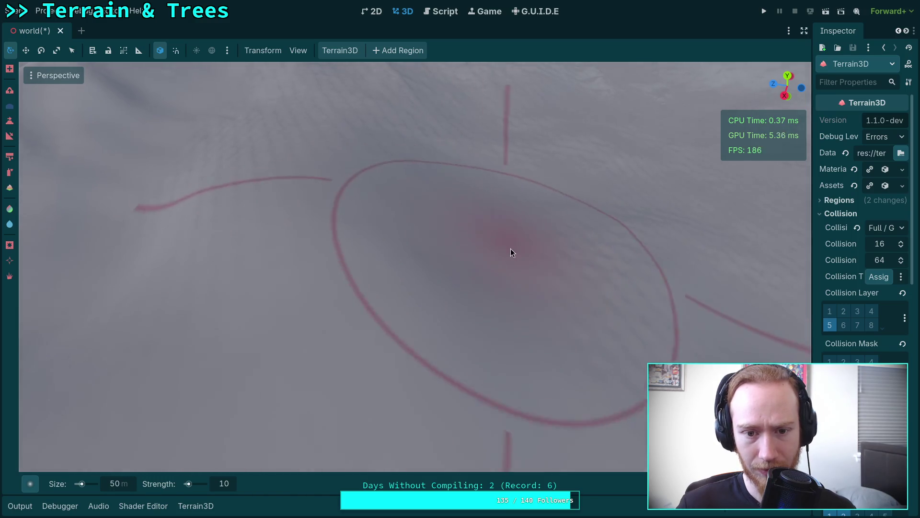
scroll(536, 261, "up", 5)
scroll(495, 252, "down", 5)
scroll(493, 310, "up", 2)
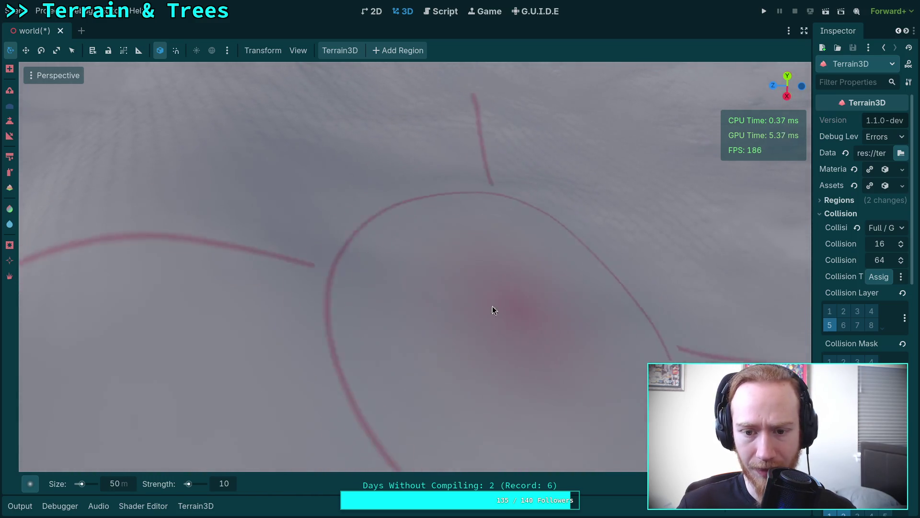
scroll(492, 310, "up", 4)
scroll(502, 296, "down", 4)
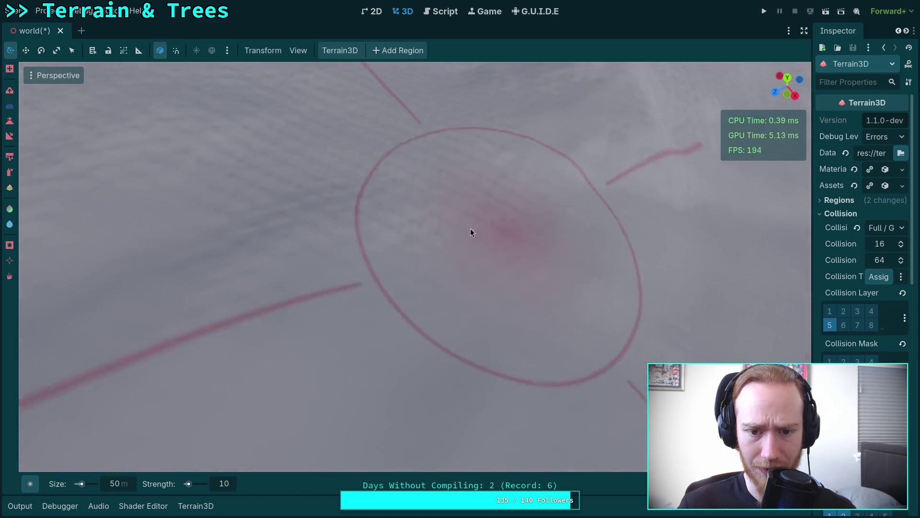
scroll(470, 232, "down", 10)
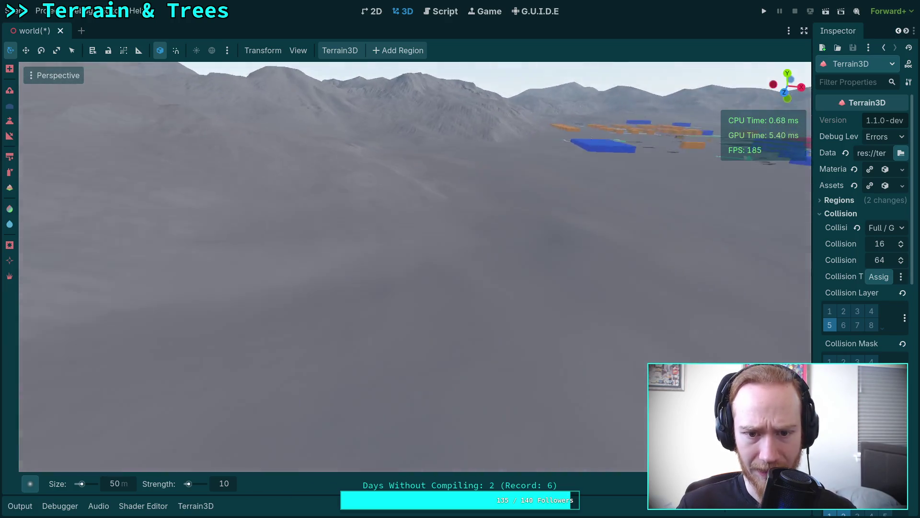
scroll(470, 233, "up", 3)
scroll(471, 232, "down", 3)
scroll(470, 232, "up", 6)
scroll(366, 252, "down", 3)
scroll(644, 256, "up", 3)
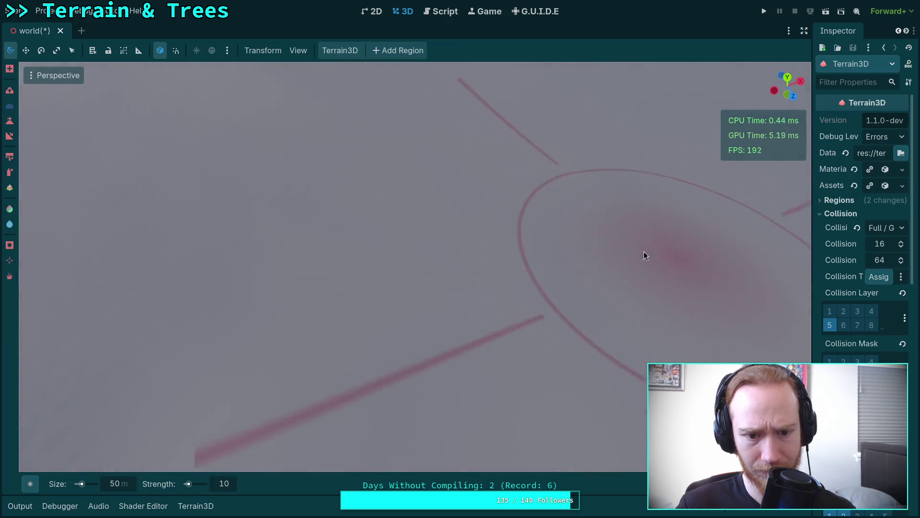
scroll(643, 254, "down", 3)
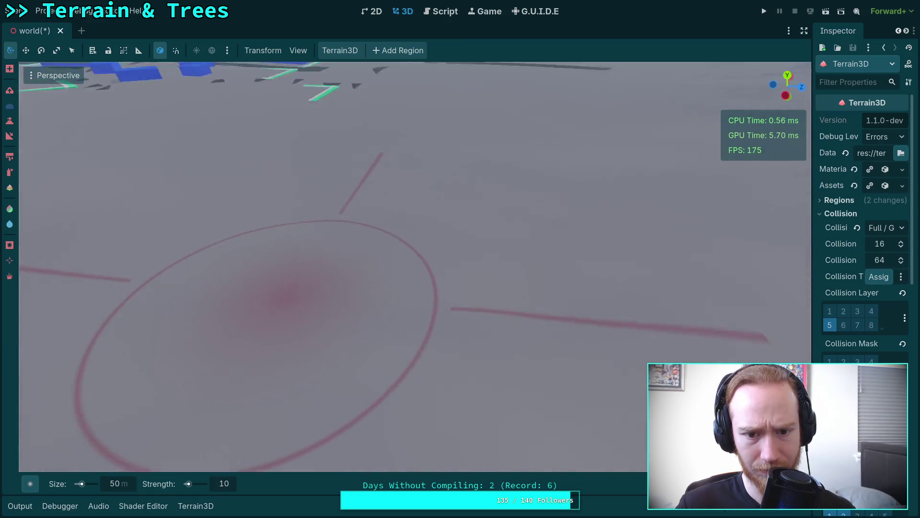
scroll(472, 269, "up", 3)
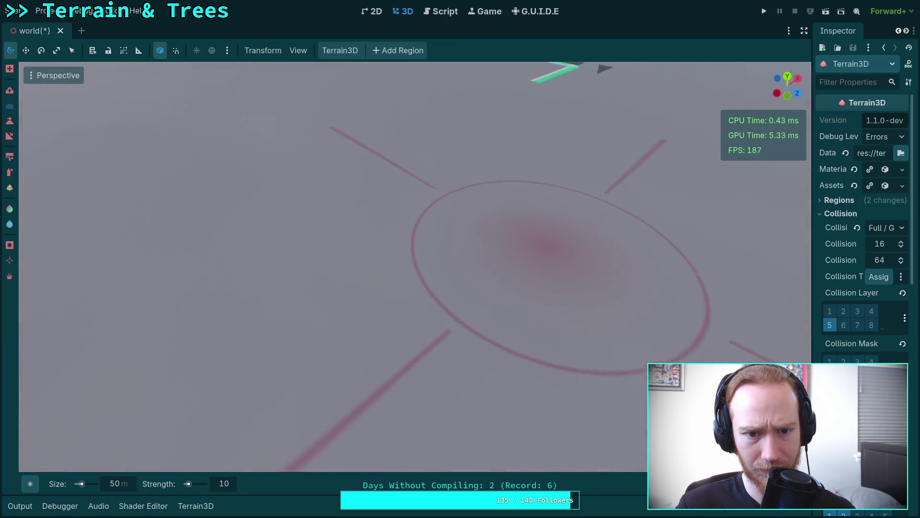
scroll(546, 244, "up", 3)
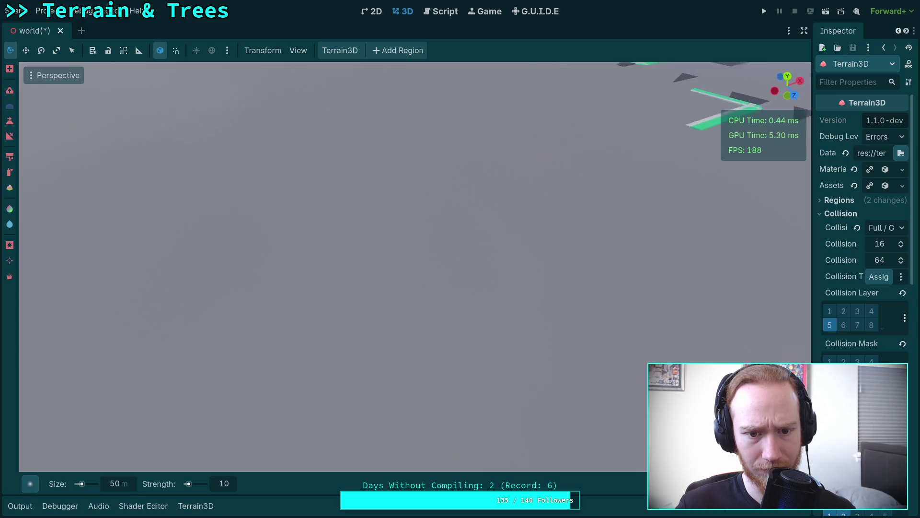
scroll(523, 243, "down", 3)
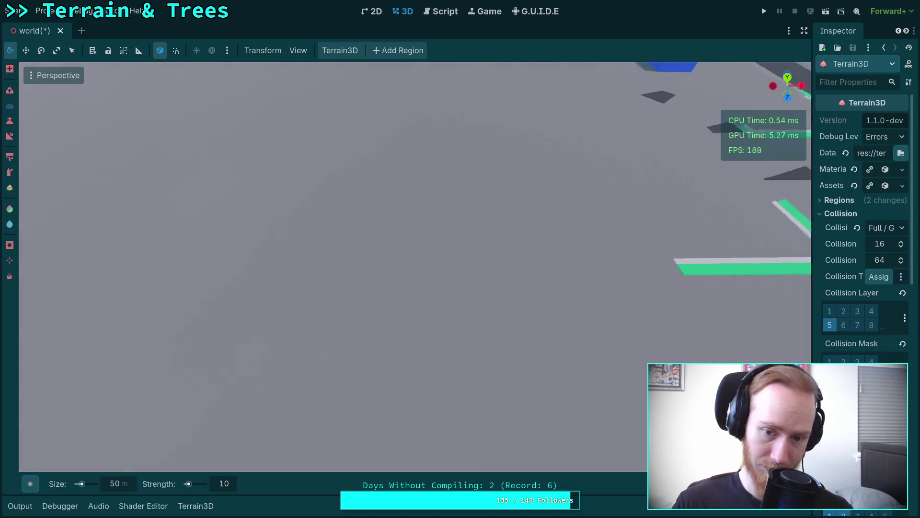
scroll(524, 242, "up", 3)
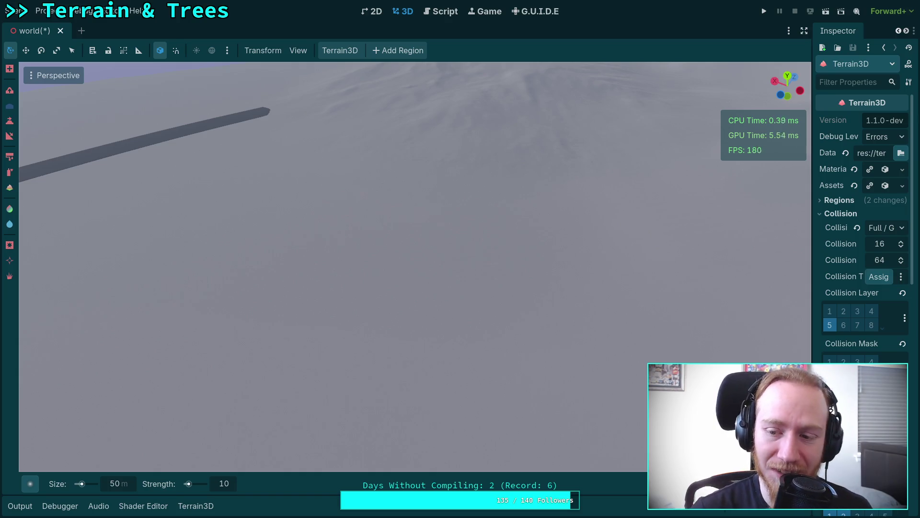
left_click_drag(582, 281, 230, 431)
mouse_move(554, 273)
left_mouse_down()
mouse_move(431, 292)
mouse_move(554, 272)
left_mouse_up()
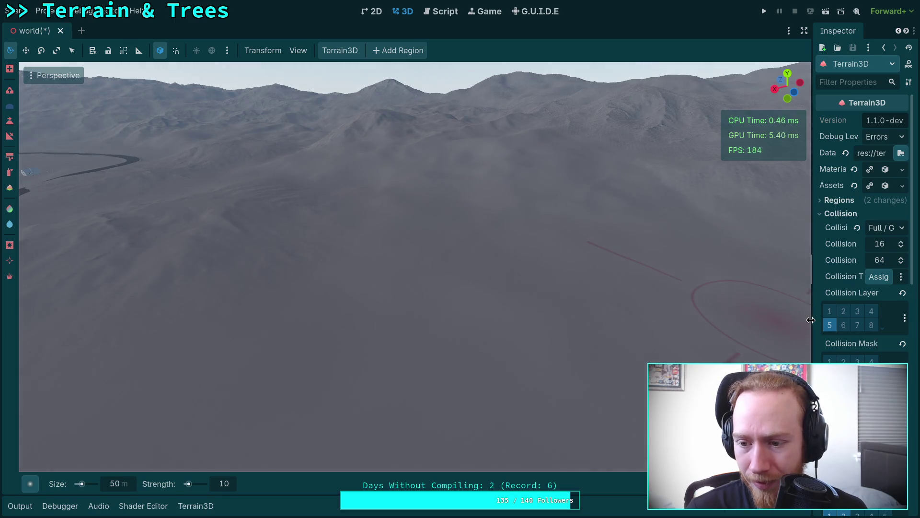
left_click_drag(814, 327, 757, 326)
scroll(807, 325, "down", 5)
Browse the Terrain3D Inspector, briefly expanding and collapsing the overlay settings.
scroll(806, 325, "down", 2)
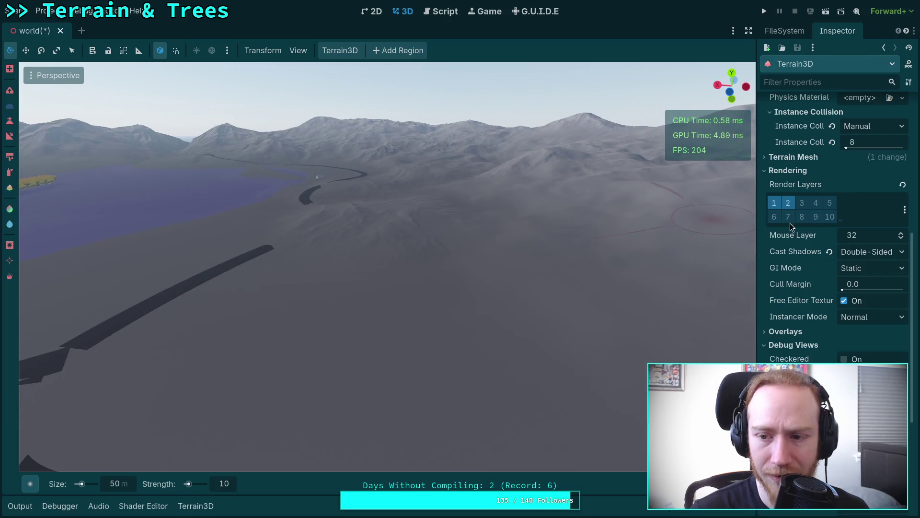
scroll(804, 274, "up", 4)
scroll(803, 275, "up", 5)
scroll(804, 274, "down", 7)
scroll(792, 268, "down", 2)
left_click(786, 280)
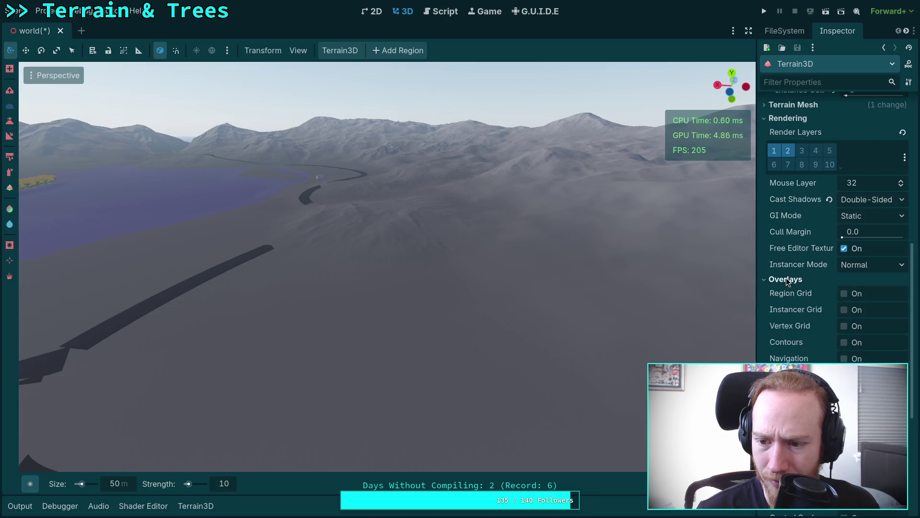
scroll(786, 278, "down", 2)
left_click(790, 225)
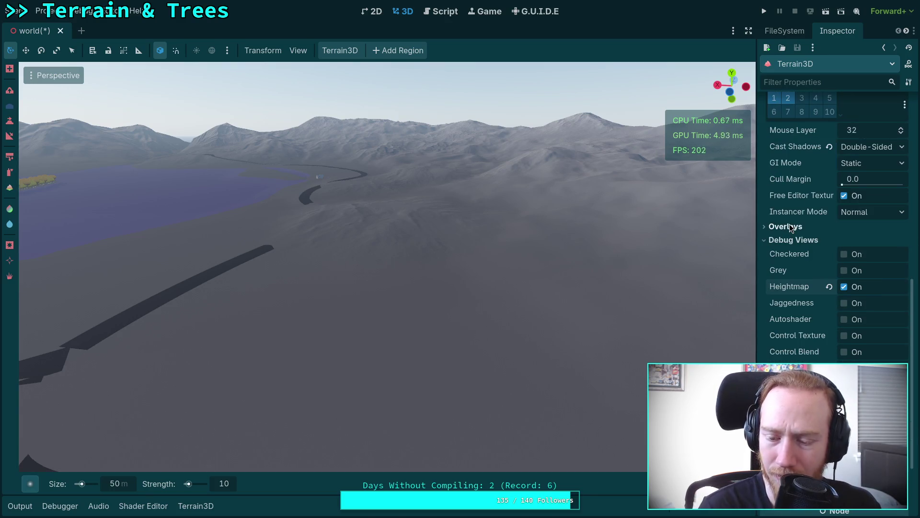
scroll(789, 223, "up", 3)
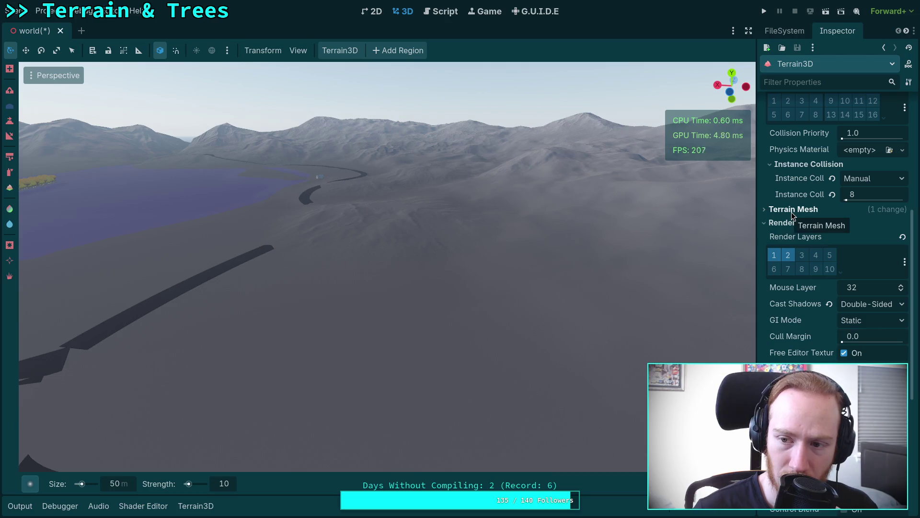
scroll(791, 225, "up", 4)
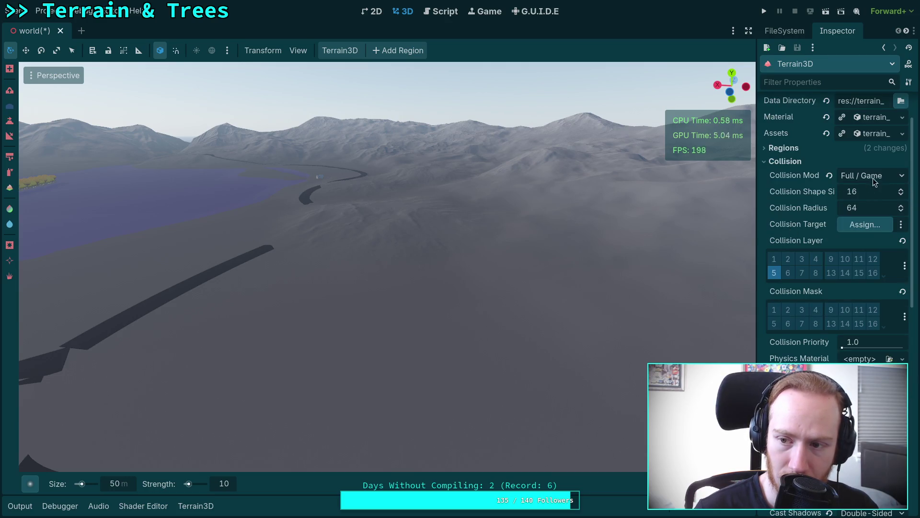
scroll(863, 184, "up", 1)
Expand the Terrain3D material settings and widen the Inspector to read property names.
left_click(869, 170)
scroll(792, 220, "down", 5)
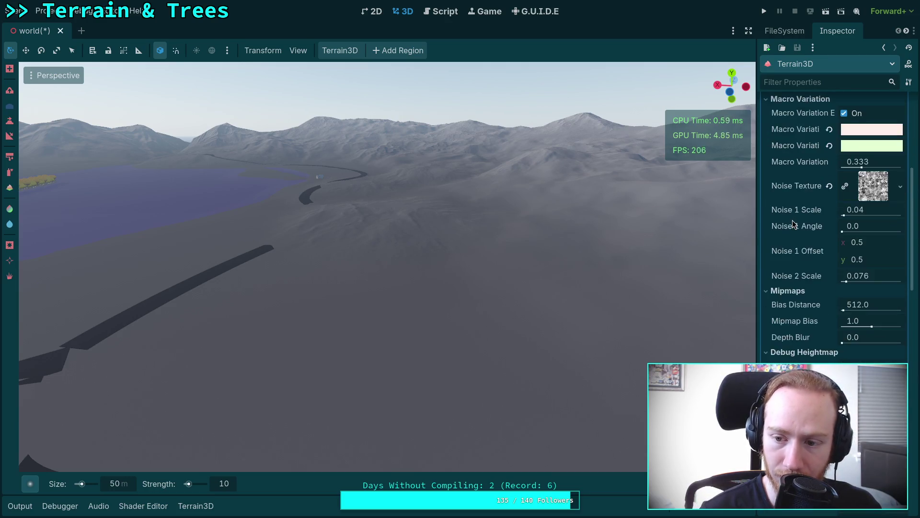
scroll(794, 277, "down", 2)
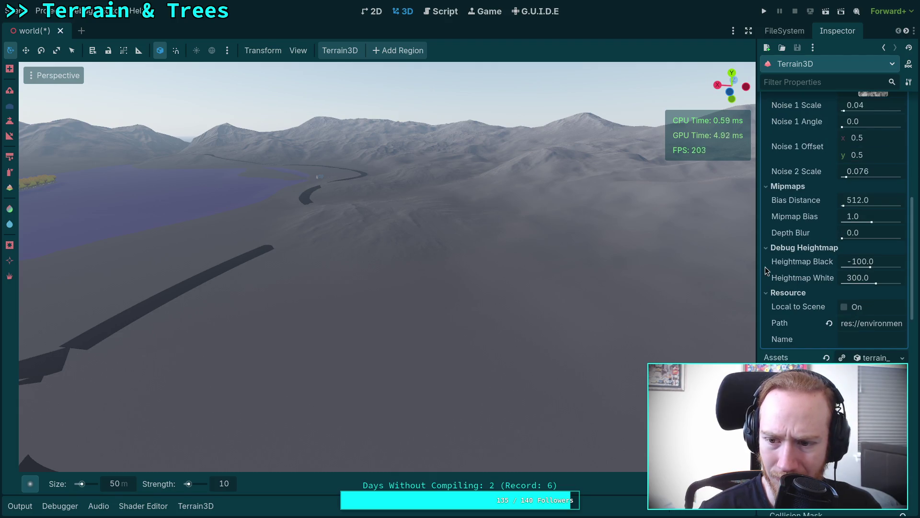
left_click_drag(754, 265, 683, 269)
Set Debug Heightmap White Height to 200 and Black Height to -10.
left_click(834, 260)
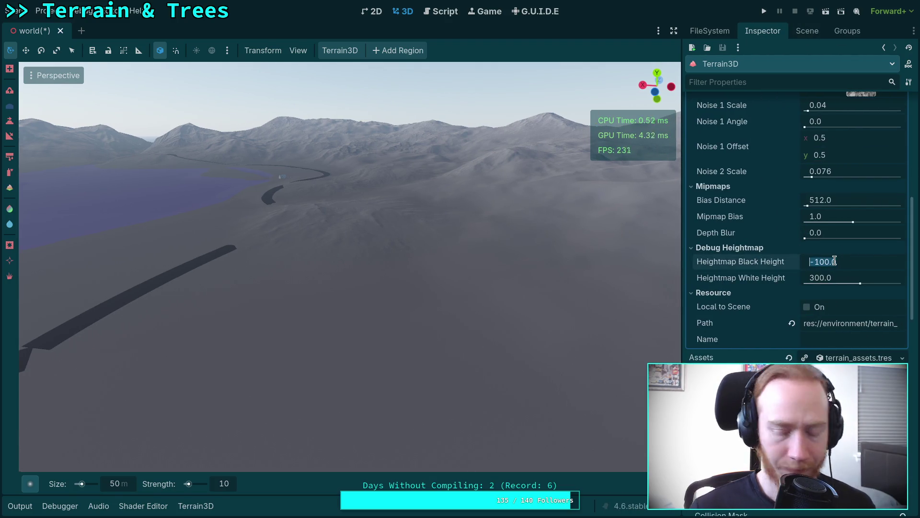
type("0")
key("Return")
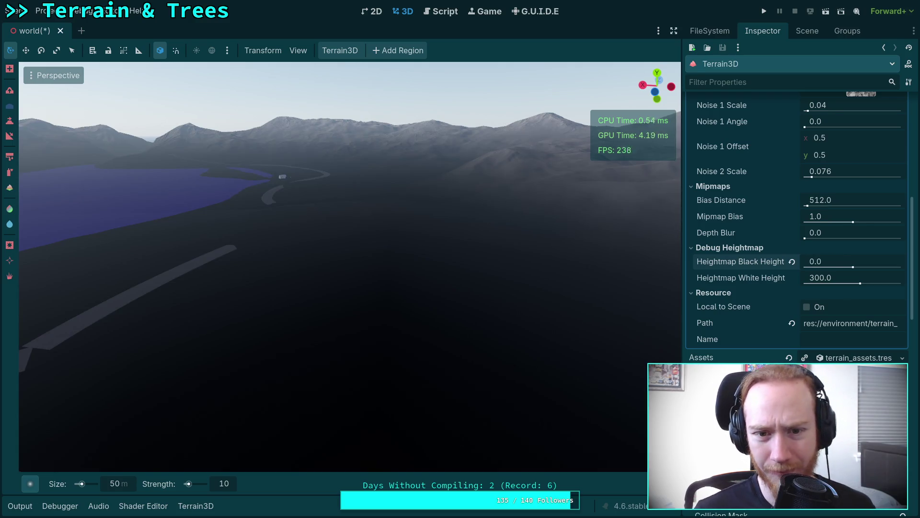
left_click(825, 283)
type("200")
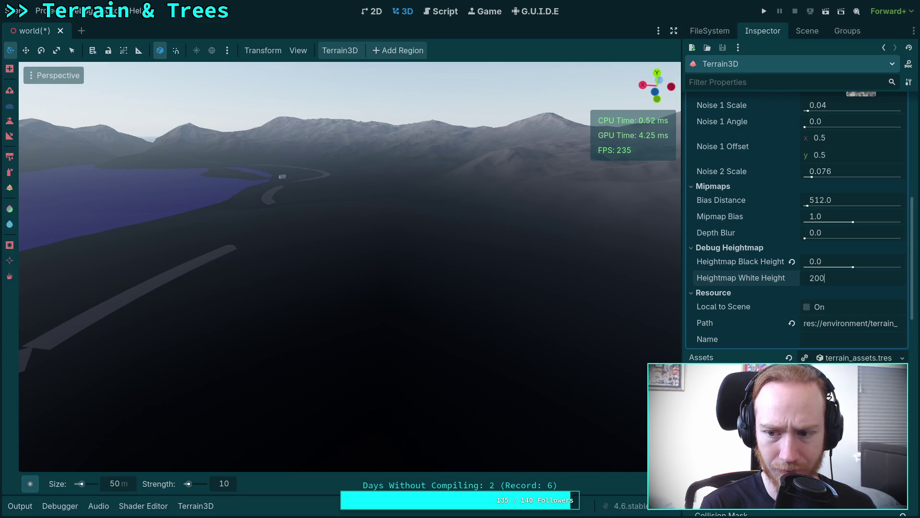
key("Return")
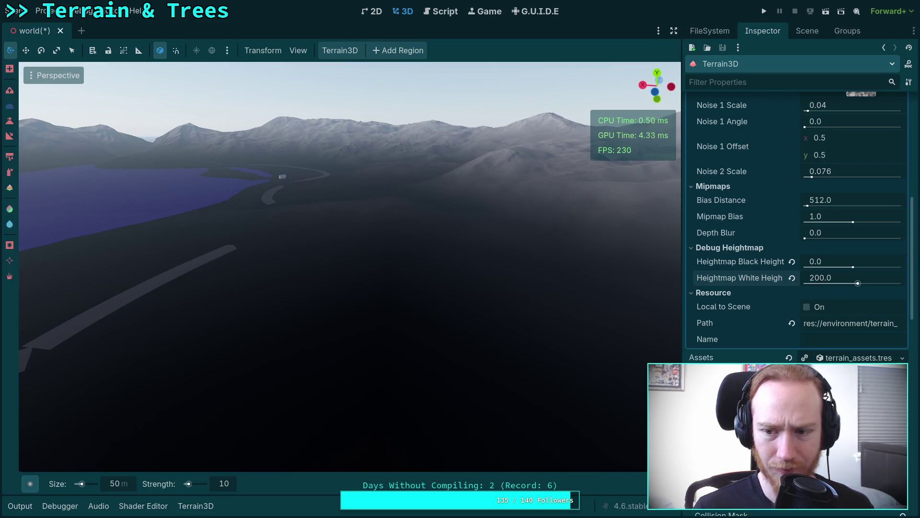
left_click(815, 263)
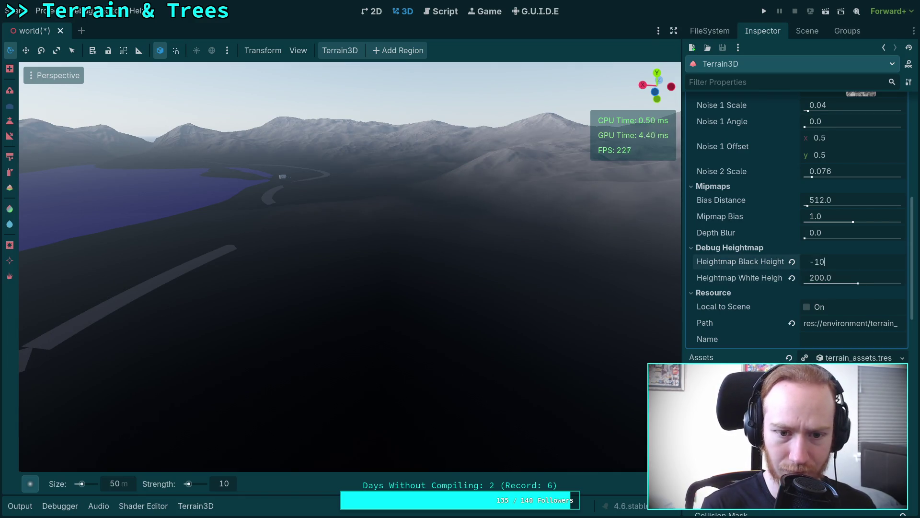
key("Return")
mouse_move(435, 318)
left_mouse_down()
mouse_move(427, 374)
mouse_move(484, 360)
left_mouse_up()
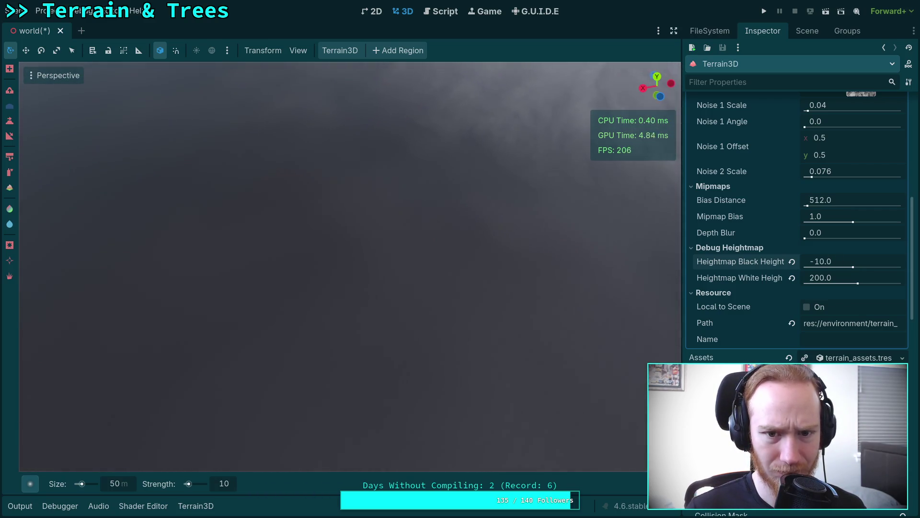
left_click_drag(467, 314, 485, 309)
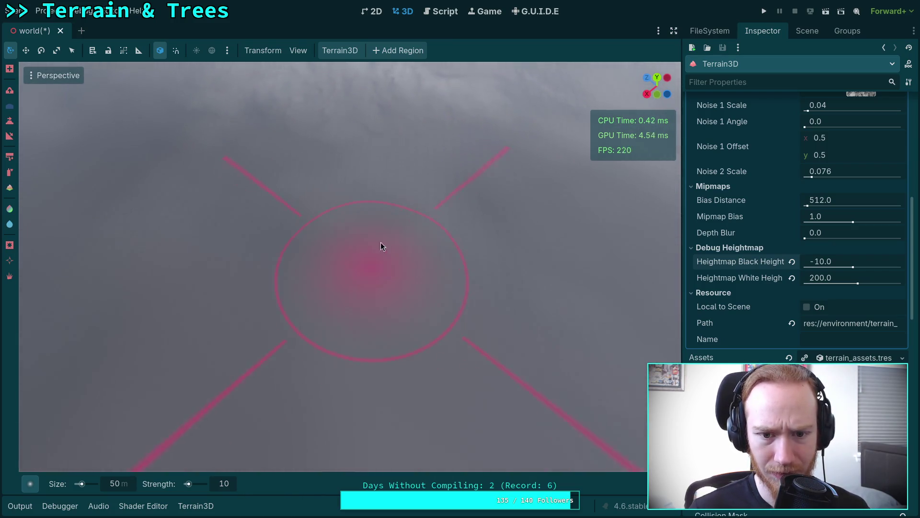
mouse_move(657, 483)
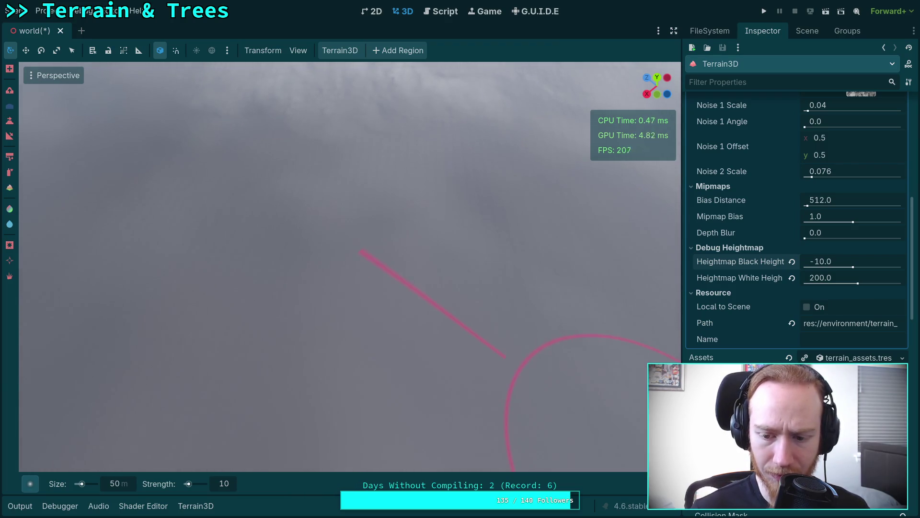
left_click_drag(322, 233, 361, 244)
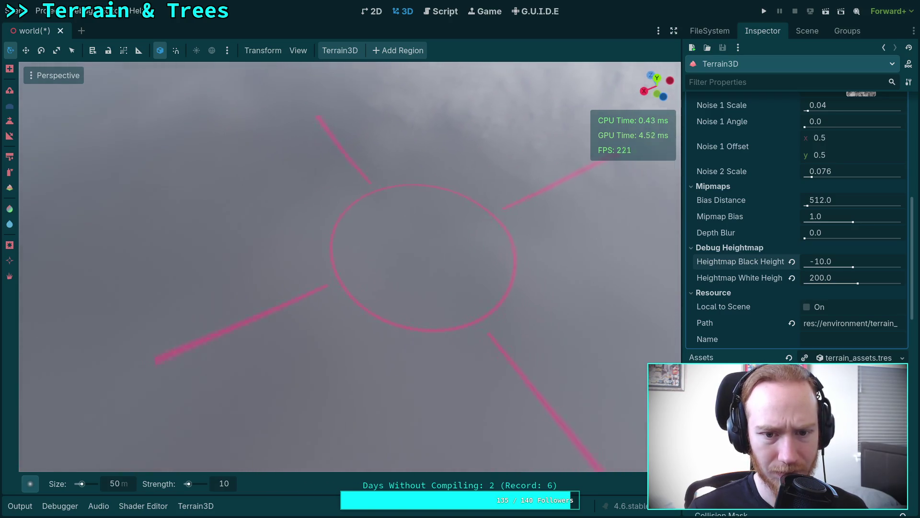
left_click_drag(541, 249, 489, 279)
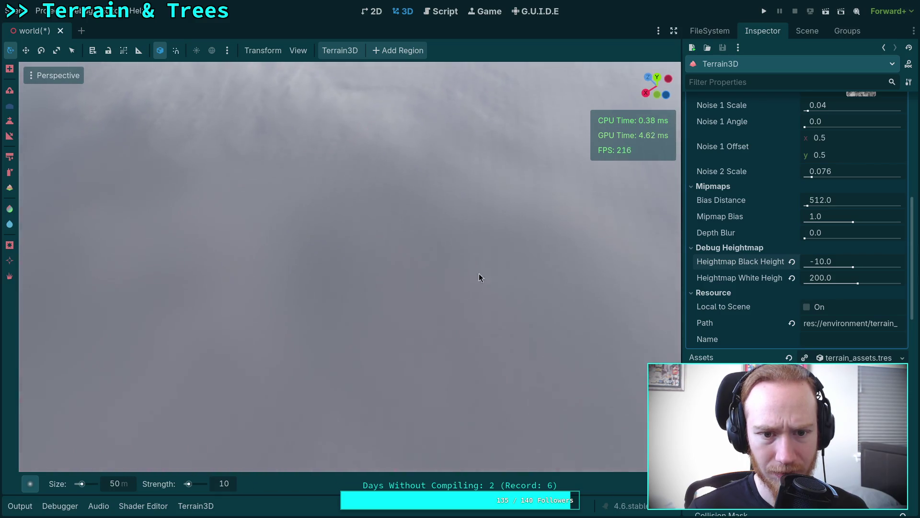
left_click_drag(353, 352, 239, 310)
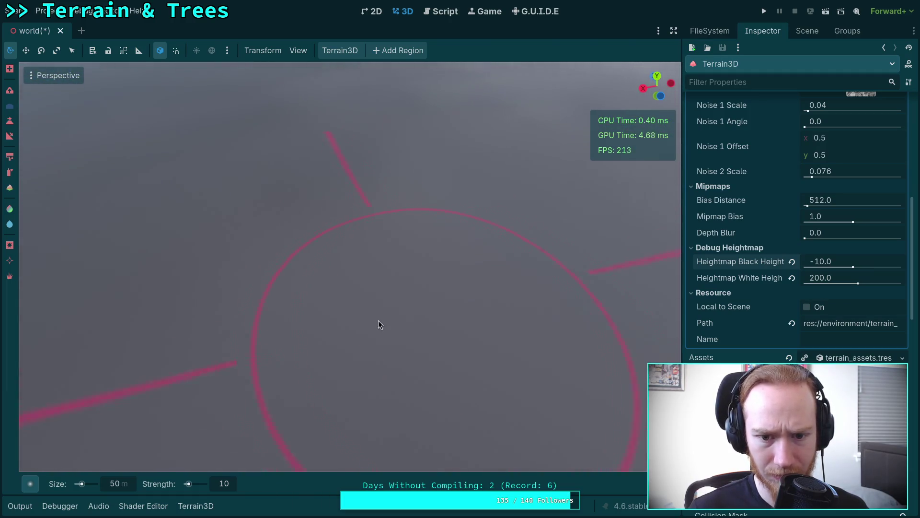
left_click_drag(341, 277, 320, 340)
mouse_move(365, 164)
left_mouse_down()
mouse_move(341, 124)
mouse_move(331, 182)
mouse_move(172, 207)
left_mouse_up()
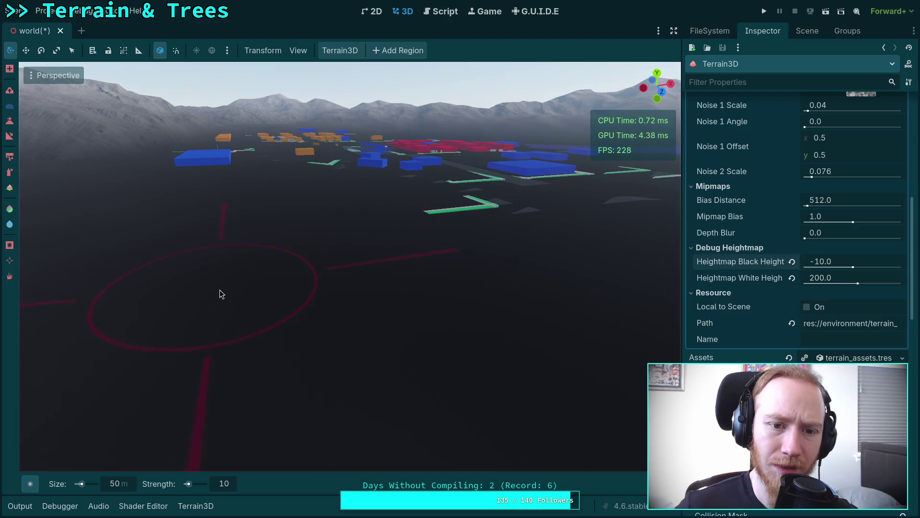
mouse_move(222, 294)
left_mouse_down()
mouse_move(259, 336)
mouse_move(222, 294)
left_mouse_up()
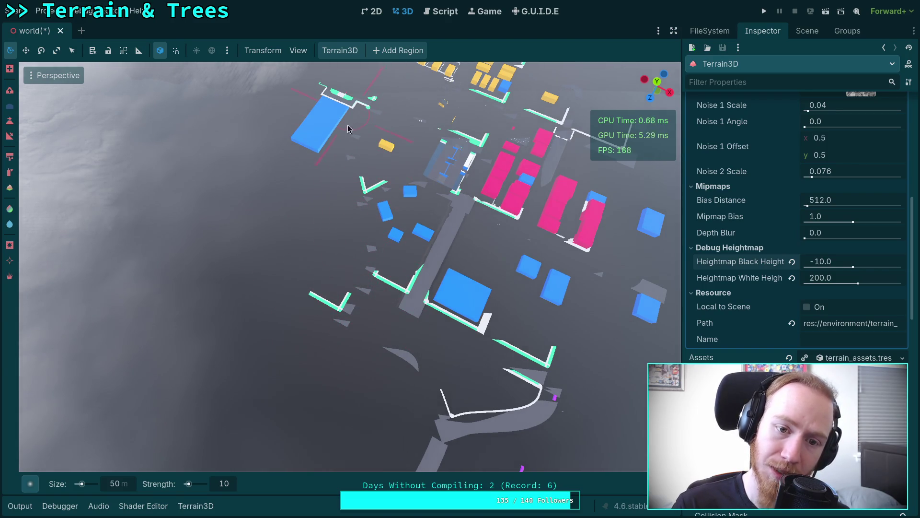
key("w")
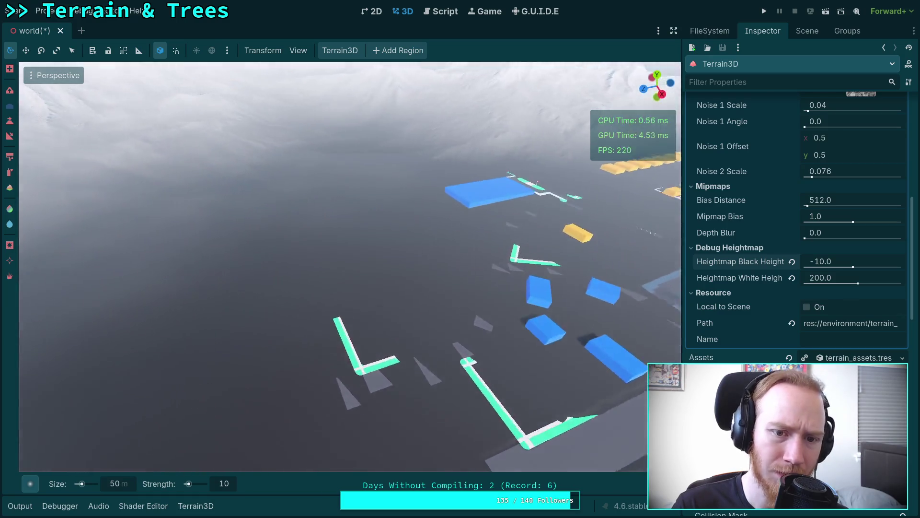
key("s")
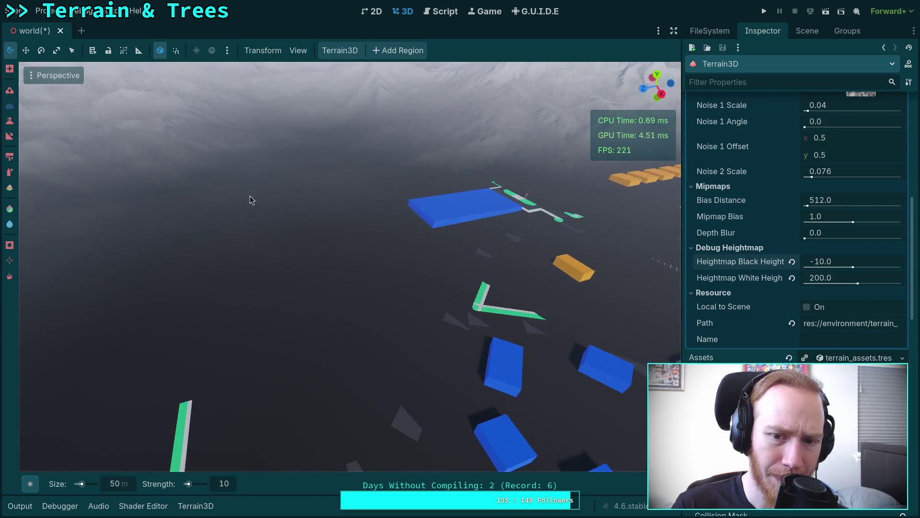
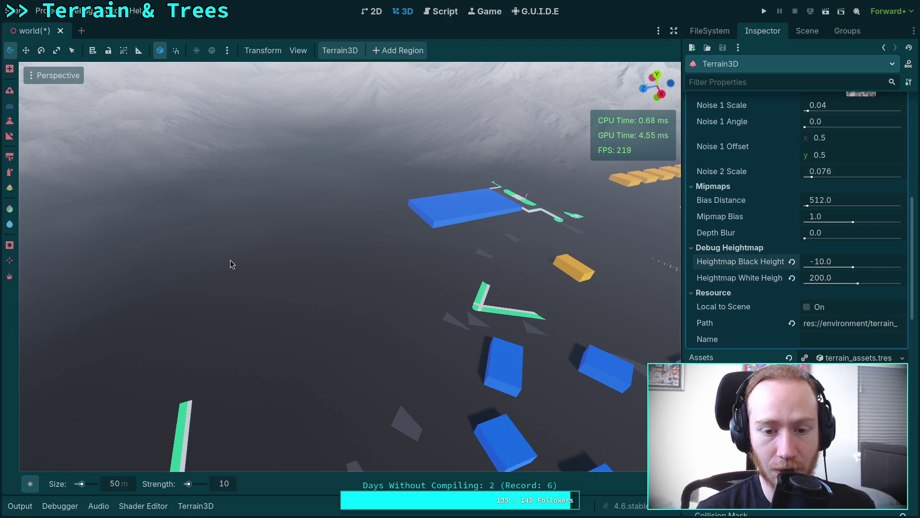
Fly the editor camera forward and strafe sideways past the blue blocks.
key("w")
key("w")
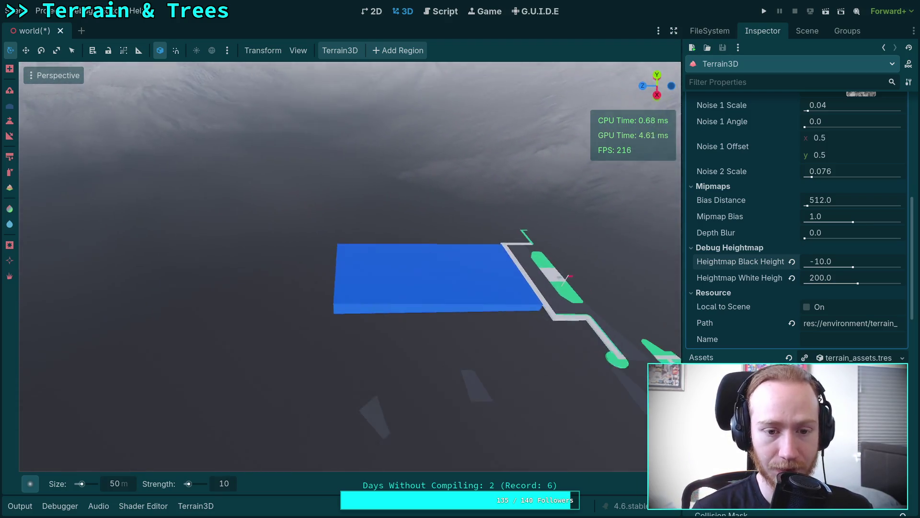
key("a")
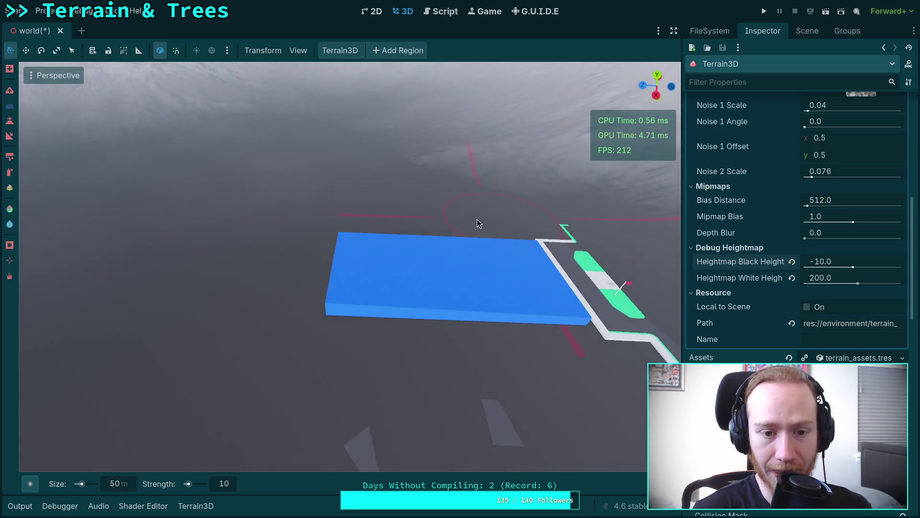
key("a")
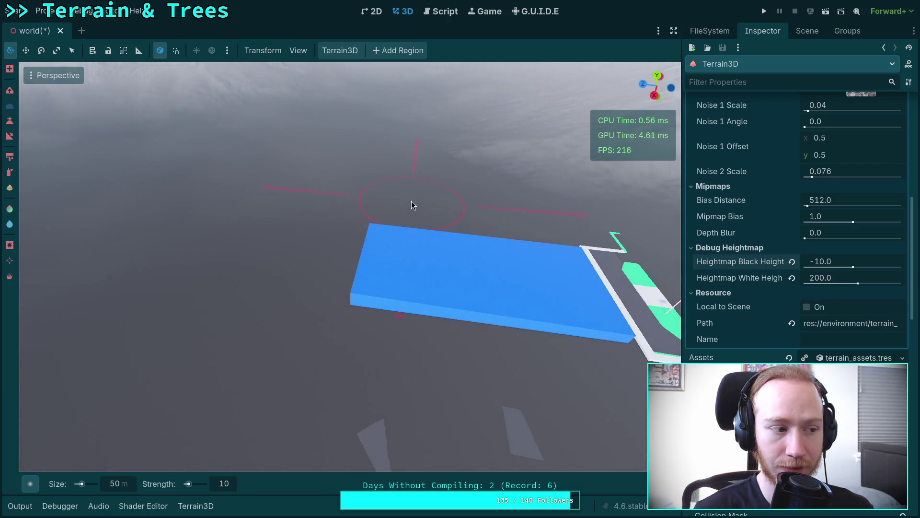
key("a")
key("w")
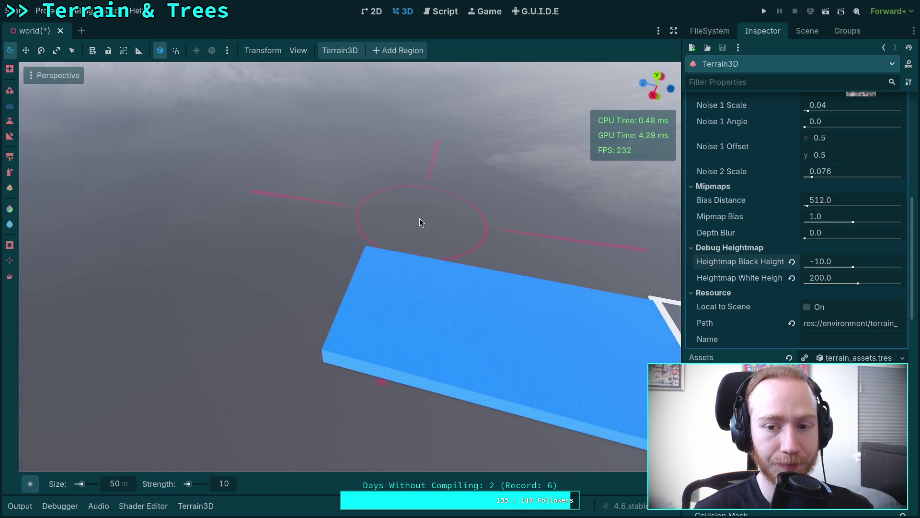
key("w")
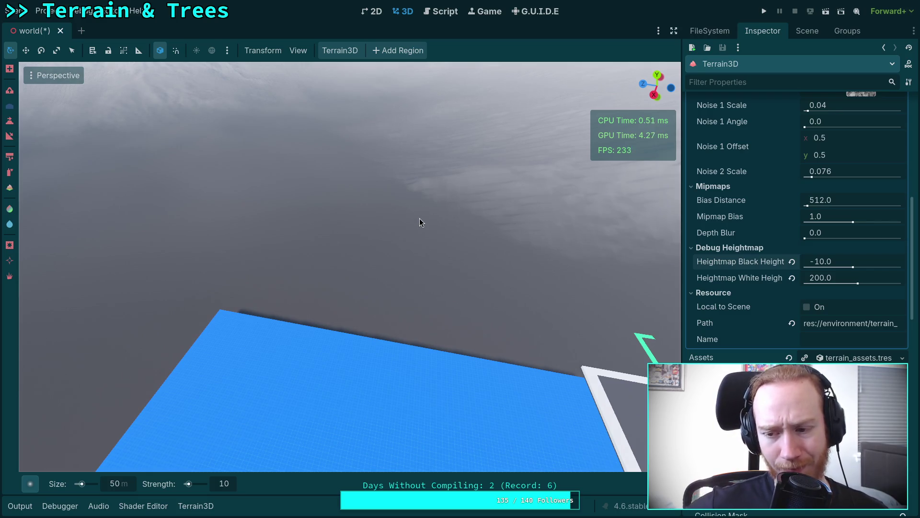
Keep flying over the blue grid and terrain toward the distant mountain ridges.
key("w")
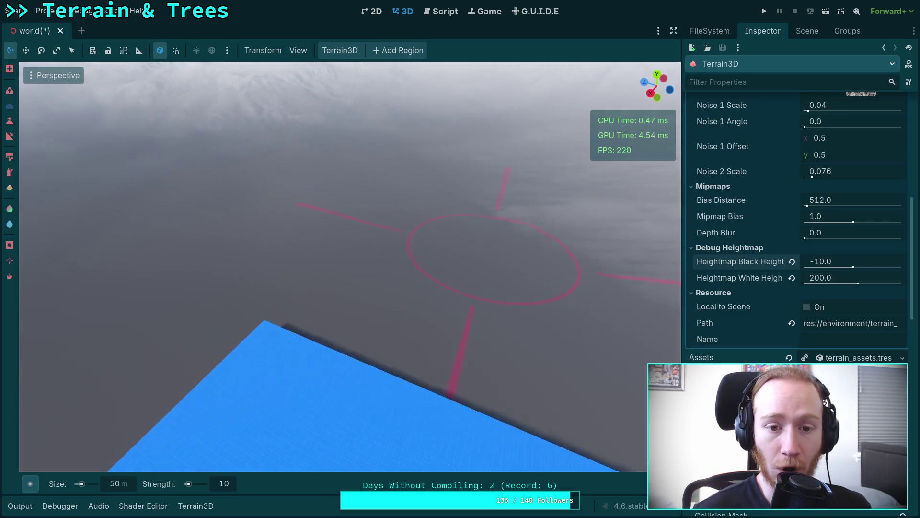
key("w")
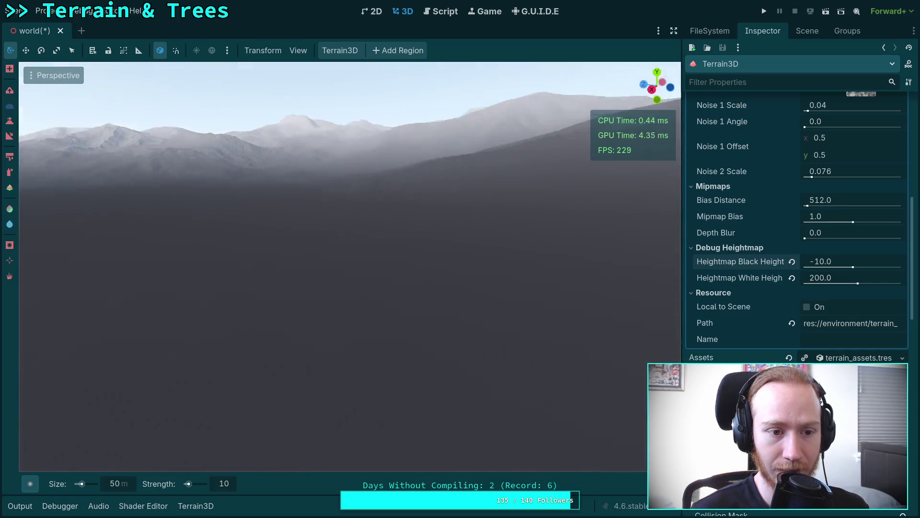
key("w")
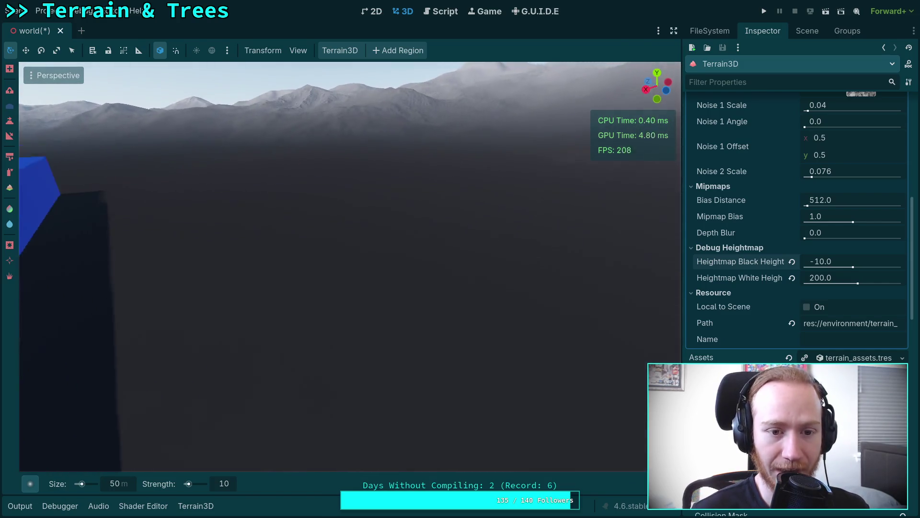
key("w")
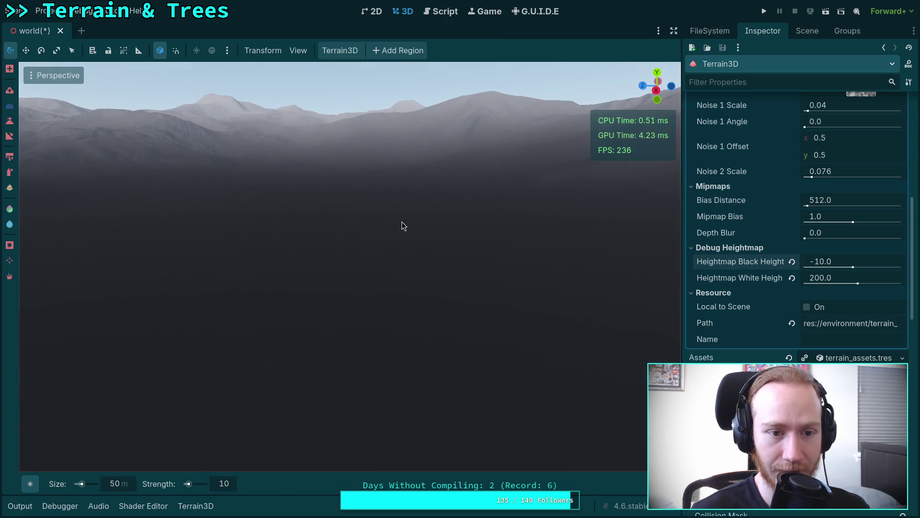
key("w")
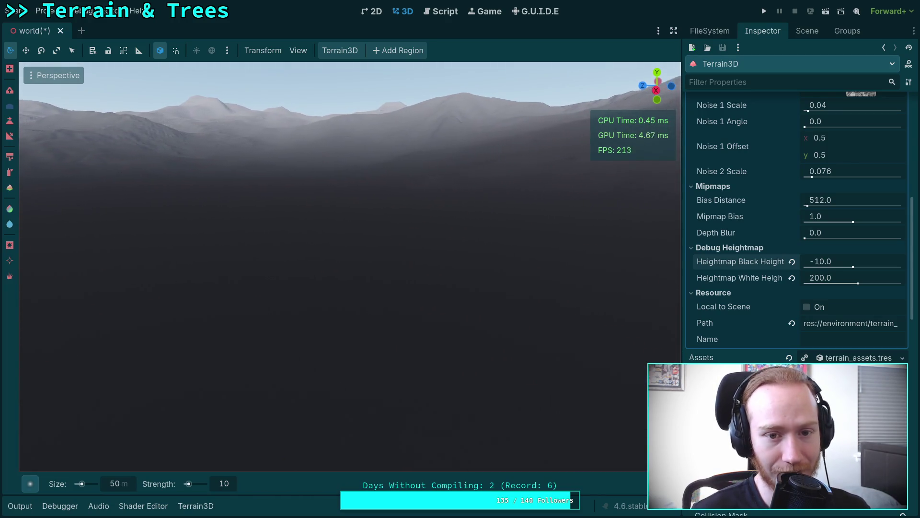
key("w")
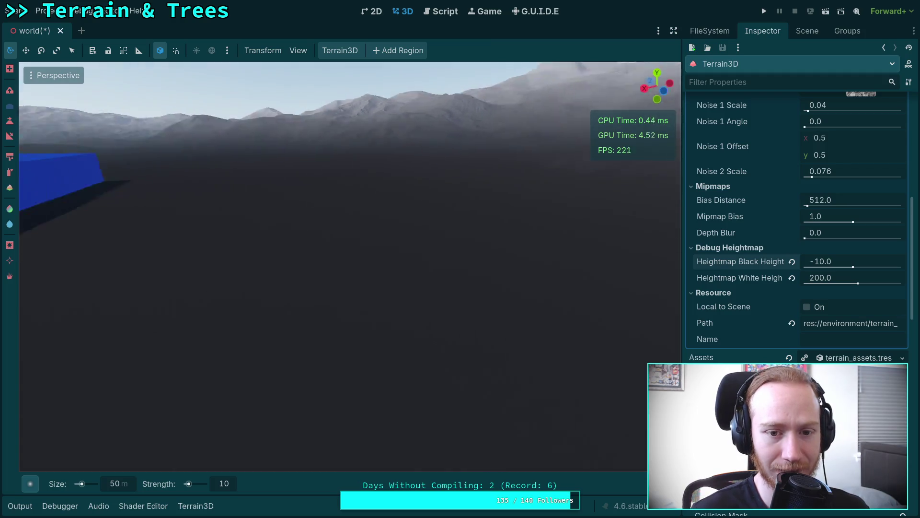
key("w")
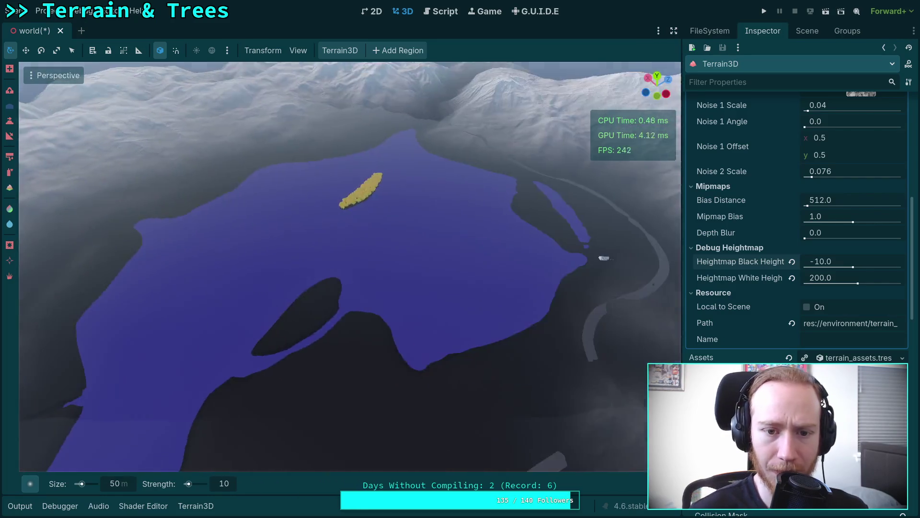
Adjust the freelook fly speed while touring the lake, its tree island and the village.
scroll(350, 266, "up", 5)
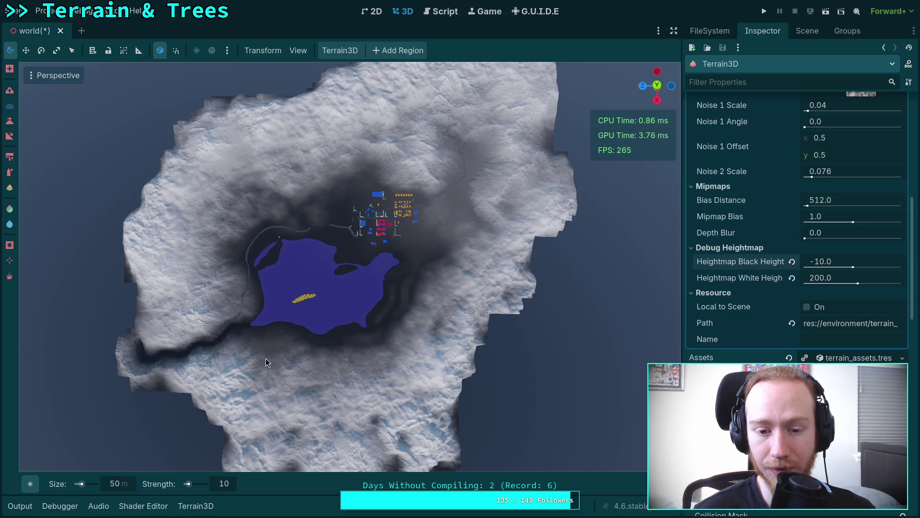
scroll(265, 359, "up", 2)
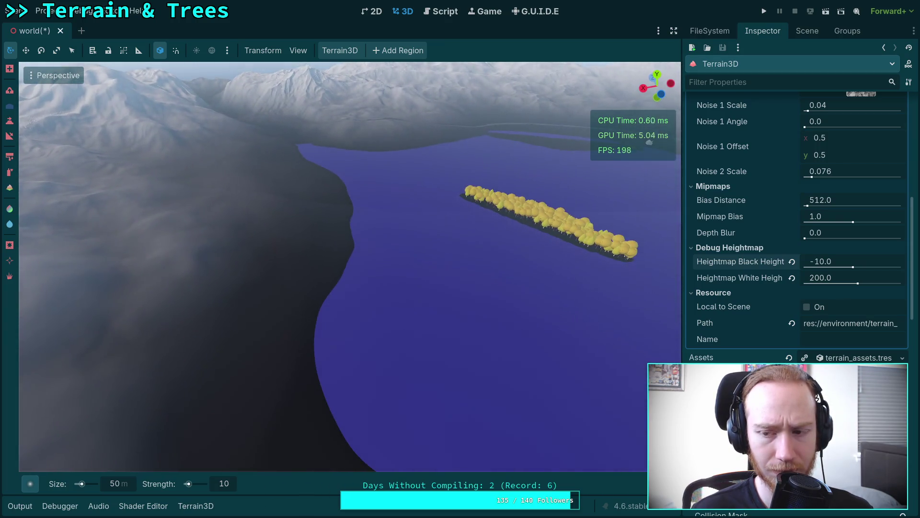
scroll(797, 318, "down", 10)
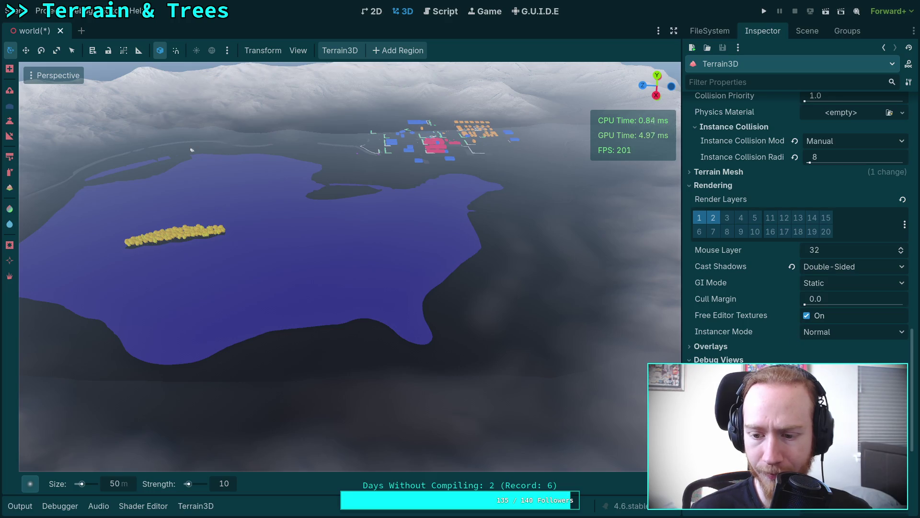
Toggle the Terrain3D Heightmap debug view off and back on.
left_click(806, 406)
scroll(797, 239, "down", 2)
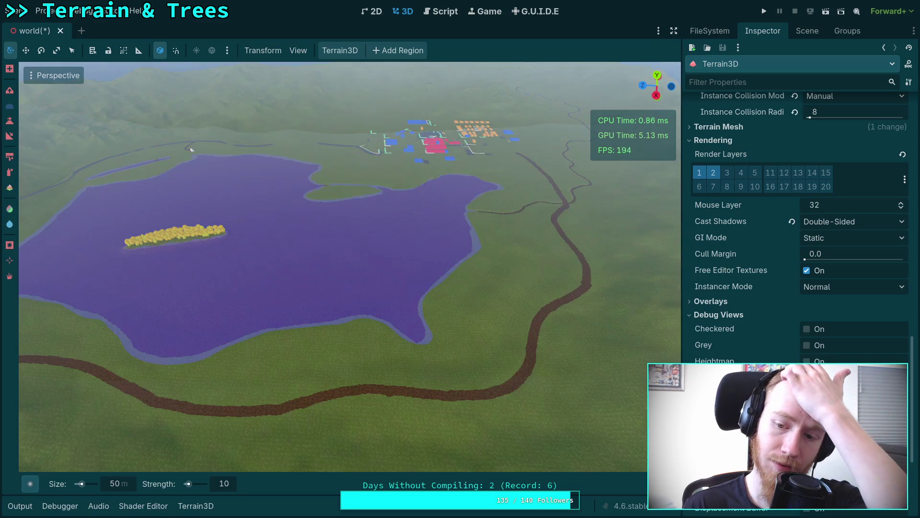
left_click(806, 362)
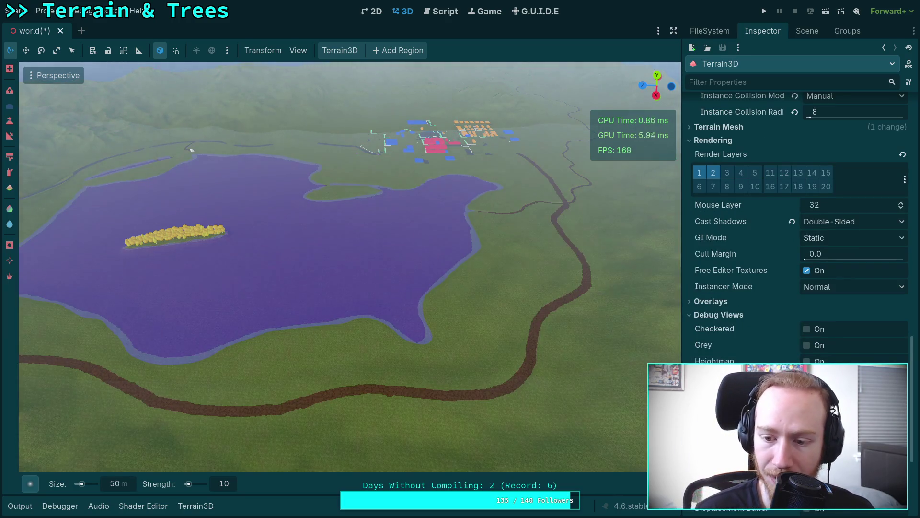
left_click(809, 361)
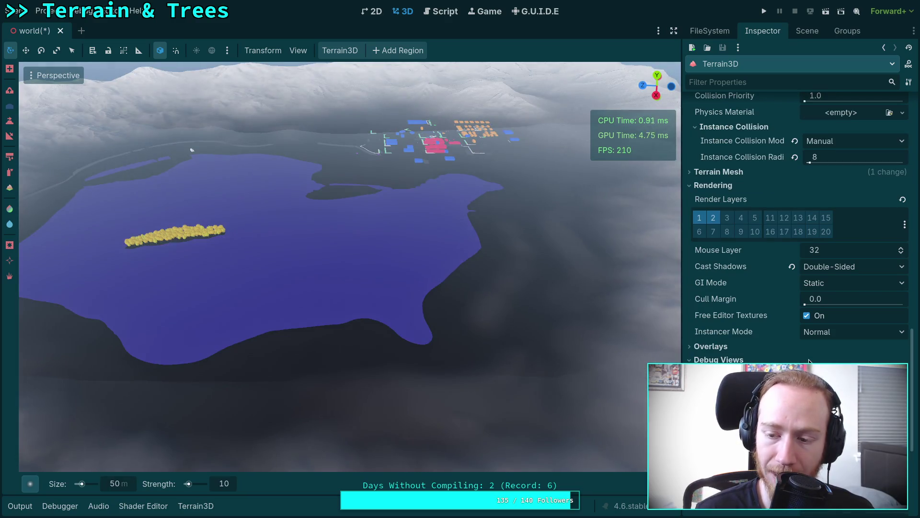
Open terrain.gdshader from the Terrain3D Shader Override in the shader editor.
scroll(789, 349, "down", 10)
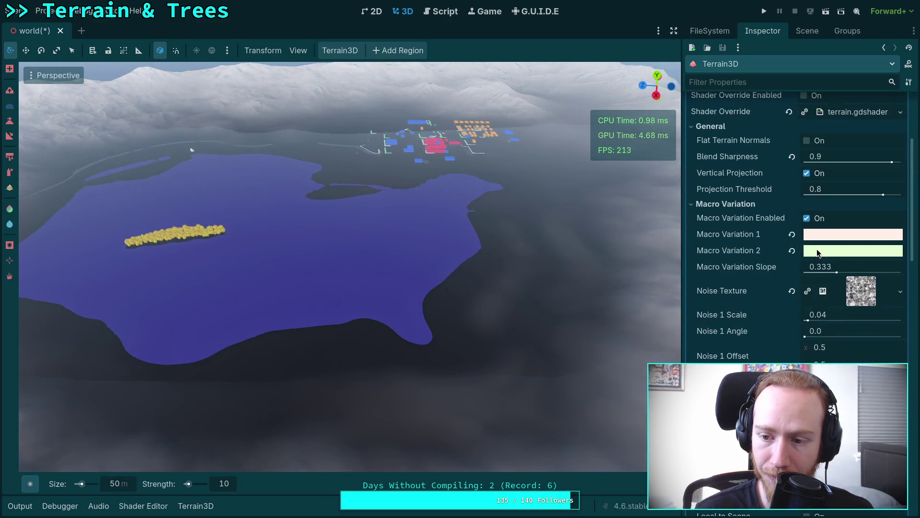
scroll(767, 278, "up", 5)
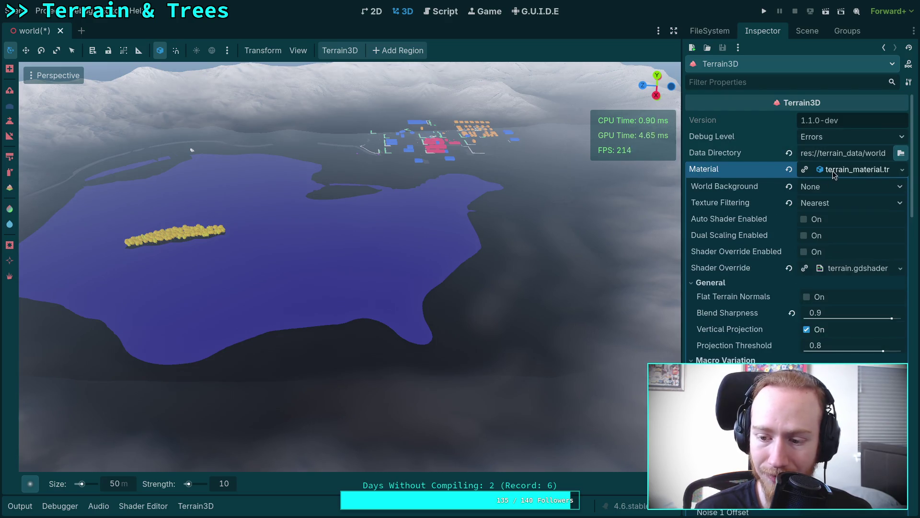
scroll(834, 173, "down", 10)
scroll(758, 206, "up", 7)
left_click(851, 163)
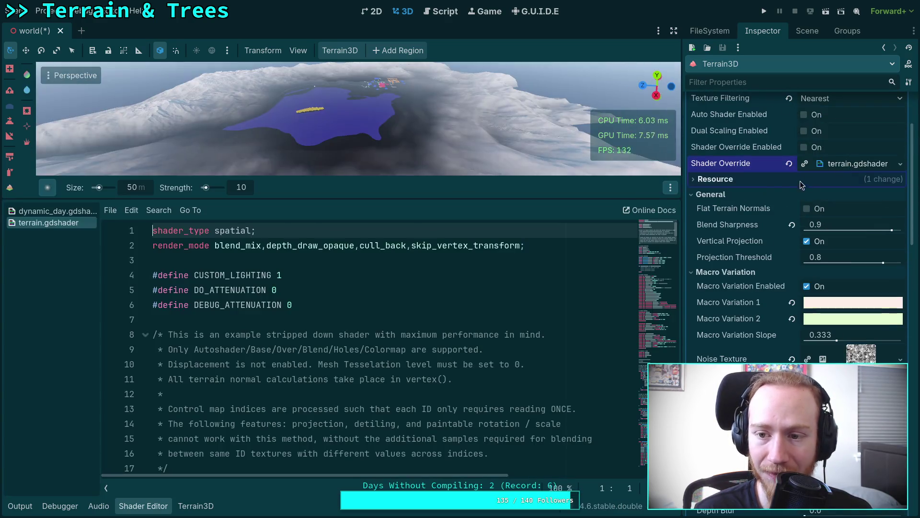
Collapse the terrain material properties and close all open shader files.
scroll(780, 200, "up", 2)
scroll(853, 217, "up", 3)
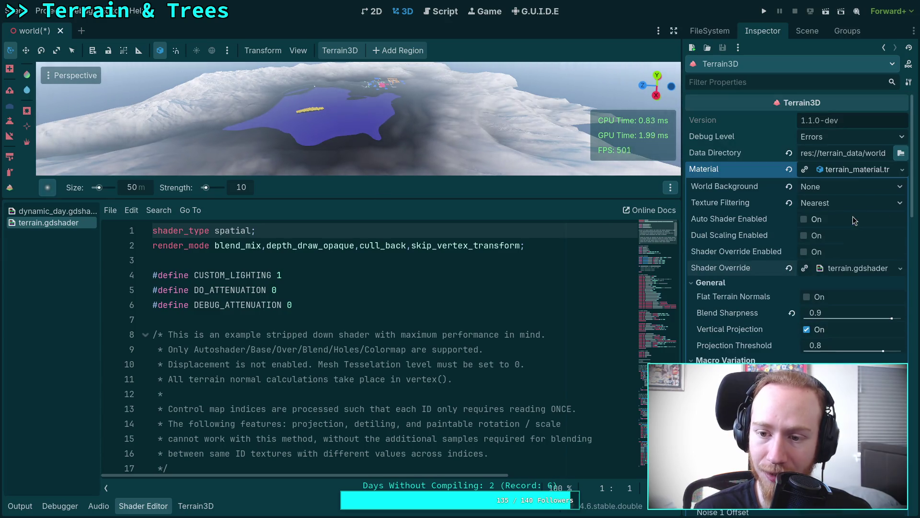
left_click(858, 172)
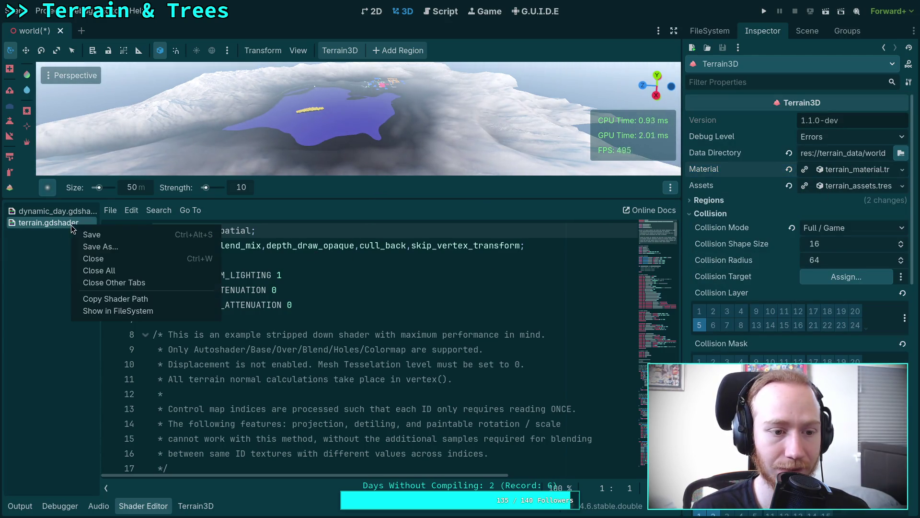
left_click(108, 270)
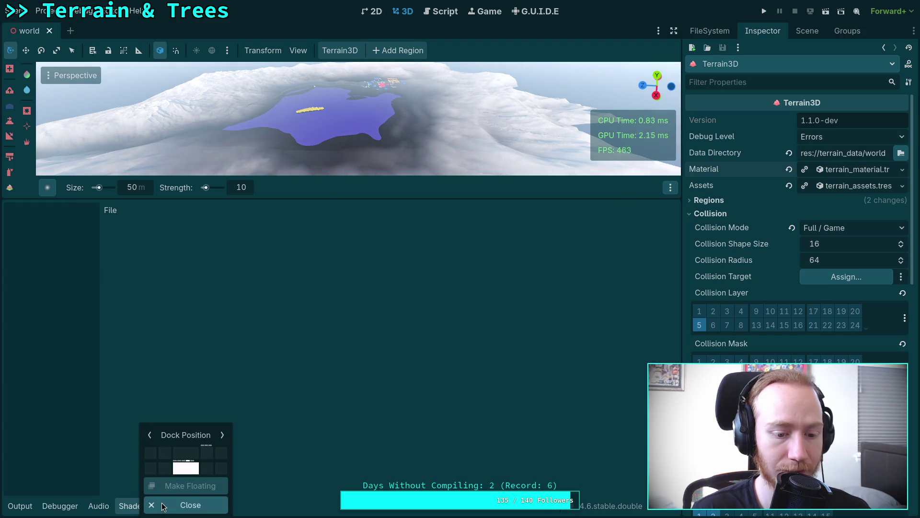
Close the Shader Editor panel so the 3D terrain view fills the editor.
left_click(164, 505)
mouse_move(532, 254)
left_mouse_down()
mouse_move(508, 249)
mouse_move(599, 242)
left_mouse_up()
scroll(767, 336, "down", 10)
scroll(767, 340, "down", 2)
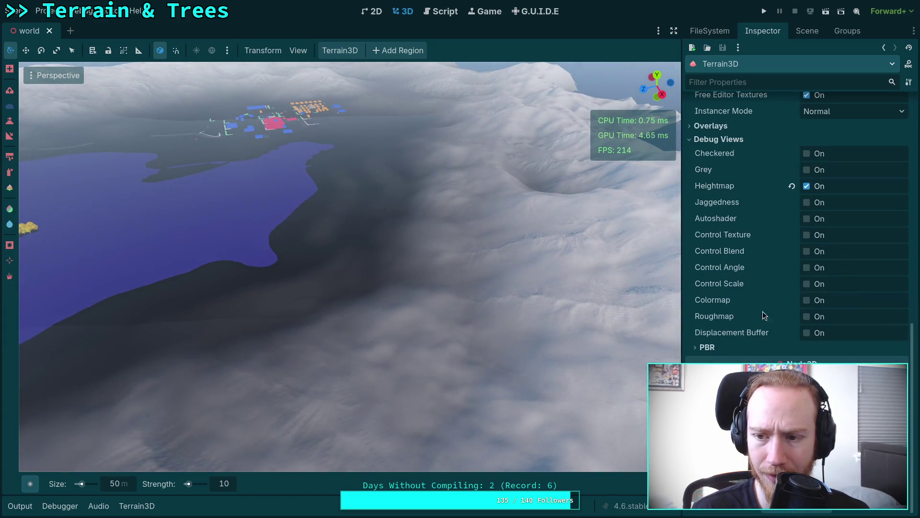
Toggle the Heightmap debug view repeatedly to compare, leaving it switched on.
left_click(807, 187)
left_click(807, 187)
left_click(808, 186)
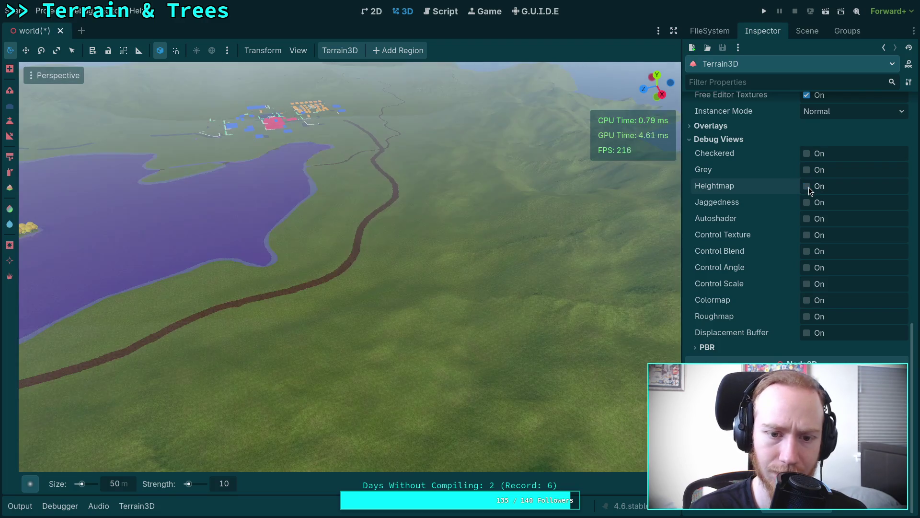
left_click(807, 186)
left_click(807, 187)
left_click(808, 186)
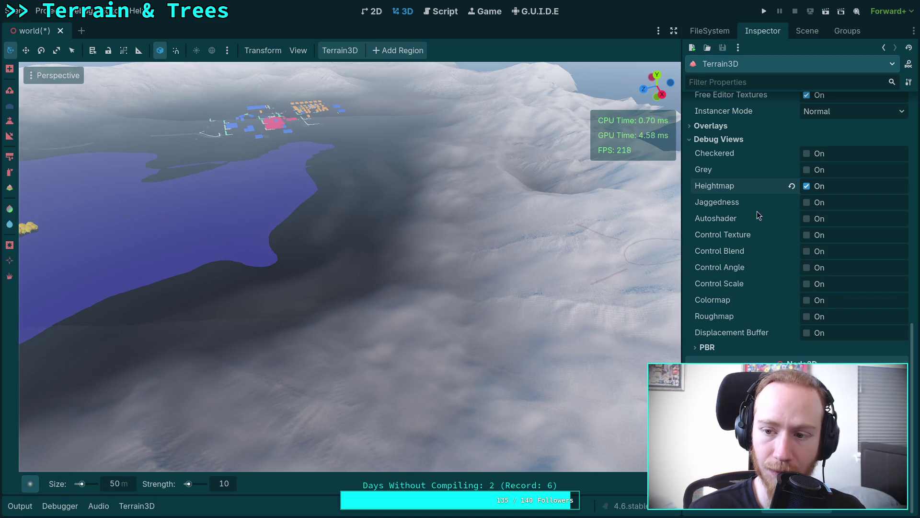
left_click(807, 187)
left_click(807, 186)
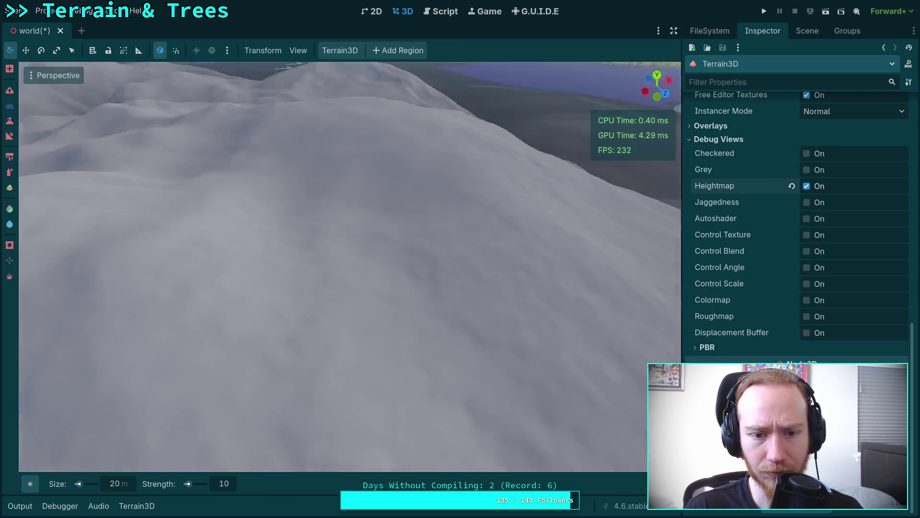
Fly the camera back and up over the heightmap-shaded hills until the sea appears.
scroll(459, 333, "up", 3)
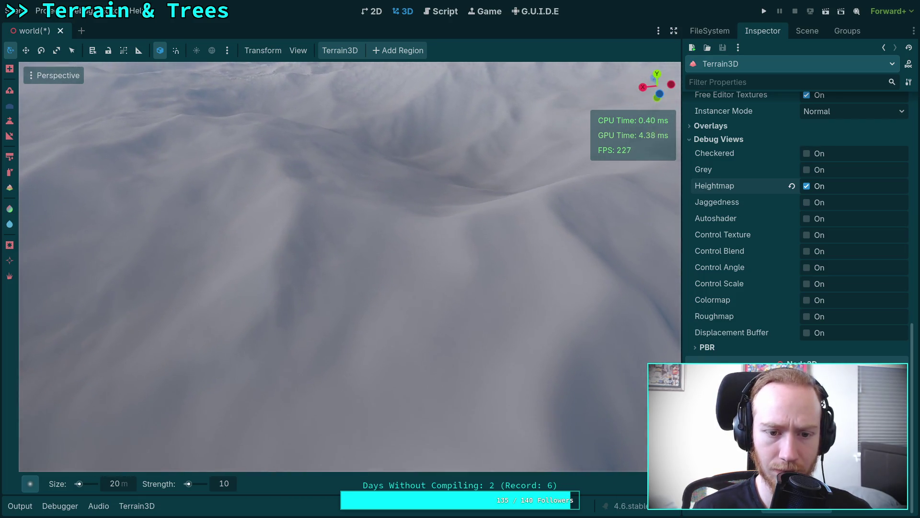
mouse_move(337, 298)
left_mouse_down()
mouse_move(633, 335)
mouse_move(355, 317)
left_mouse_up()
left_click_drag(514, 270, 459, 250)
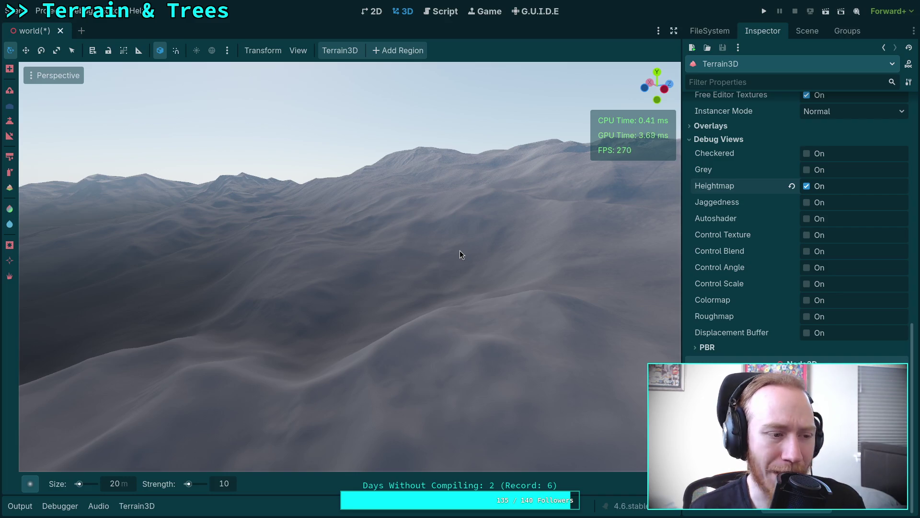
key("e")
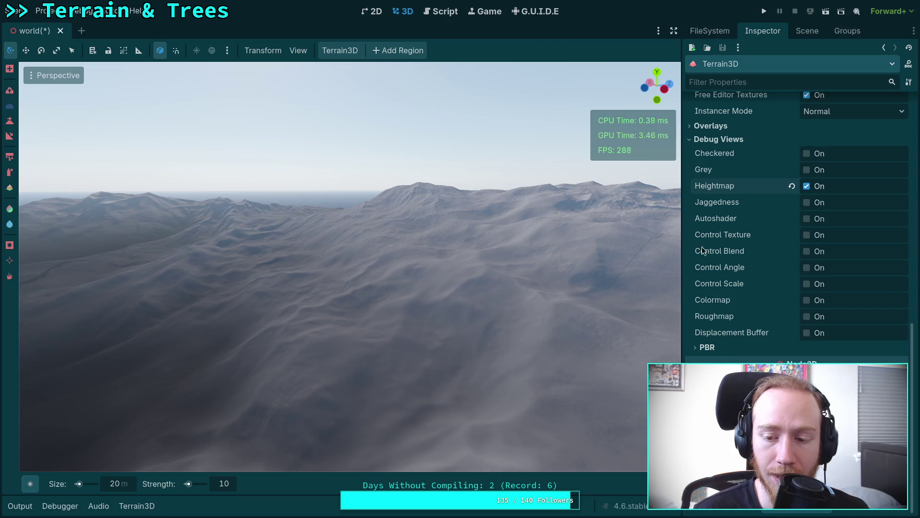
Expand the Terrain3D Assets and Material settings and set World Background to Noise.
scroll(743, 312, "up", 4)
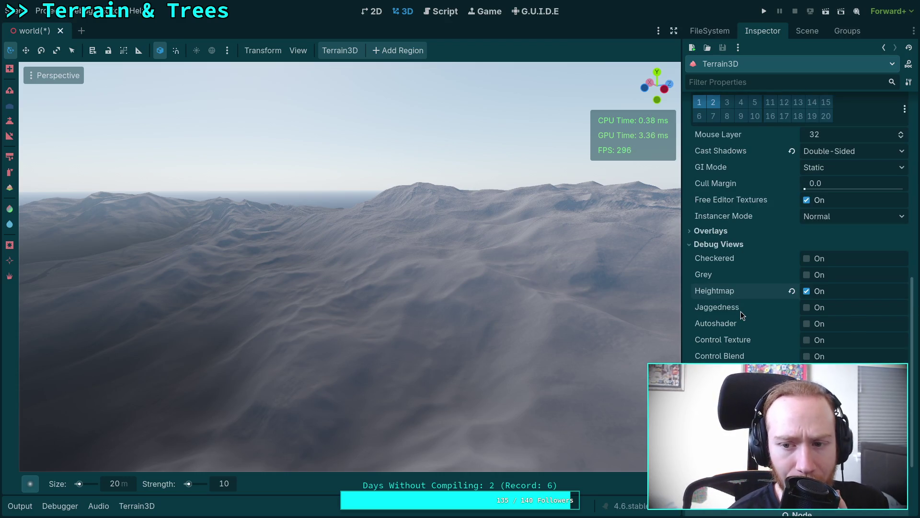
scroll(742, 315, "up", 6)
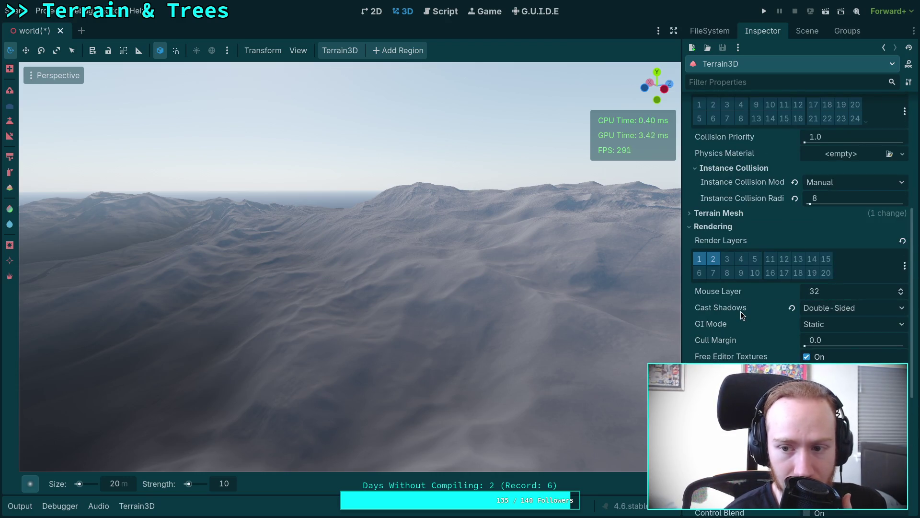
scroll(740, 312, "up", 8)
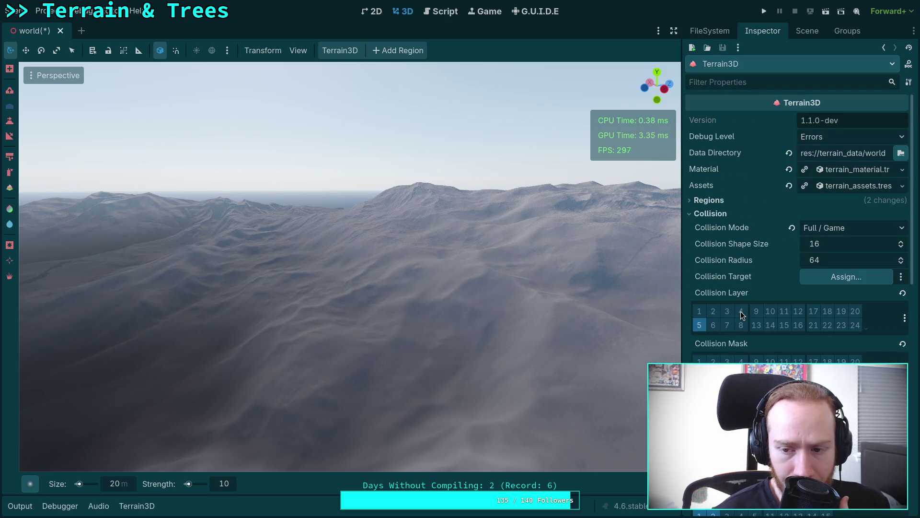
left_click(841, 187)
left_click(830, 170)
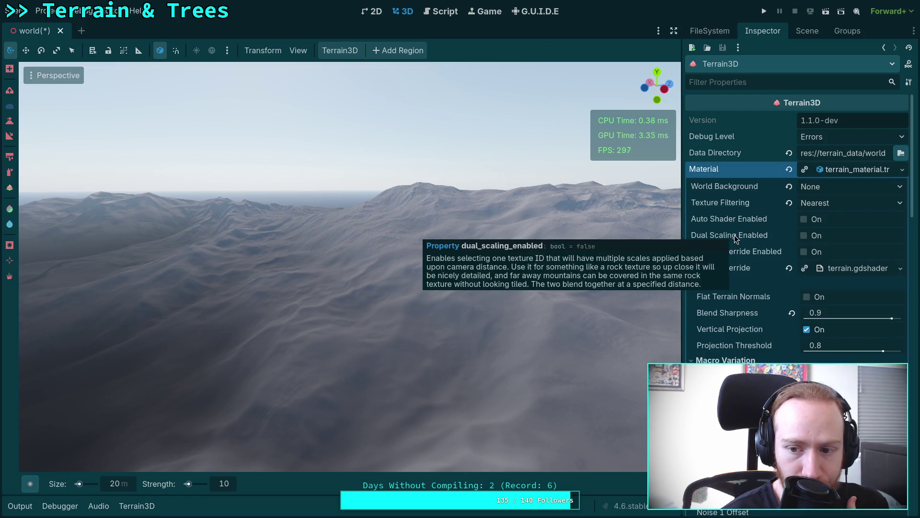
scroll(735, 235, "down", 2)
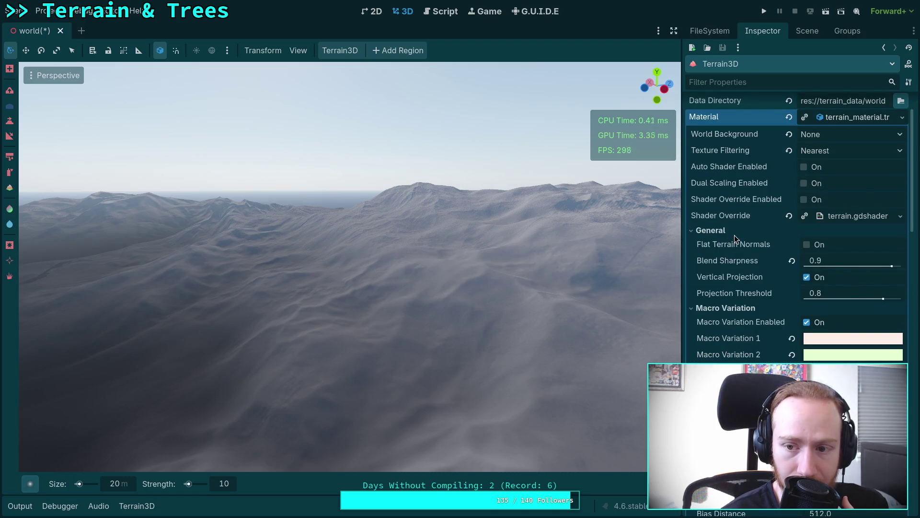
left_click(839, 134)
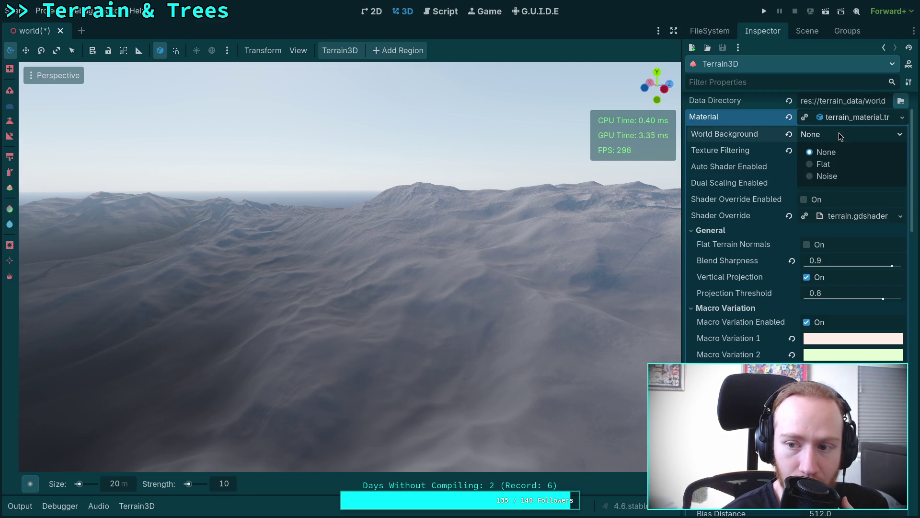
left_click(834, 175)
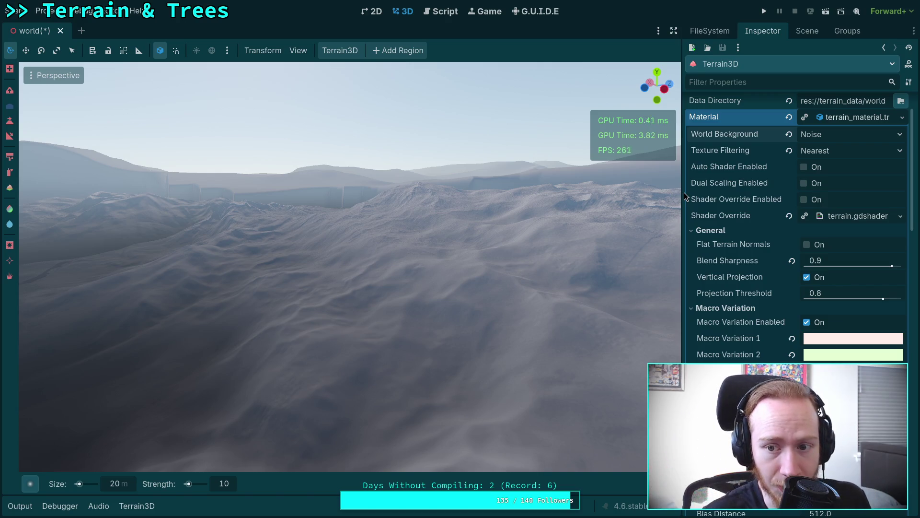
Compare World Background None against Noise, finishing on Noise.
left_click(843, 134)
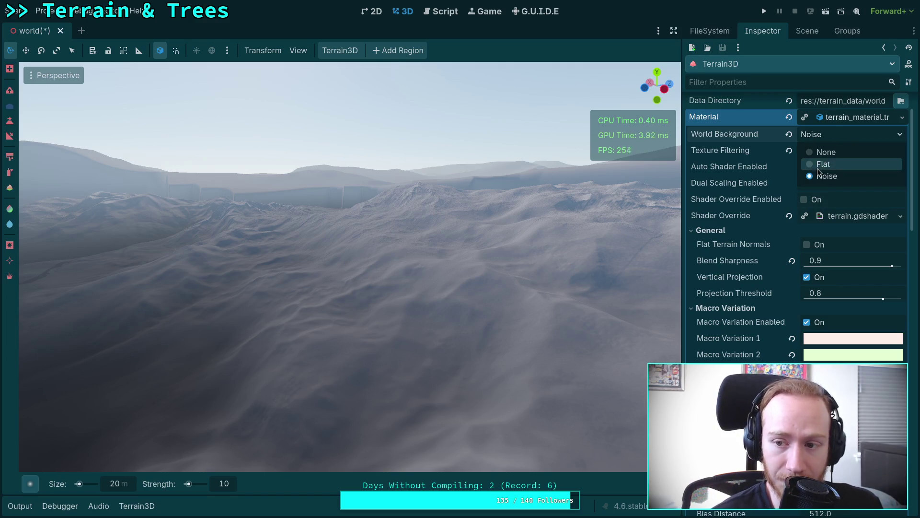
left_click(833, 154)
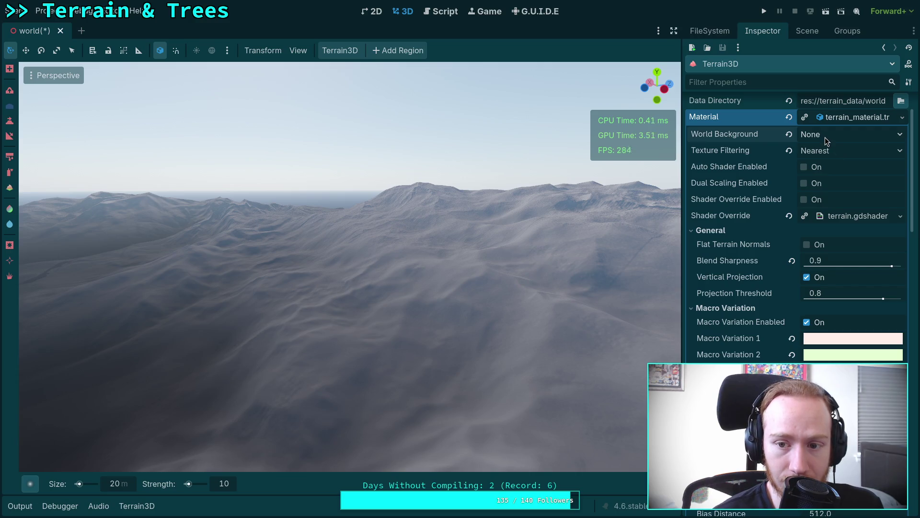
left_click(836, 131)
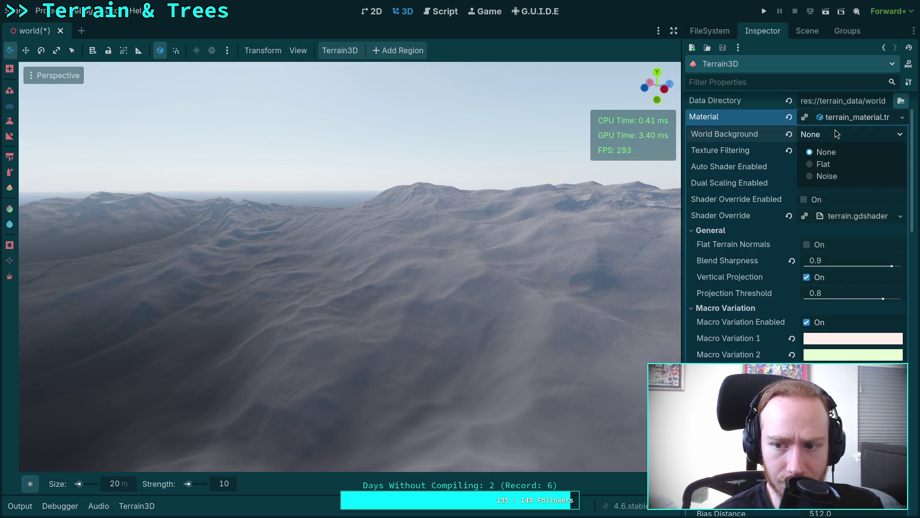
left_click(827, 177)
Fly the camera in and out over the lake to check the noise hills.
mouse_move(380, 250)
left_mouse_down()
mouse_move(407, 292)
mouse_move(379, 322)
mouse_move(166, 346)
left_mouse_up()
scroll(167, 346, "up", 3)
key("w")
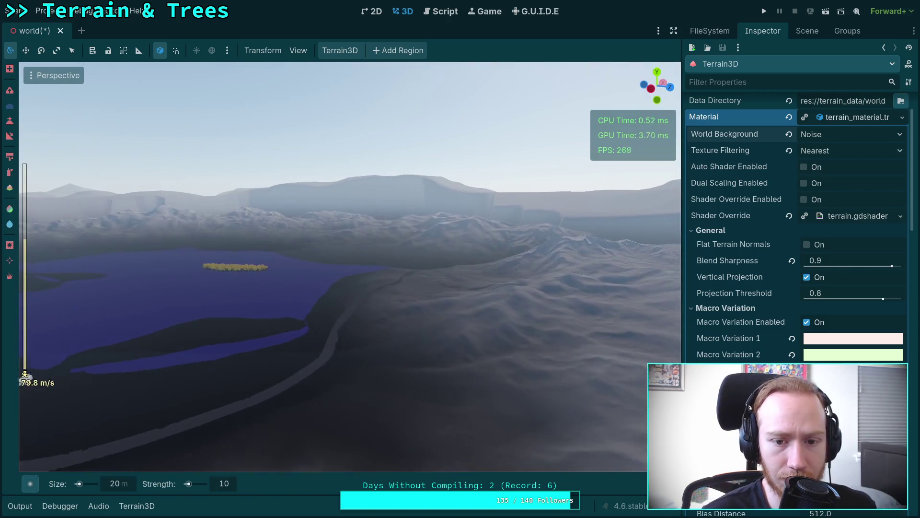
key("s")
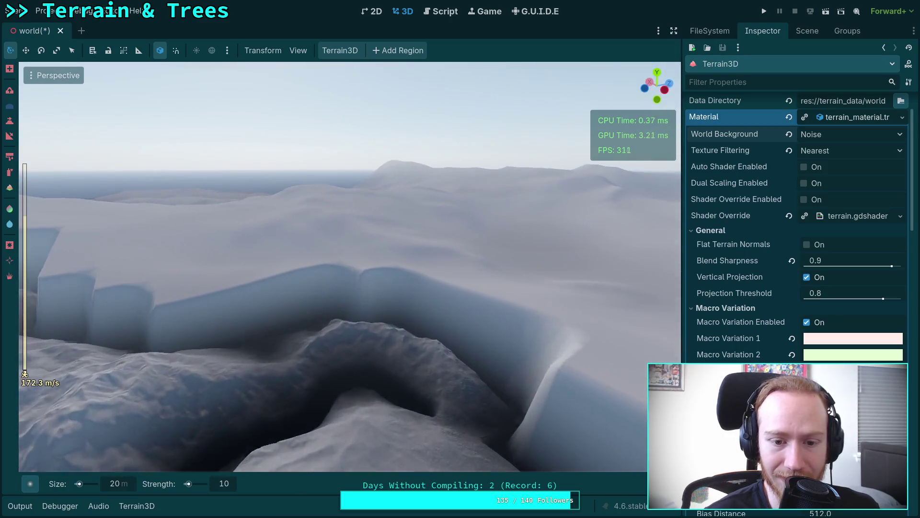
key("w")
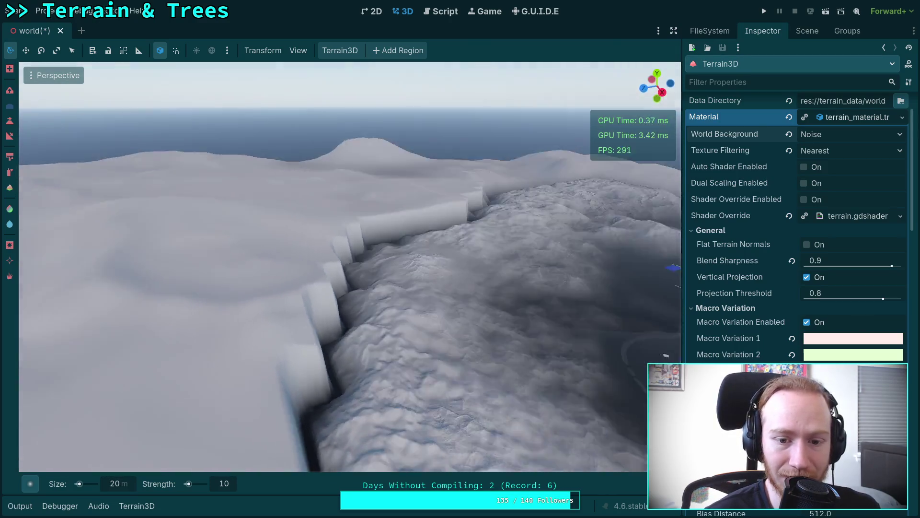
key("s")
key("w")
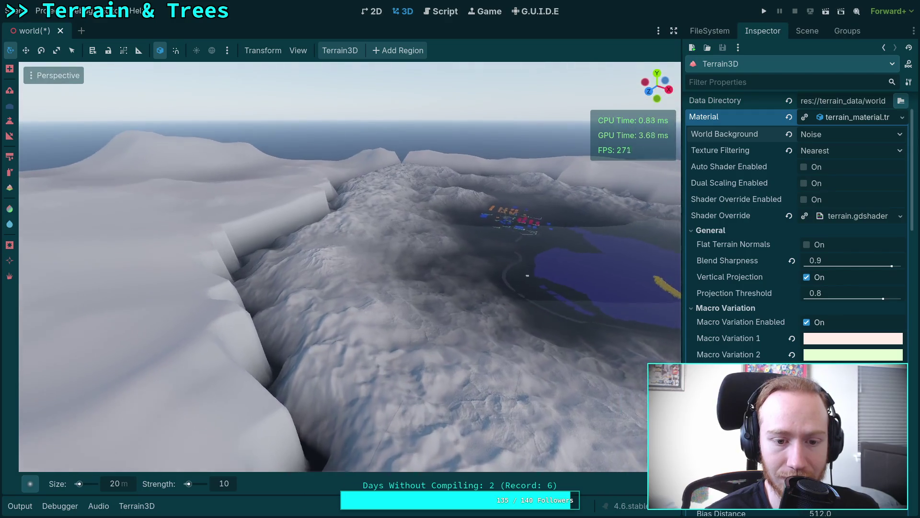
key("s")
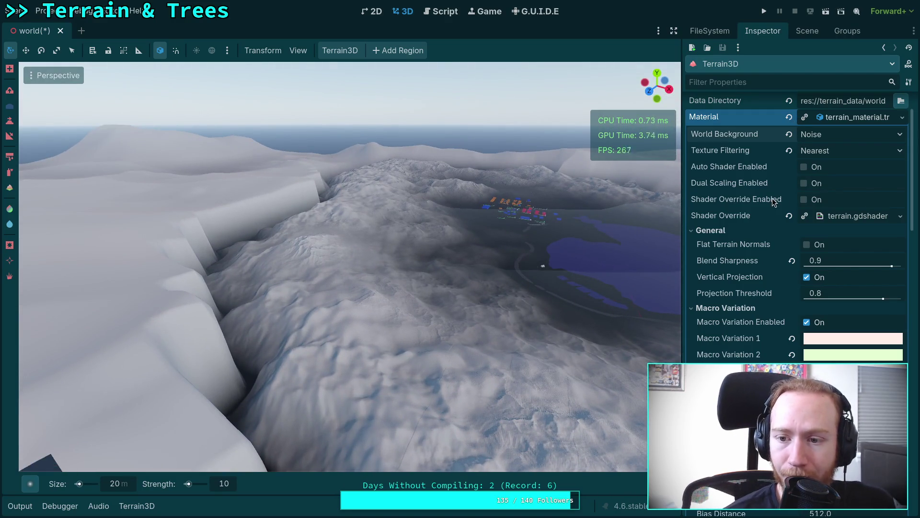
mouse_move(744, 214)
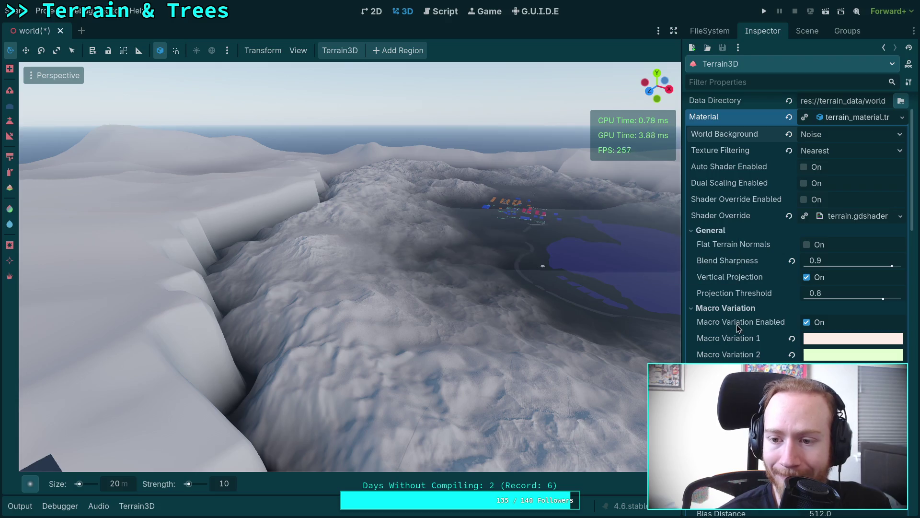
mouse_move(738, 328)
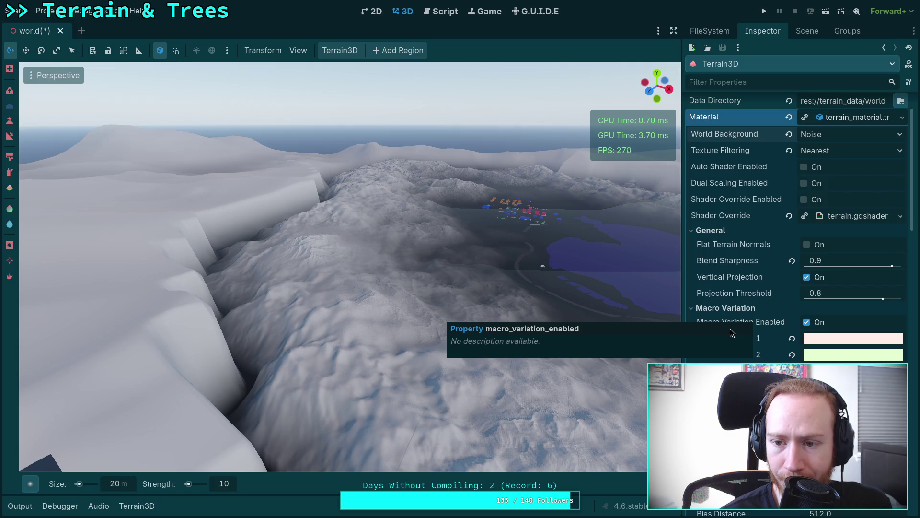
Expand World Background Noise and reset Region Blend to its 0.25 default.
scroll(729, 329, "down", 6)
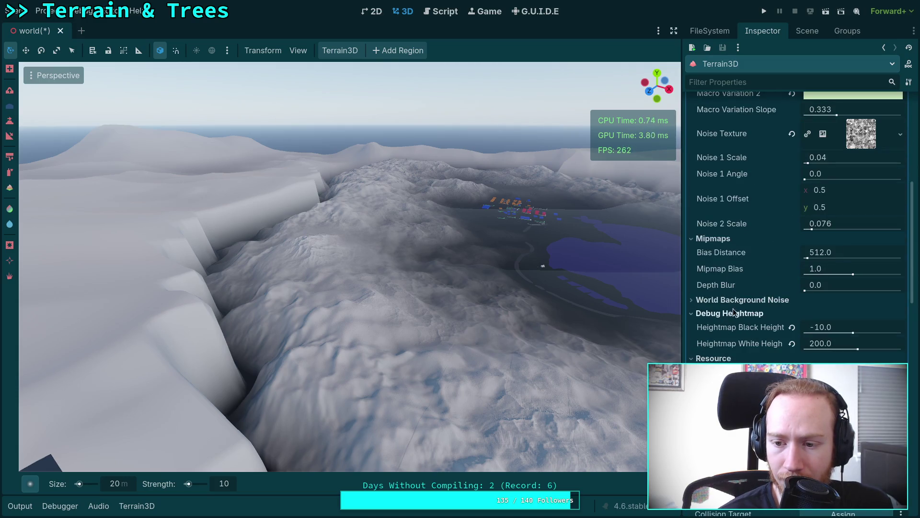
left_click(742, 300)
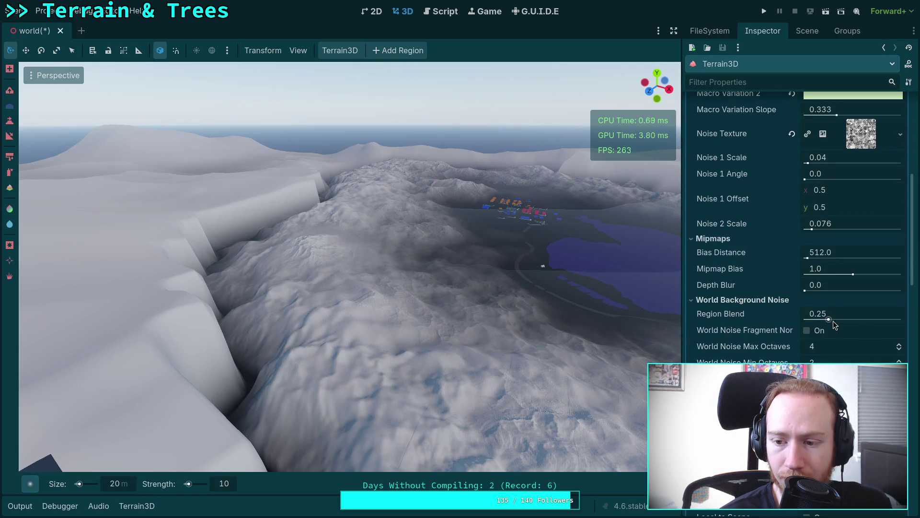
mouse_move(830, 319)
left_mouse_down()
mouse_move(913, 328)
mouse_move(820, 320)
left_mouse_up()
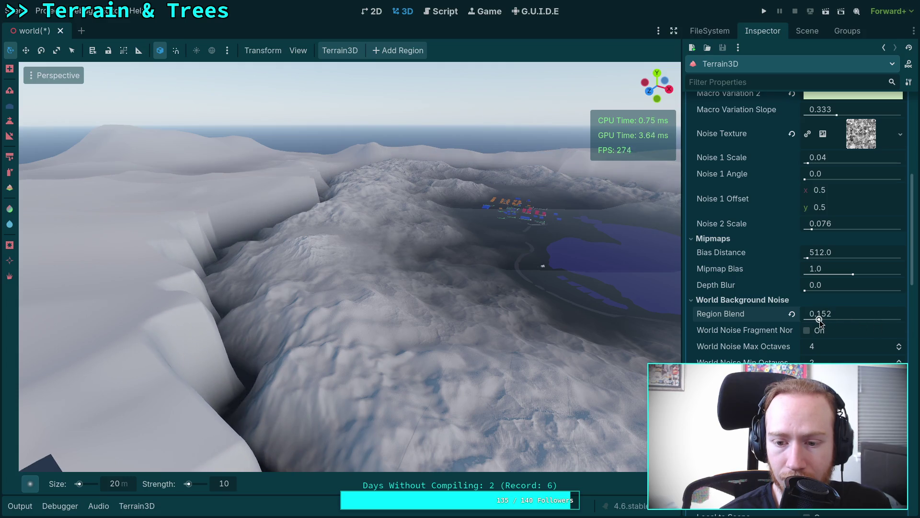
left_click(791, 313)
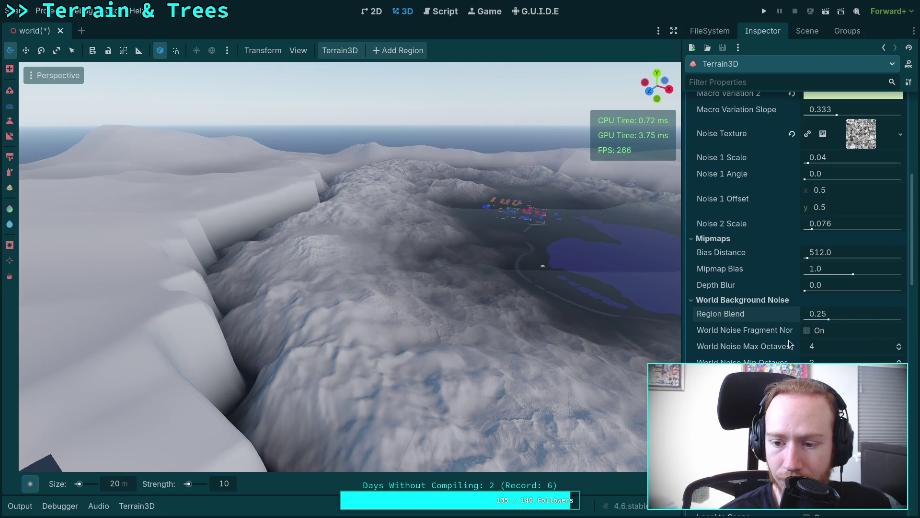
Try different World Noise Height values, settling on 16.0, while viewing the sea and ridges.
scroll(798, 344, "down", 2)
mouse_move(683, 288)
left_mouse_down()
mouse_move(628, 297)
mouse_move(641, 297)
left_mouse_up()
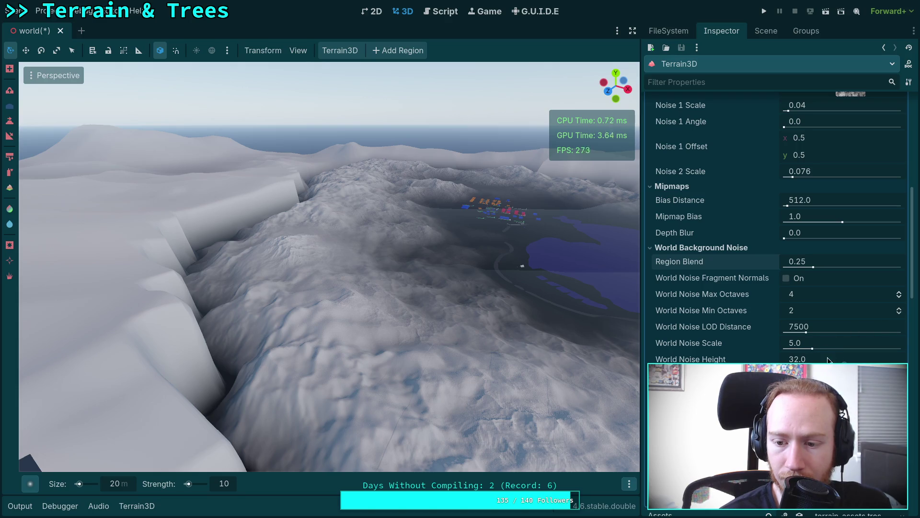
left_click_drag(831, 357, 780, 356)
mouse_move(528, 269)
left_mouse_down()
mouse_move(552, 269)
mouse_move(402, 345)
mouse_move(335, 345)
mouse_move(335, 333)
left_mouse_up()
left_click_drag(519, 331, 441, 317)
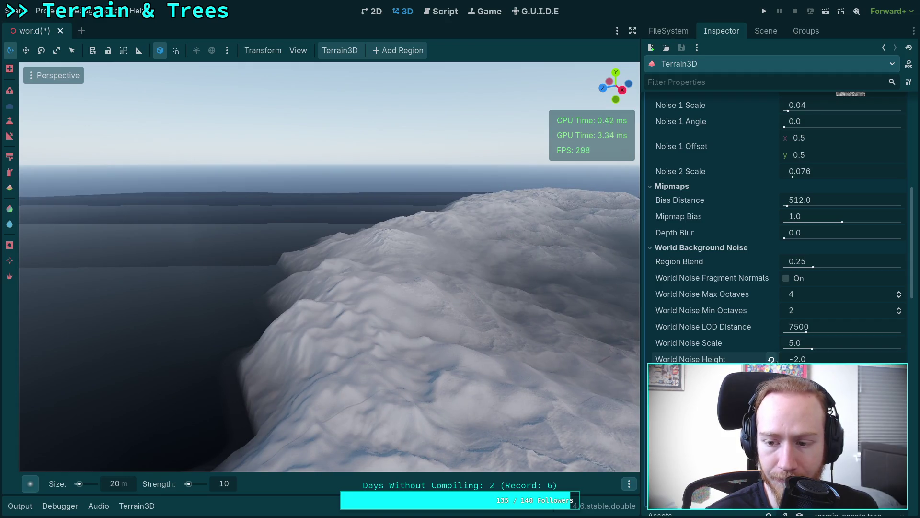
left_click_drag(810, 359, 823, 363)
scroll(765, 280, "up", 5)
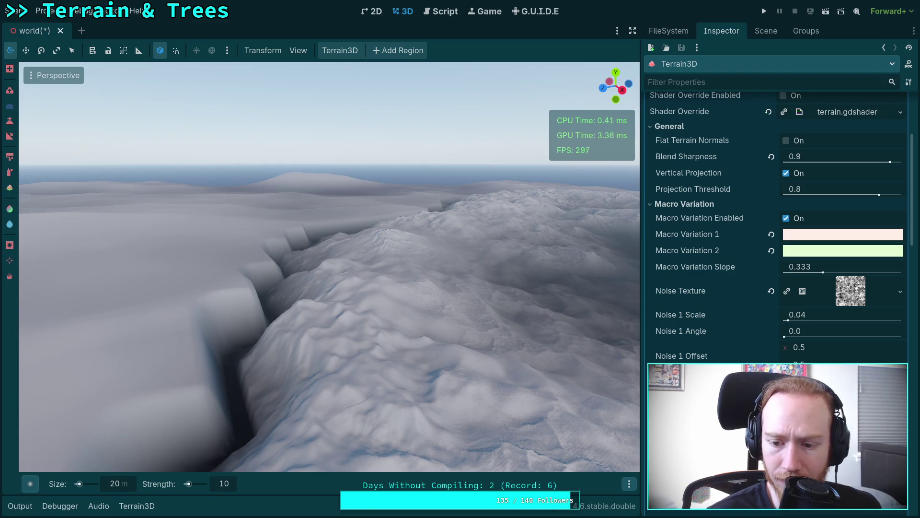
scroll(777, 225, "down", 3)
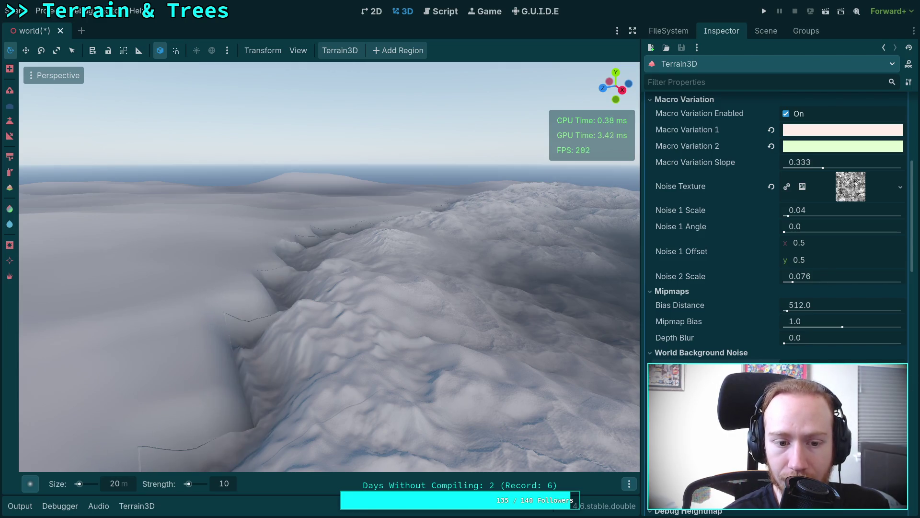
mouse_move(468, 365)
left_mouse_down()
mouse_move(459, 196)
mouse_move(402, 193)
mouse_move(394, 197)
mouse_move(469, 369)
left_mouse_up()
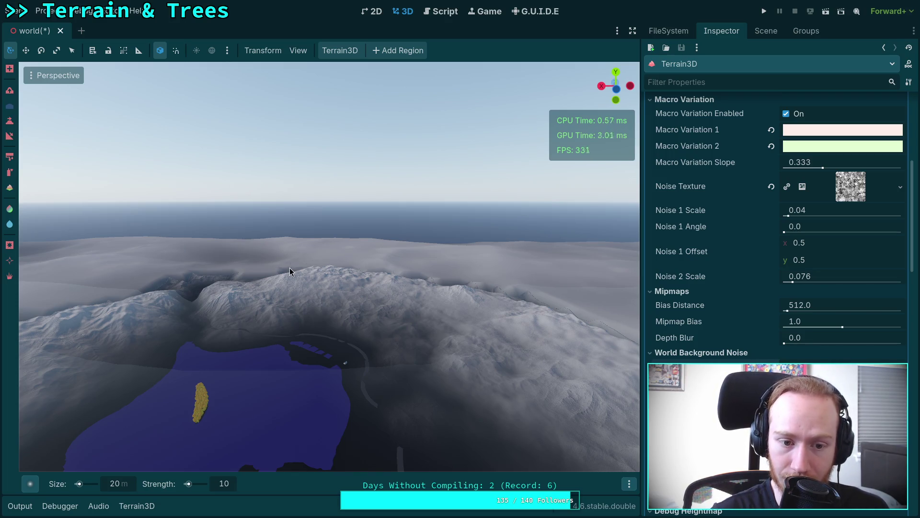
key("w")
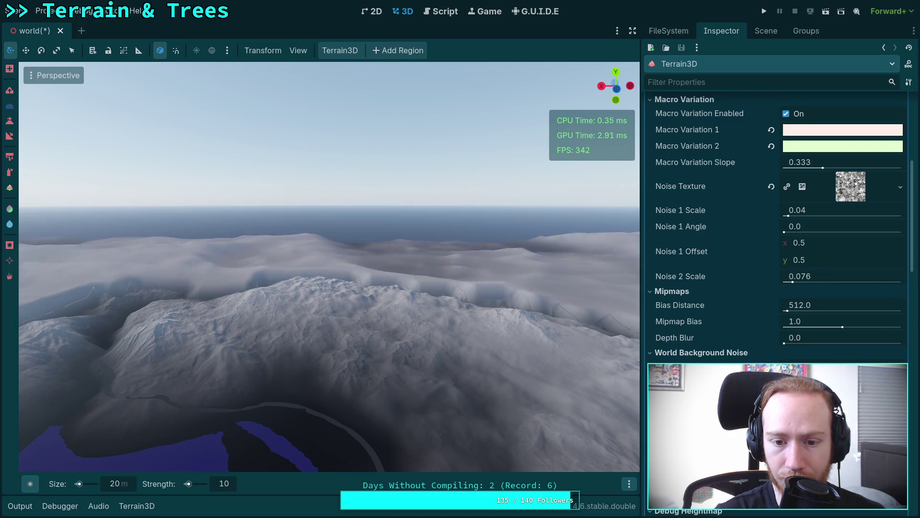
key("w")
Fly the camera over the terrain to the lake and buildings, then pull back up.
key("s")
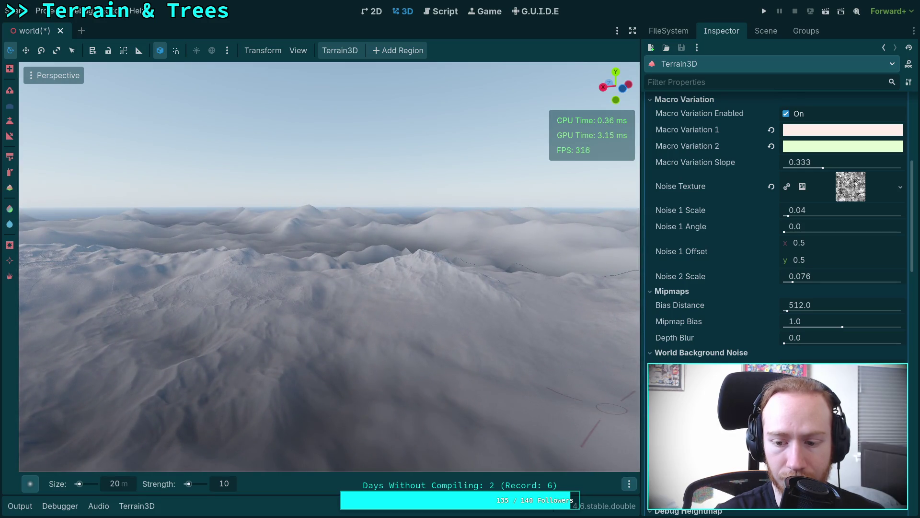
scroll(714, 343, "down", 5)
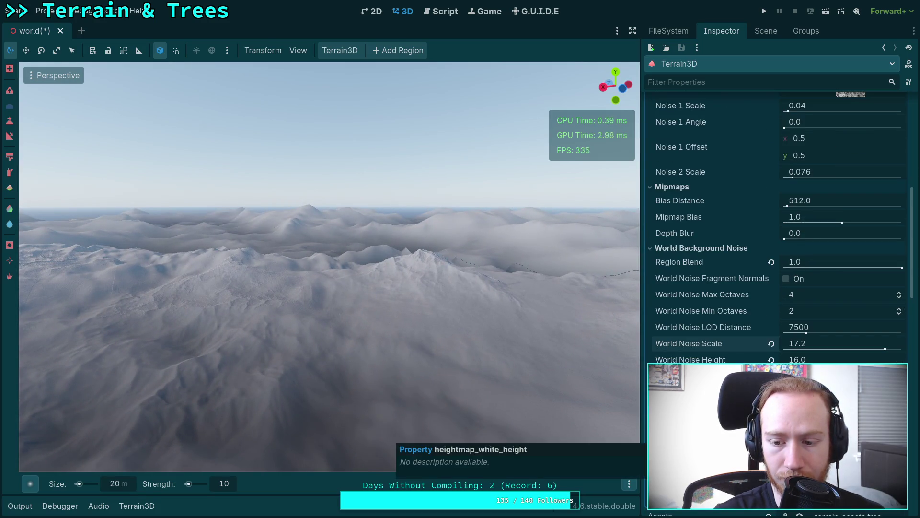
scroll(714, 344, "up", 5)
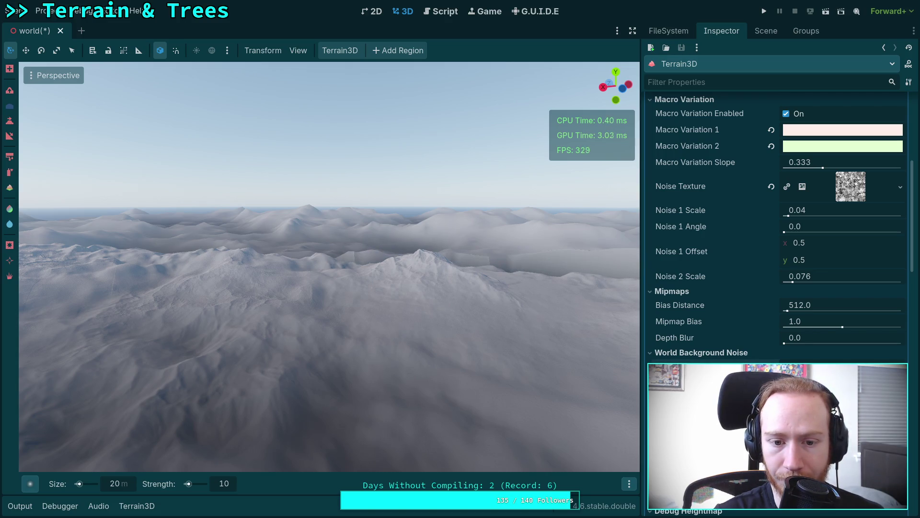
key("w")
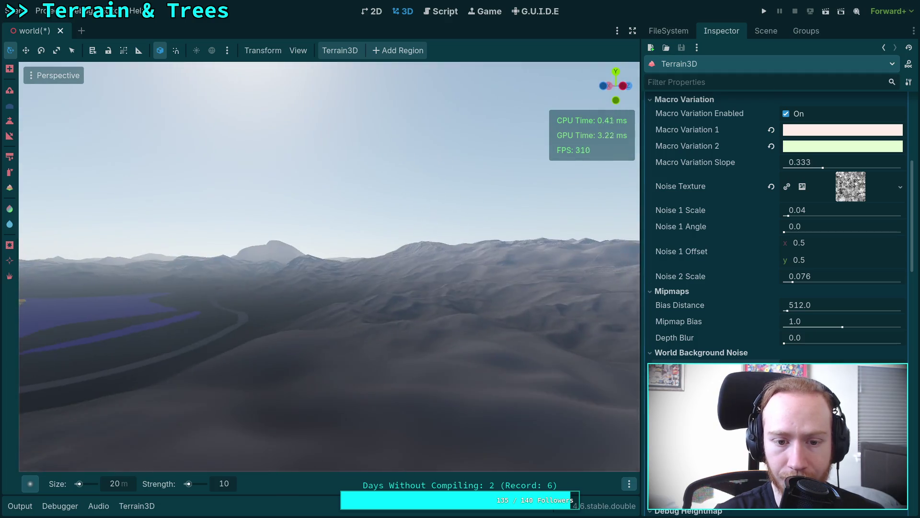
key("w")
key("w")
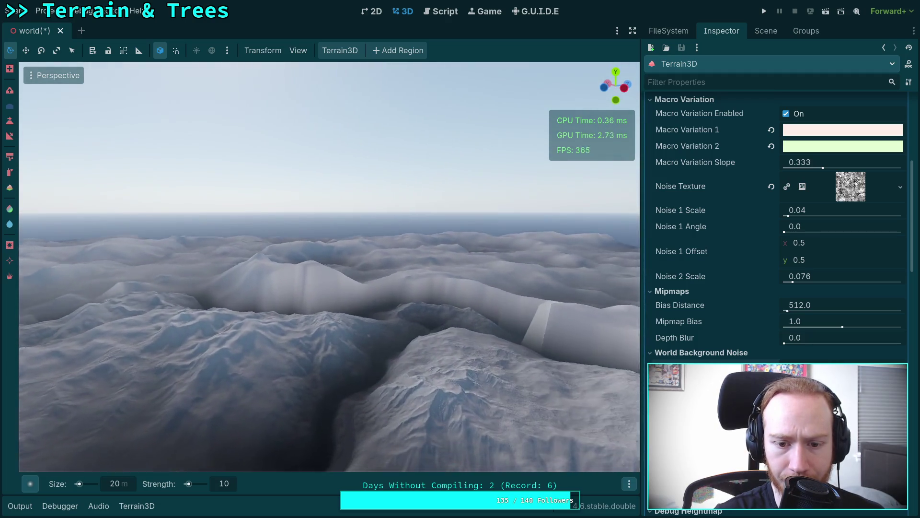
key("w")
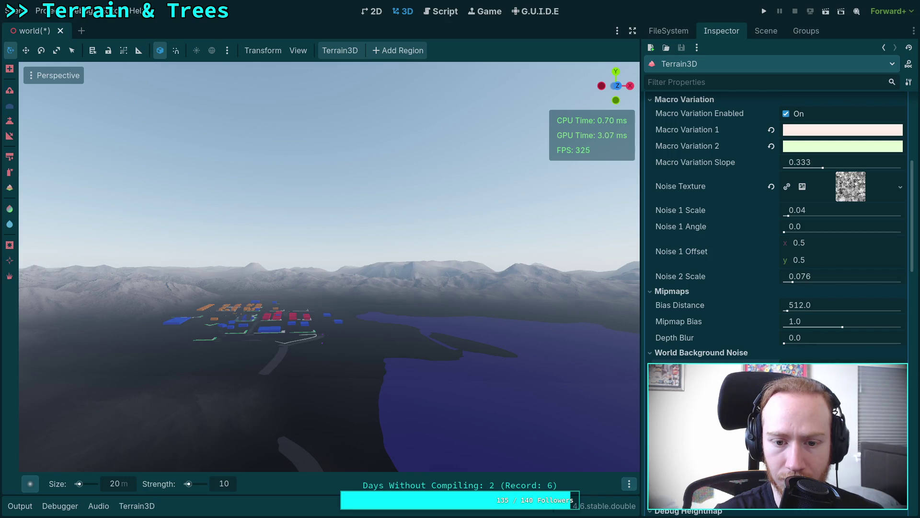
key("w")
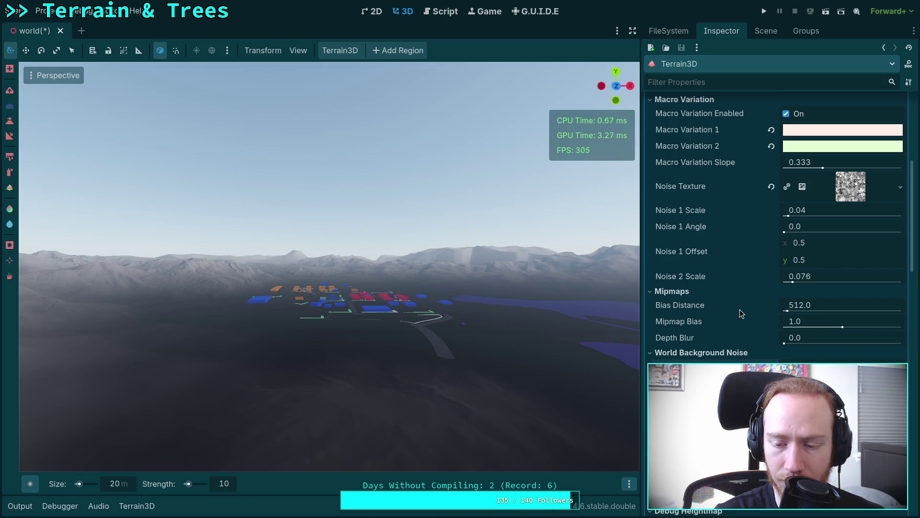
scroll(777, 226, "down", 3)
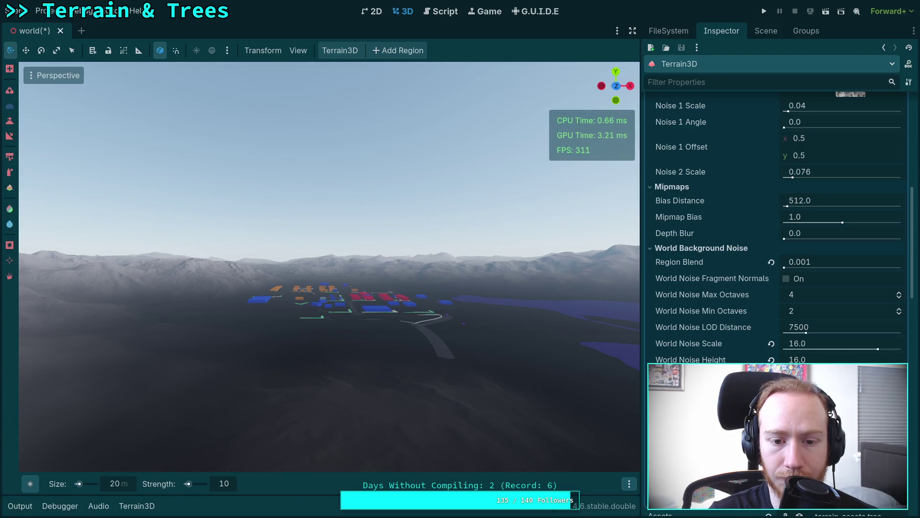
key("w")
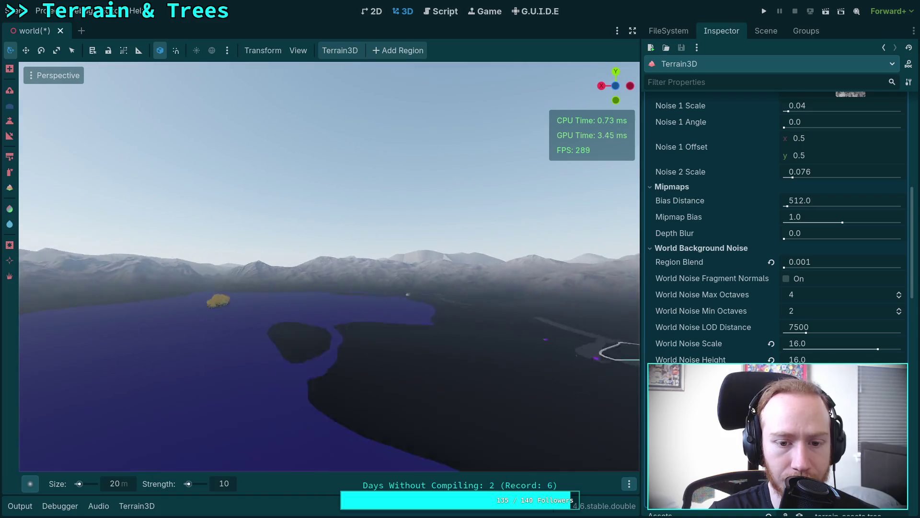
key("s")
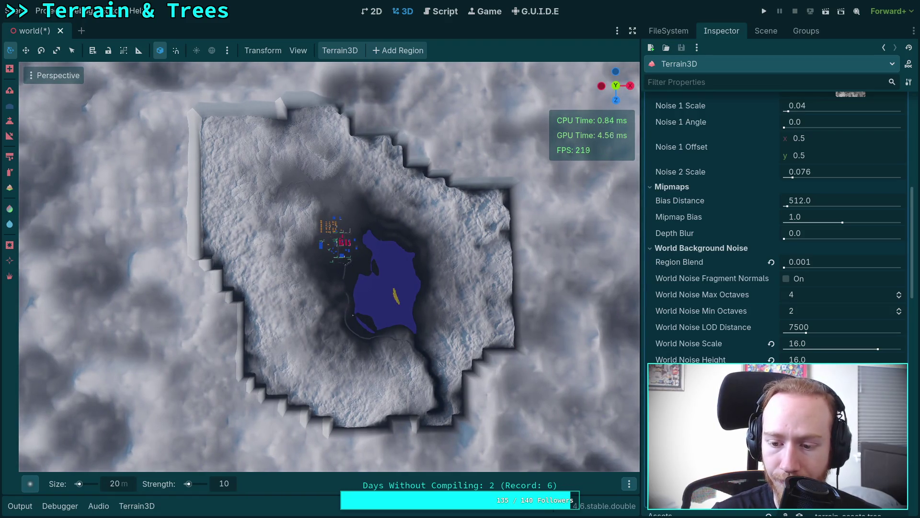
Collapse the Macro Variation, Mipmaps and General material sections in the Inspector.
scroll(865, 230, "up", 5)
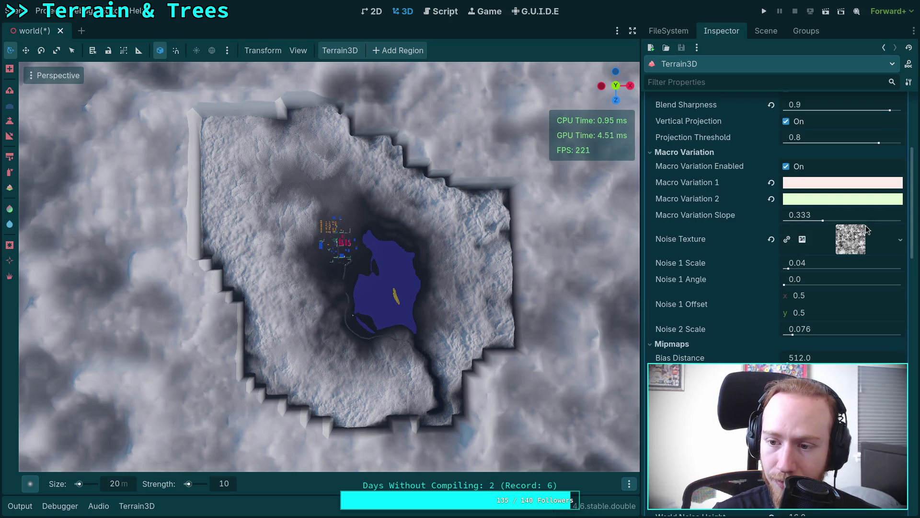
left_click(690, 153)
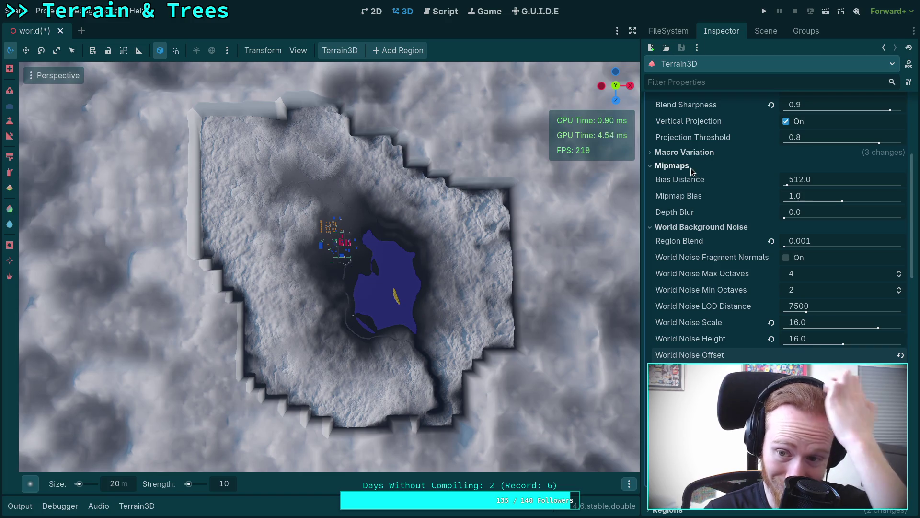
left_click(674, 166)
left_click(689, 166)
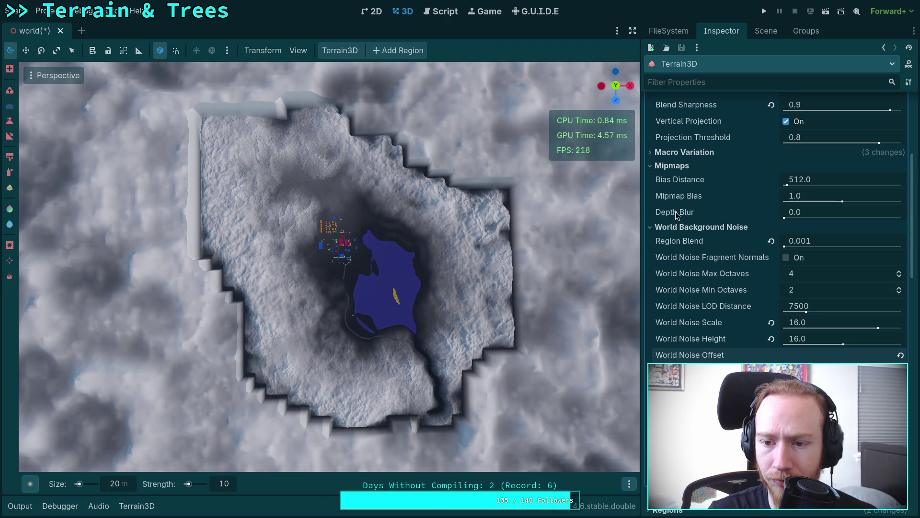
left_click(672, 166)
scroll(737, 256, "up", 5)
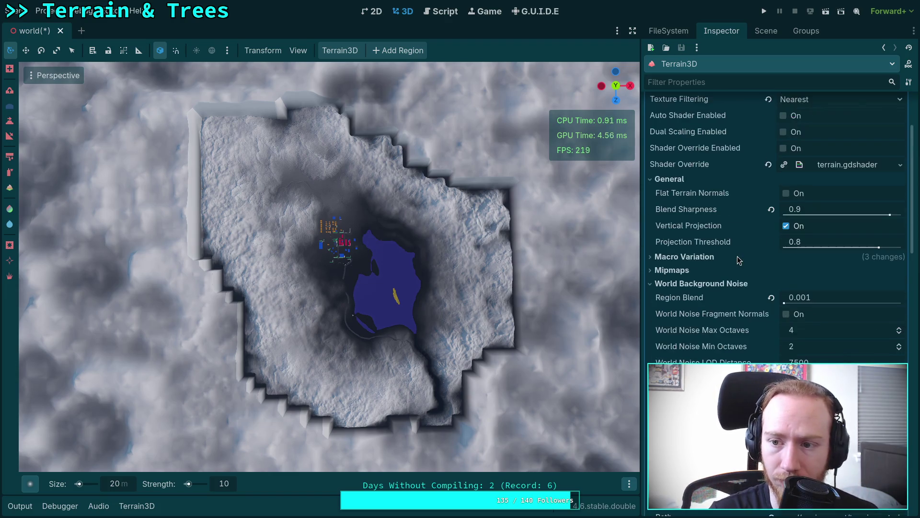
scroll(737, 256, "up", 3)
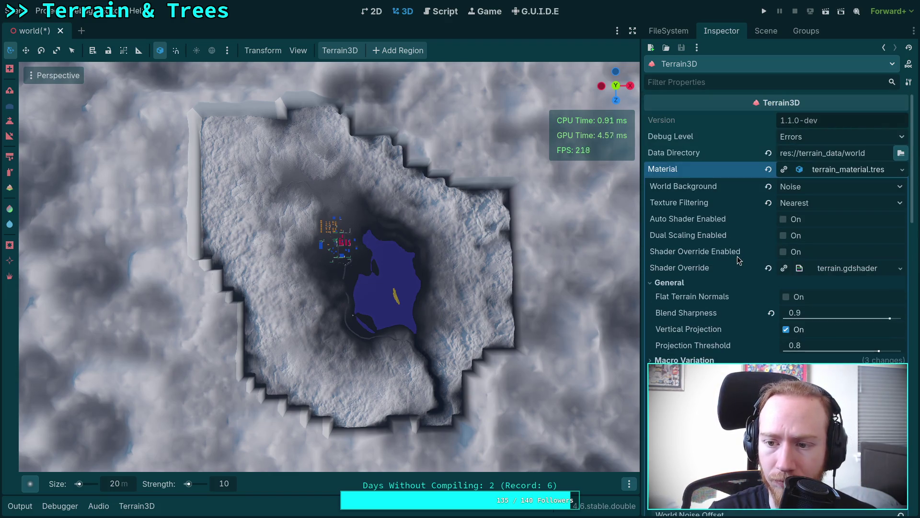
left_click(671, 283)
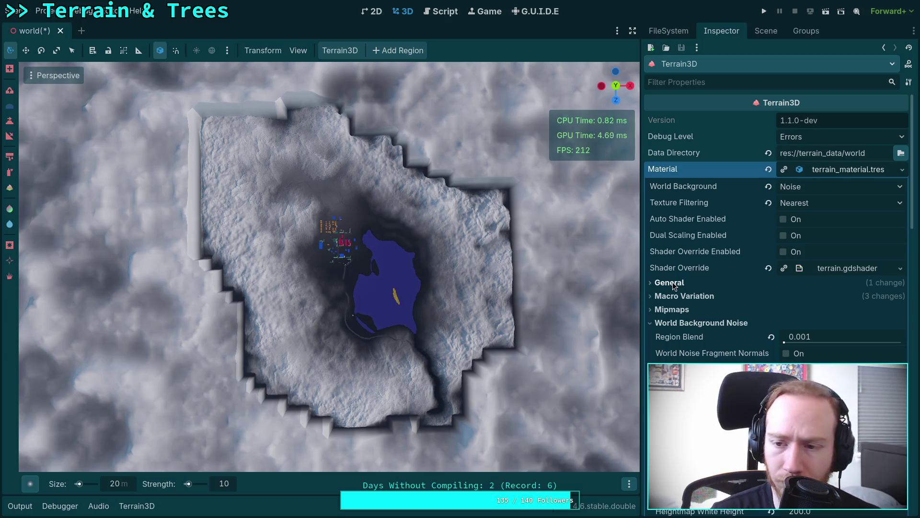
Set the Terrain3D material's World Background to Flat.
left_click(812, 187)
left_click(812, 186)
left_click(812, 186)
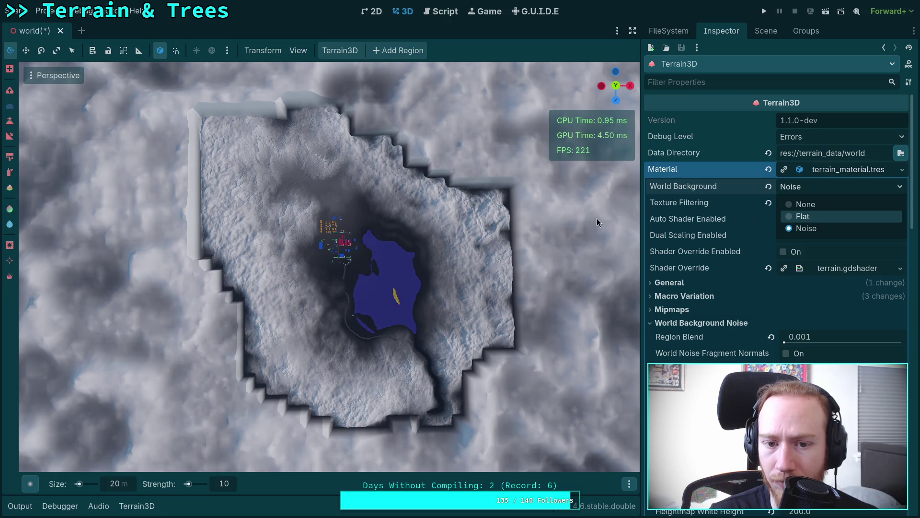
left_click(803, 217)
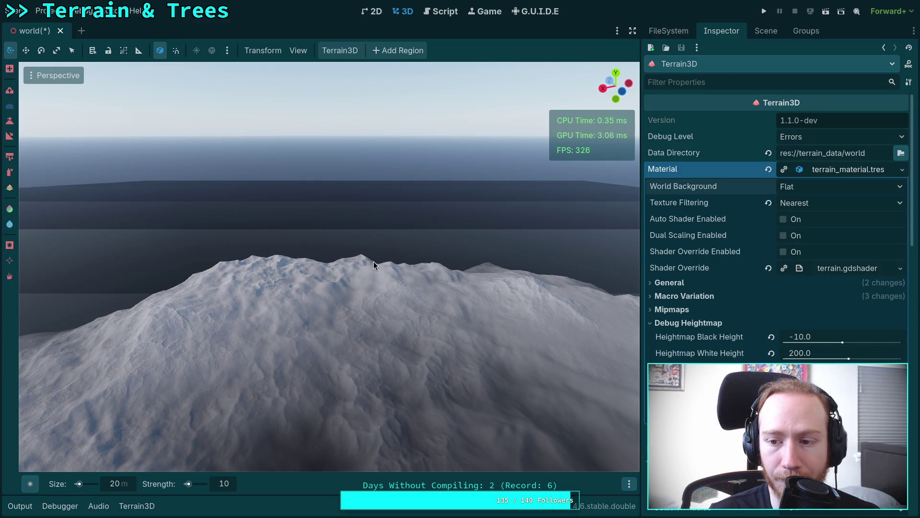
Set the Material's World Background to None, then try Flat.
mouse_move(711, 268)
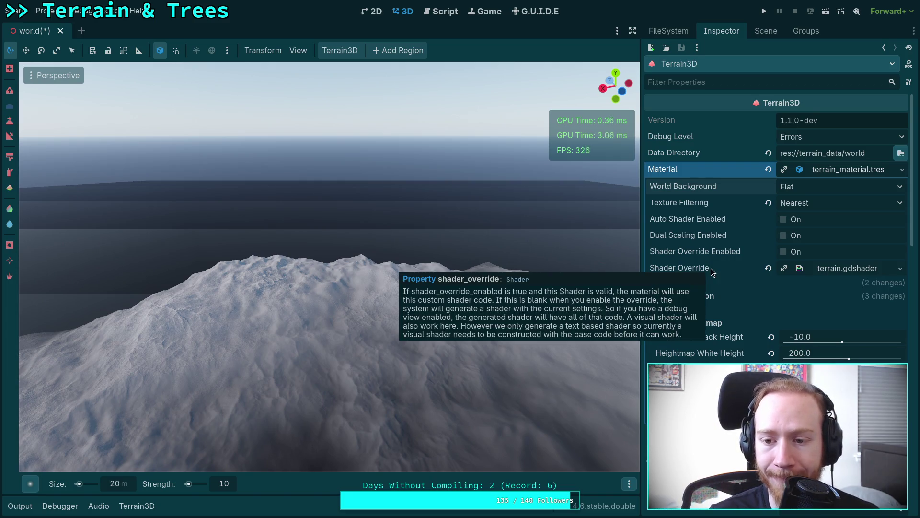
left_click(822, 189)
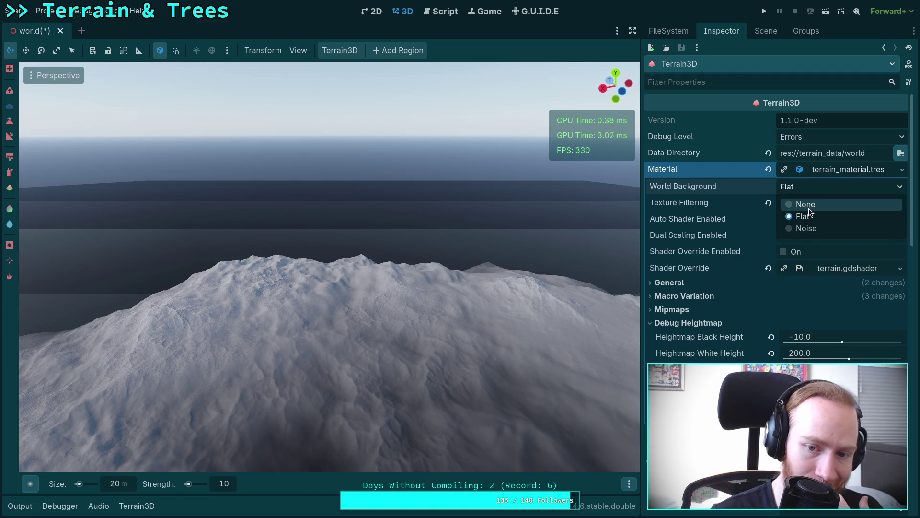
left_click(809, 208)
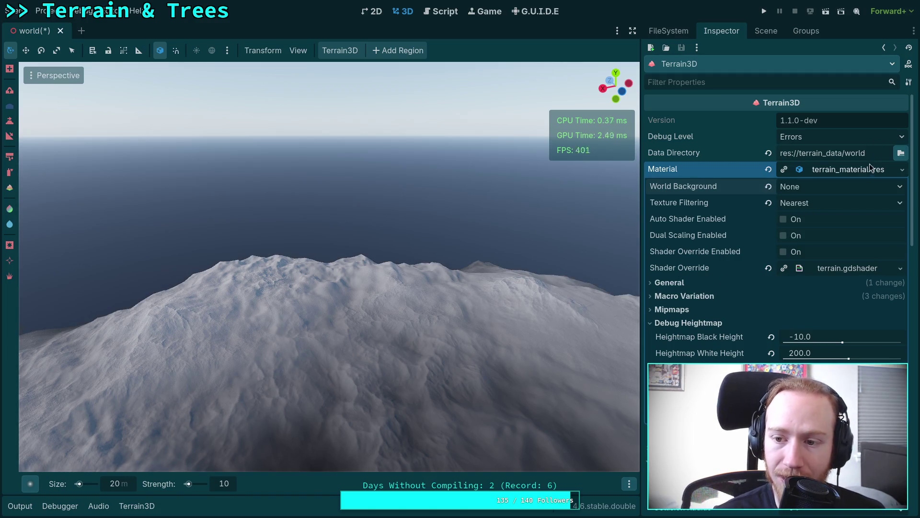
left_click(855, 169)
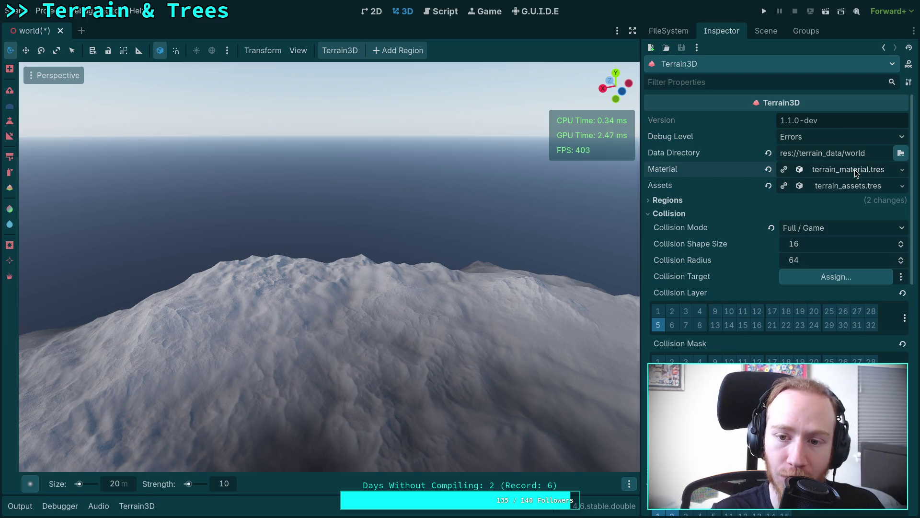
left_click(856, 170)
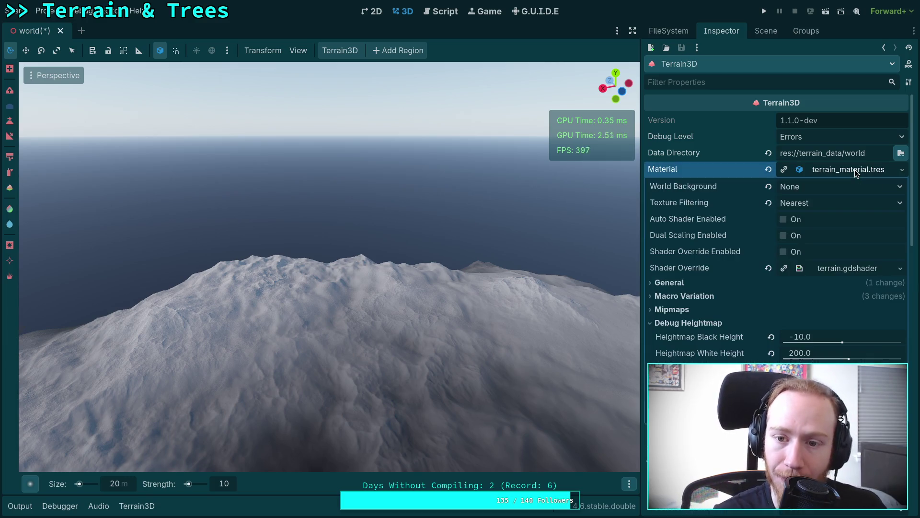
left_click(815, 187)
left_click(821, 217)
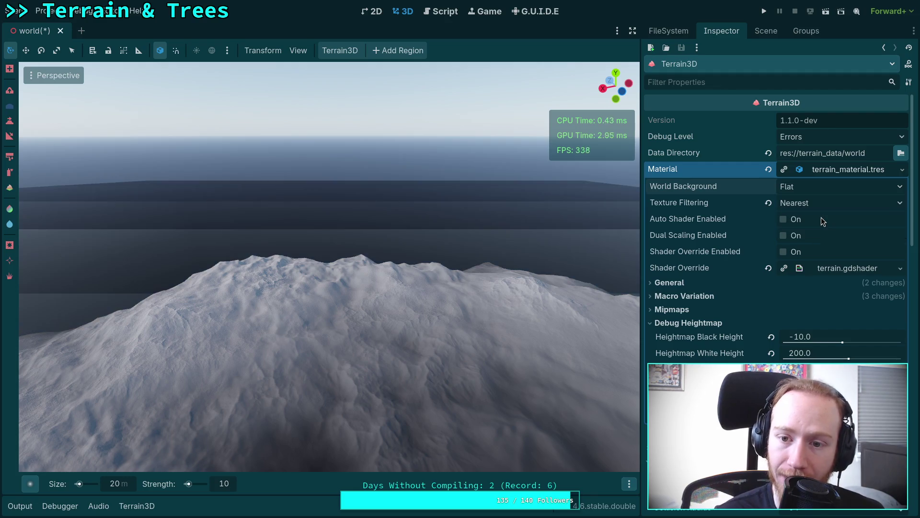
Toggle the World Background between Noise and None, ending on None.
left_click(825, 192)
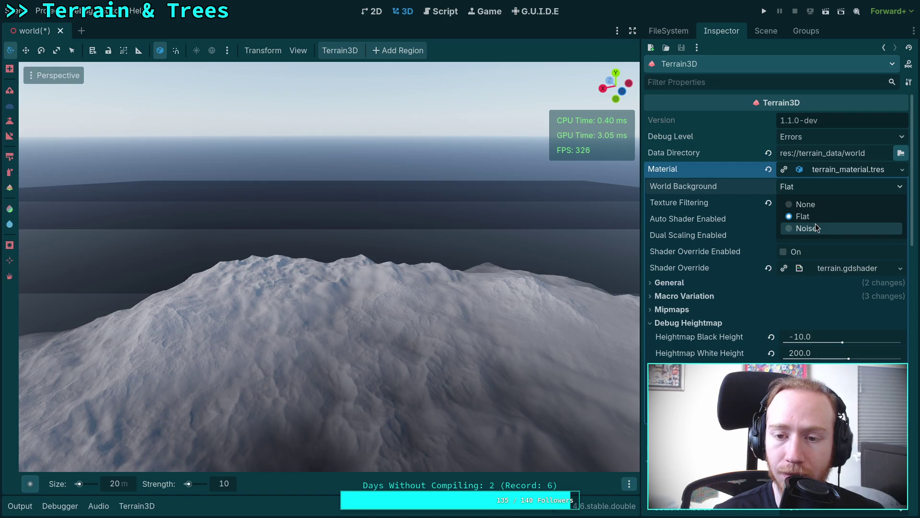
left_click(815, 224)
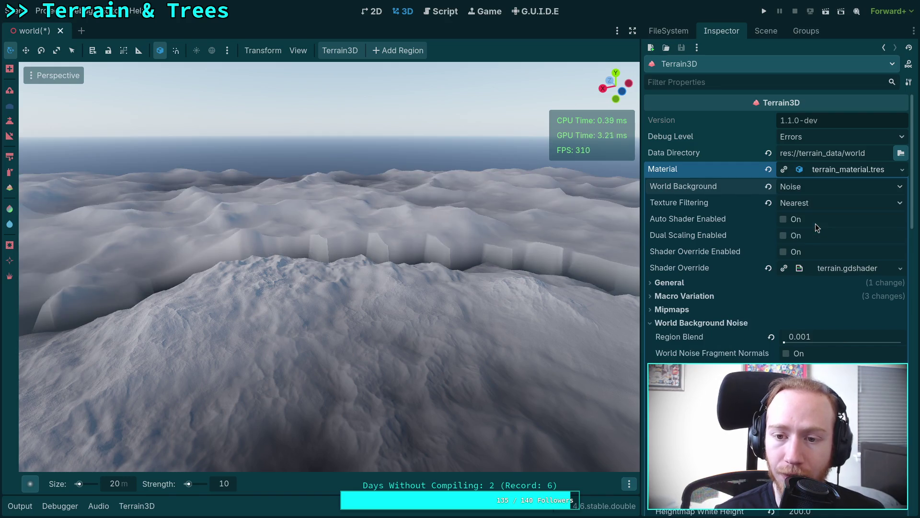
left_click(819, 187)
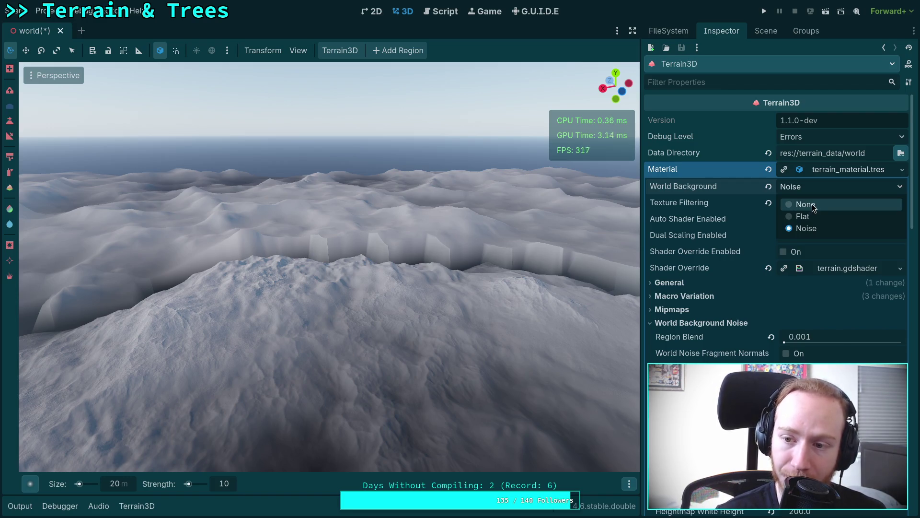
left_click(812, 203)
left_click(818, 186)
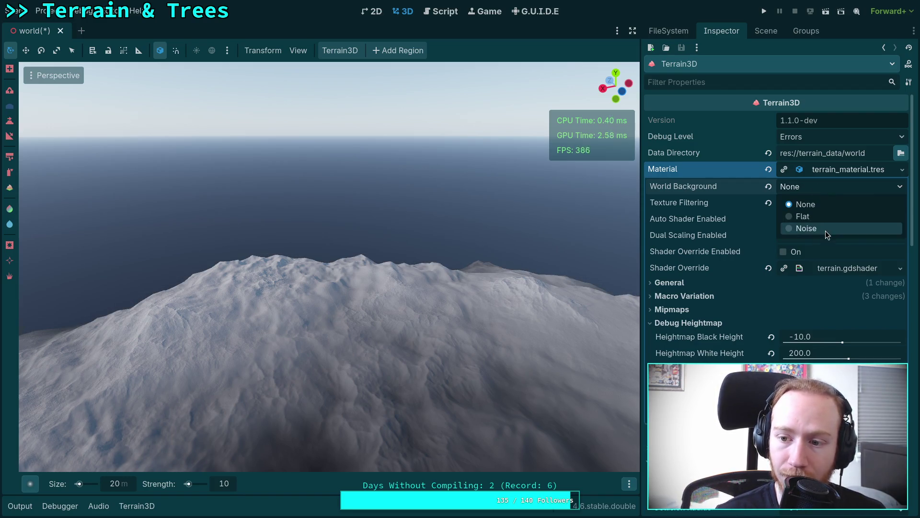
left_click(826, 229)
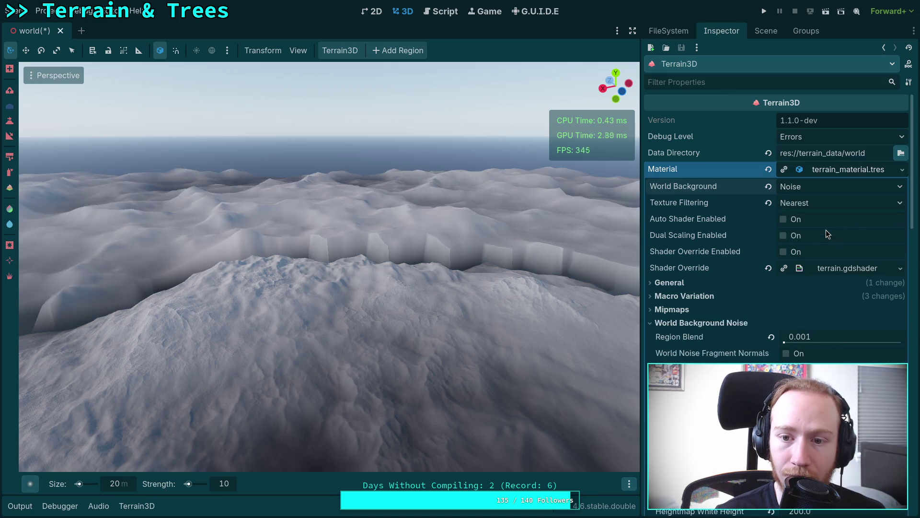
left_click(856, 188)
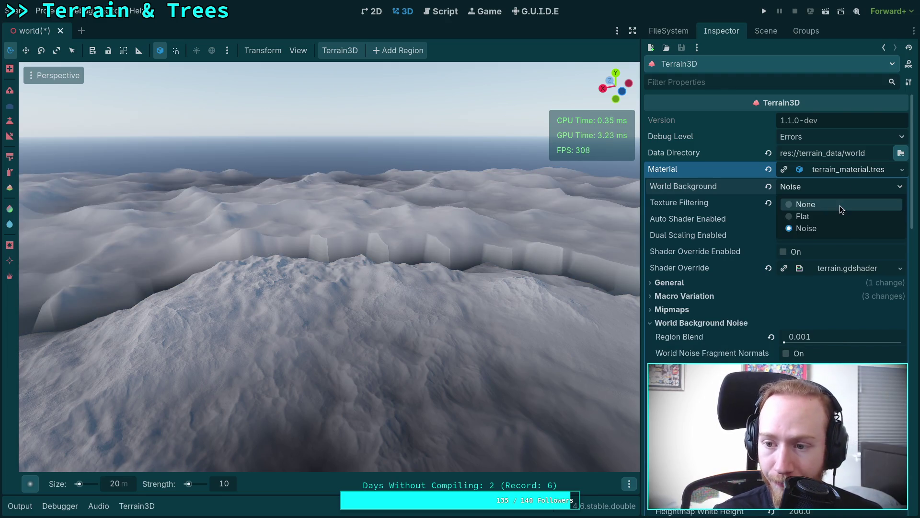
left_click(841, 205)
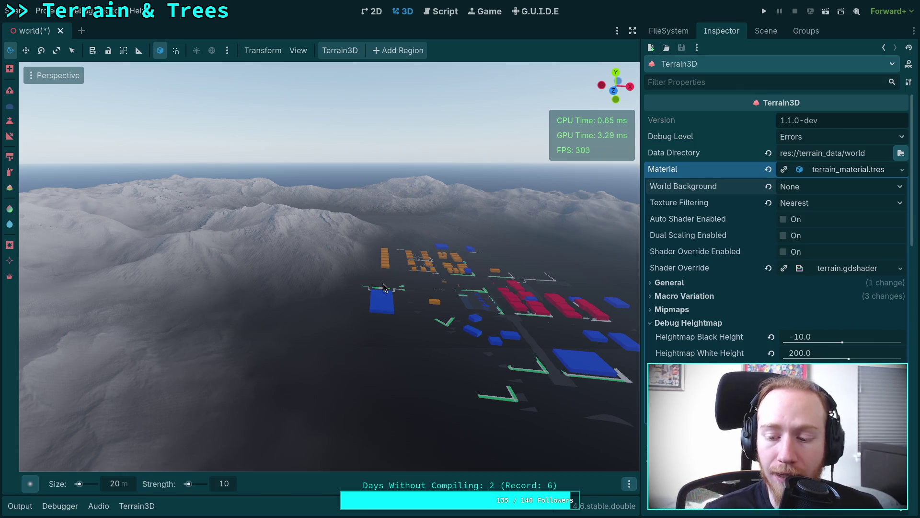
Free-fly over the snowy mountains, pulling back for a wide horizon view.
right_click(343, 295)
key("w")
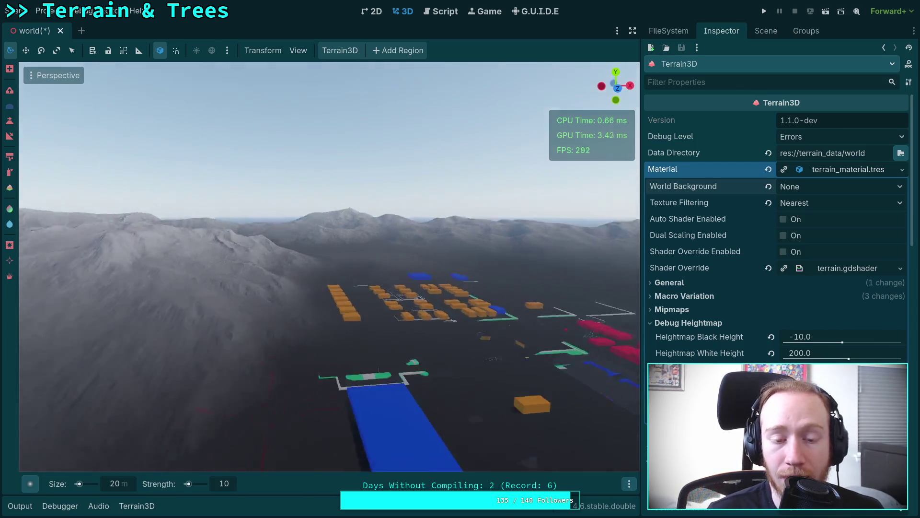
key("s")
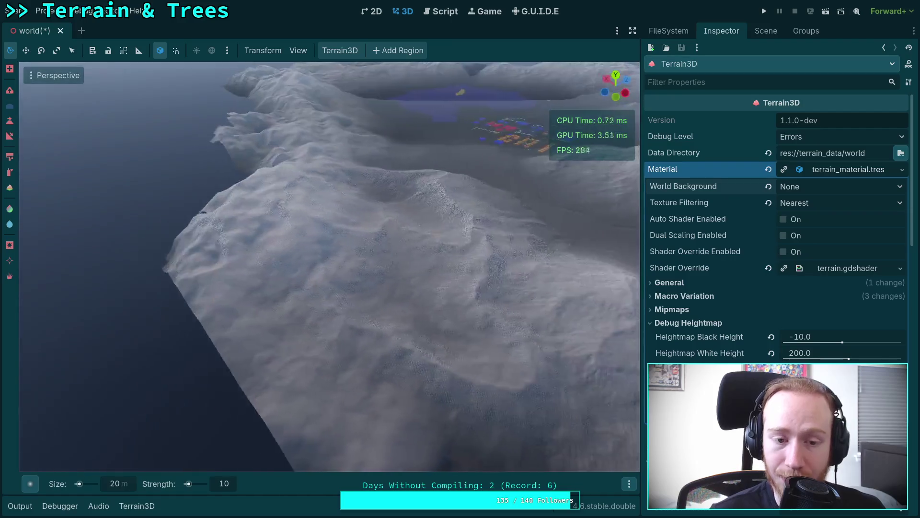
key("w")
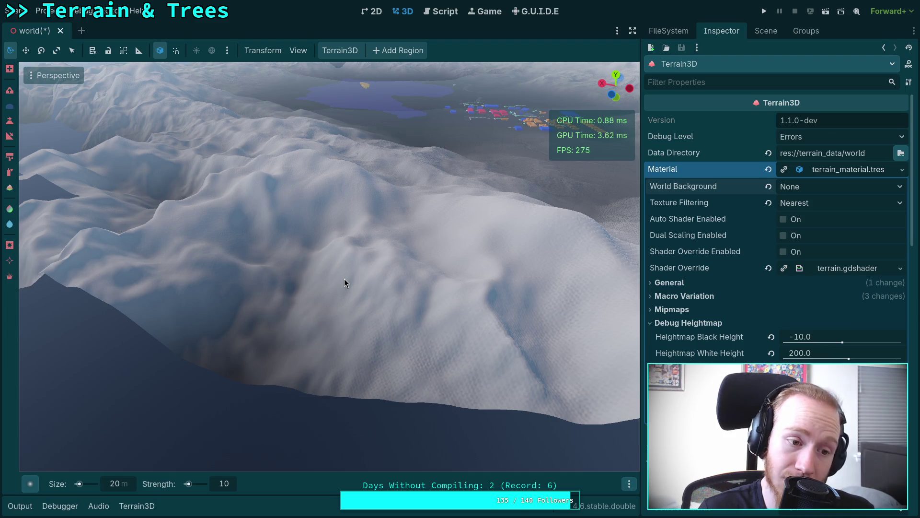
key("shift+f")
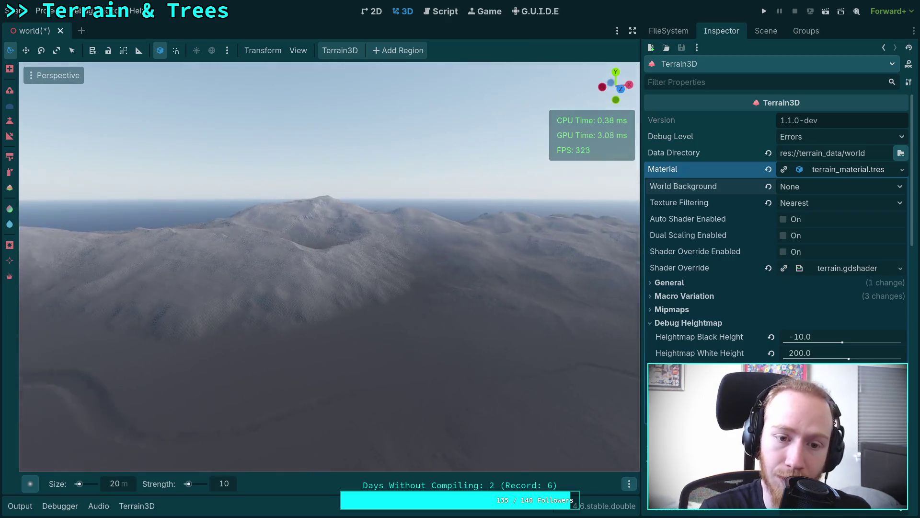
key("w")
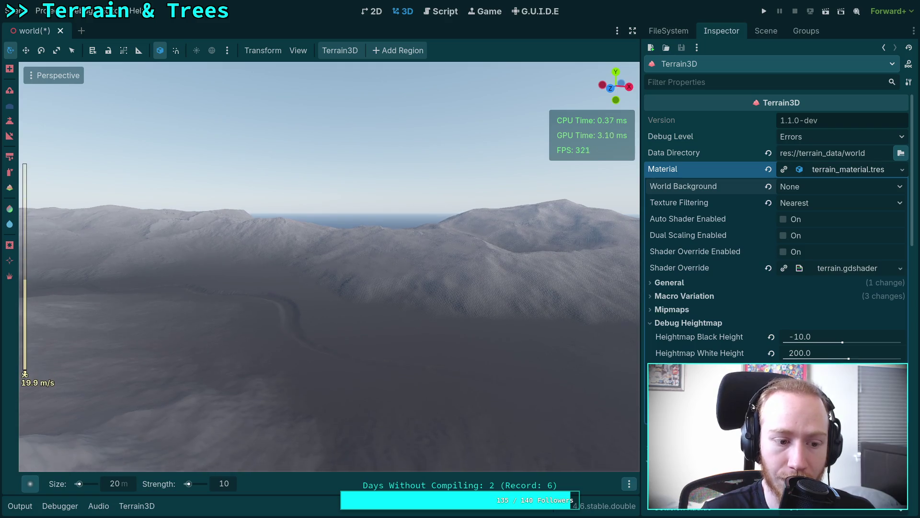
key("w")
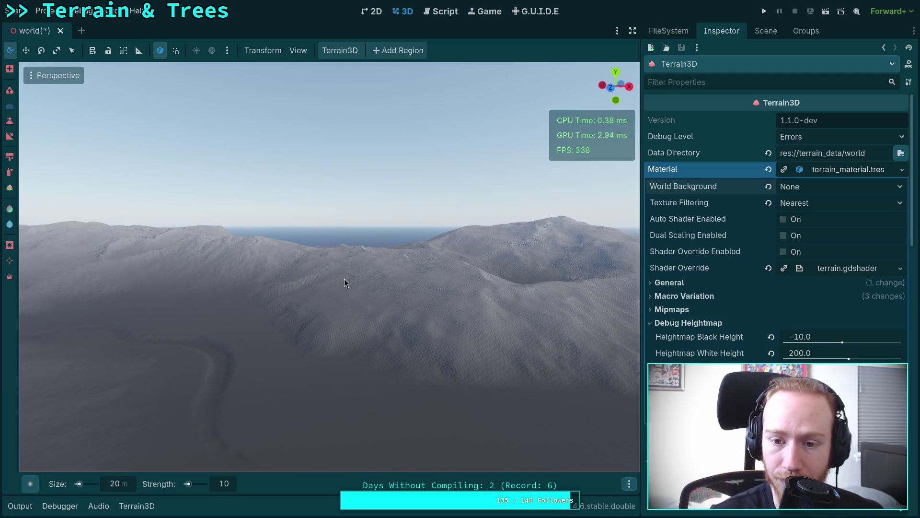
key("s")
Fly over the lake and coloured buildings to the snowy hills, then hide the docks.
key("w")
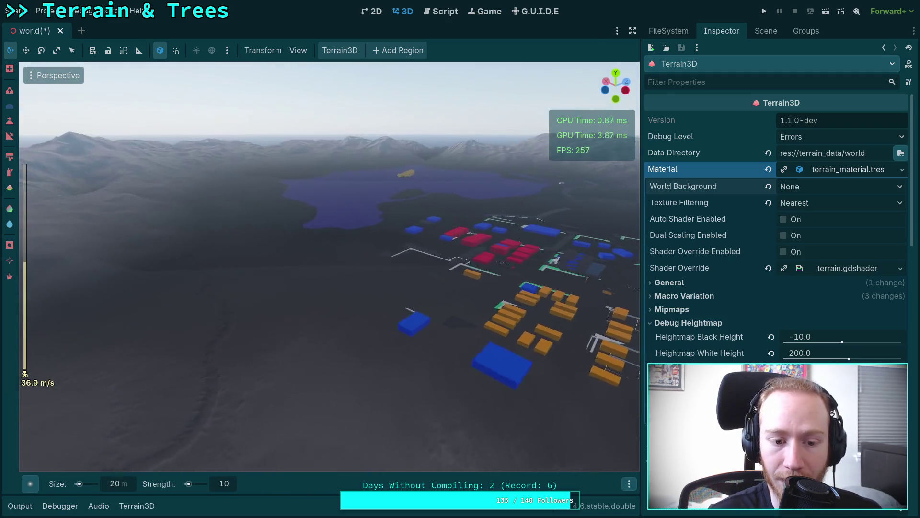
key("w")
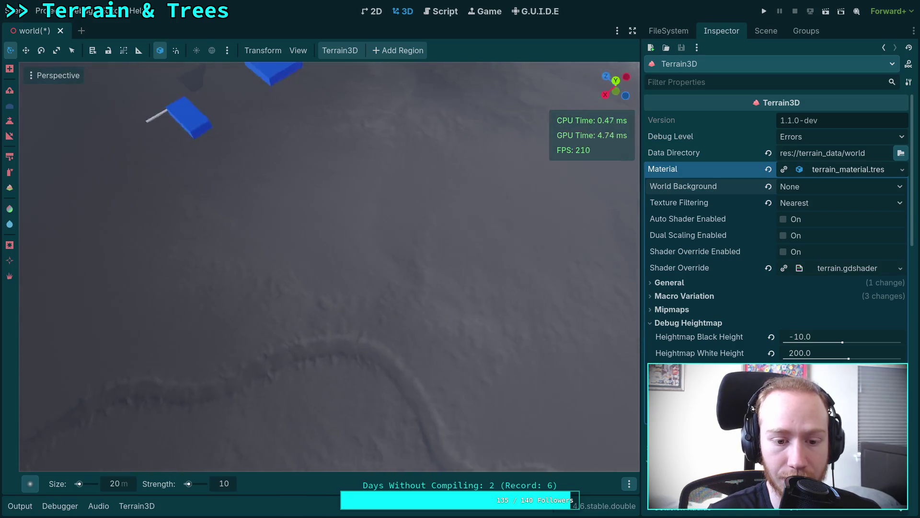
key("w")
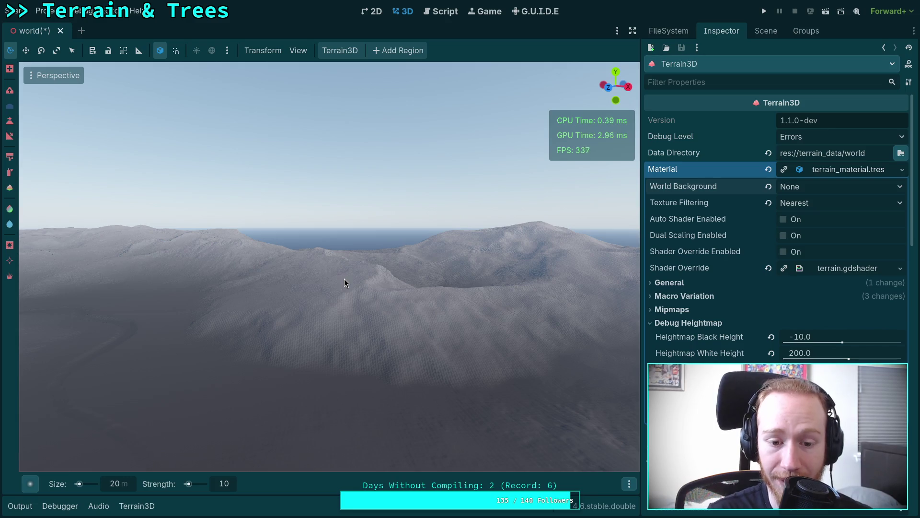
key("w")
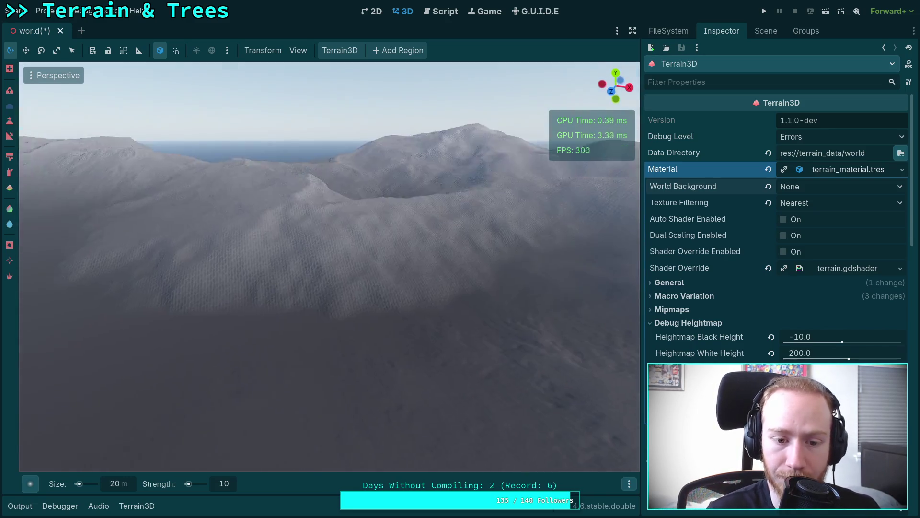
key("w")
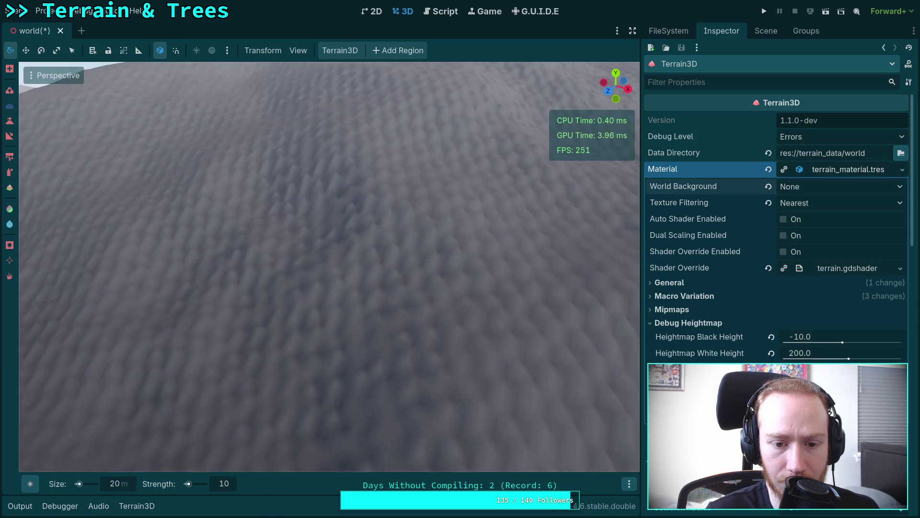
key("w")
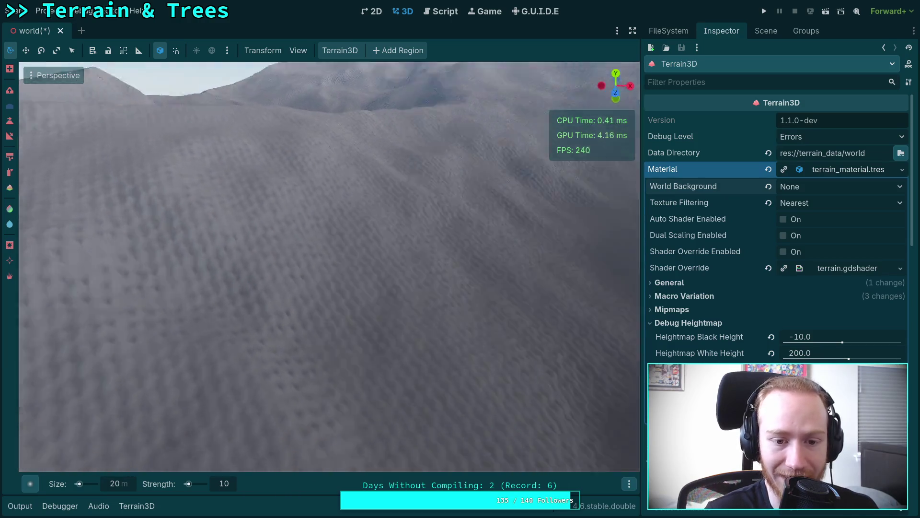
key("w")
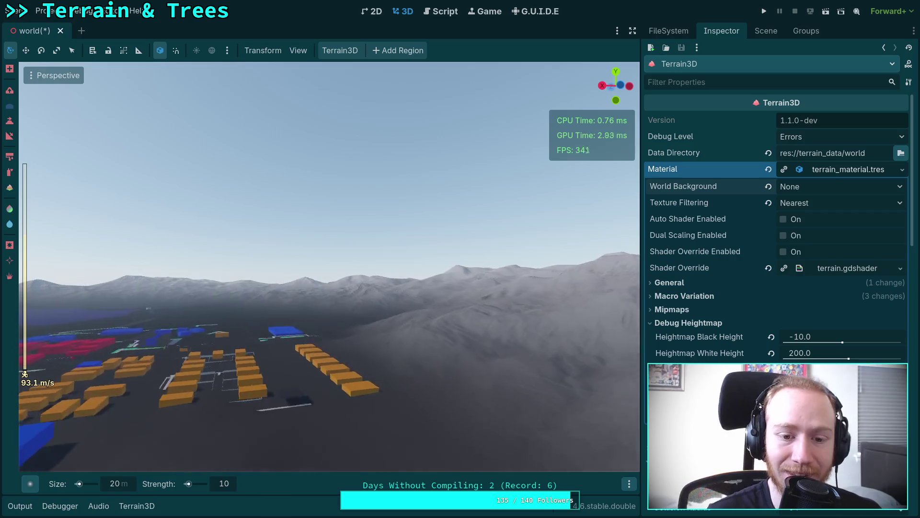
key("w")
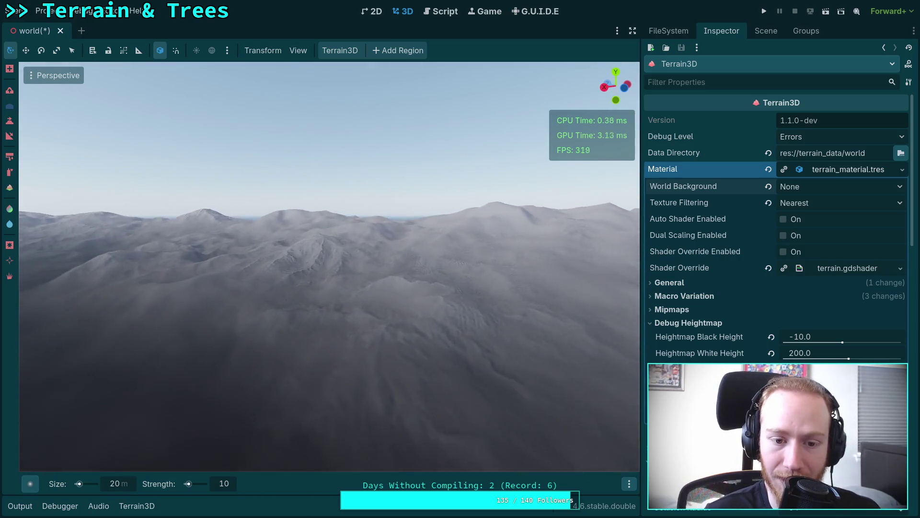
key("w")
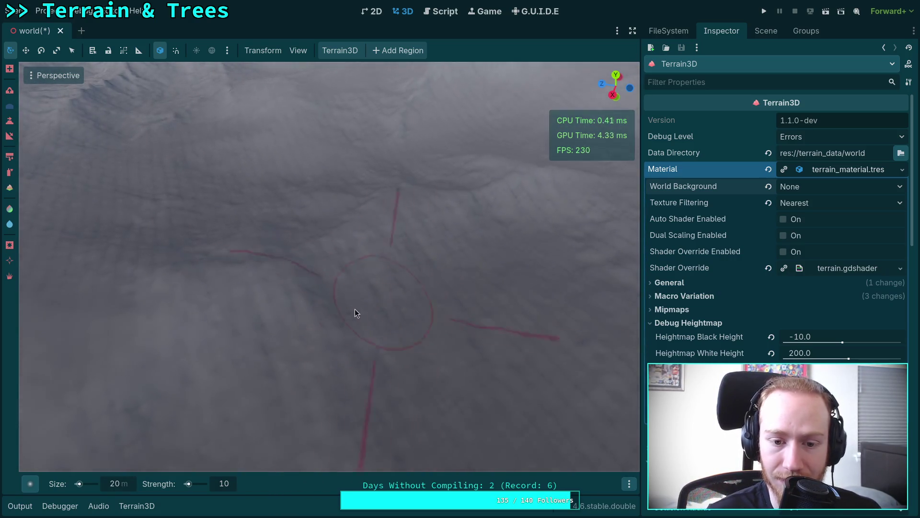
left_click(633, 30)
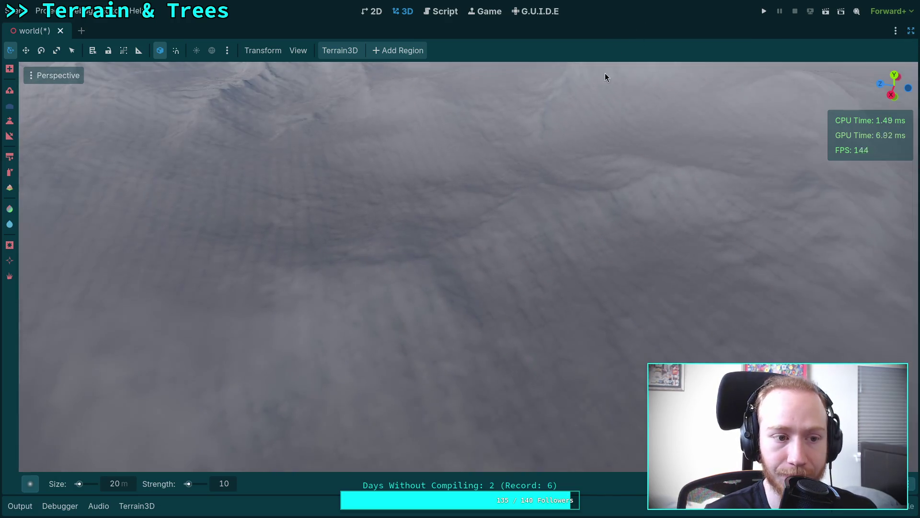
key("w")
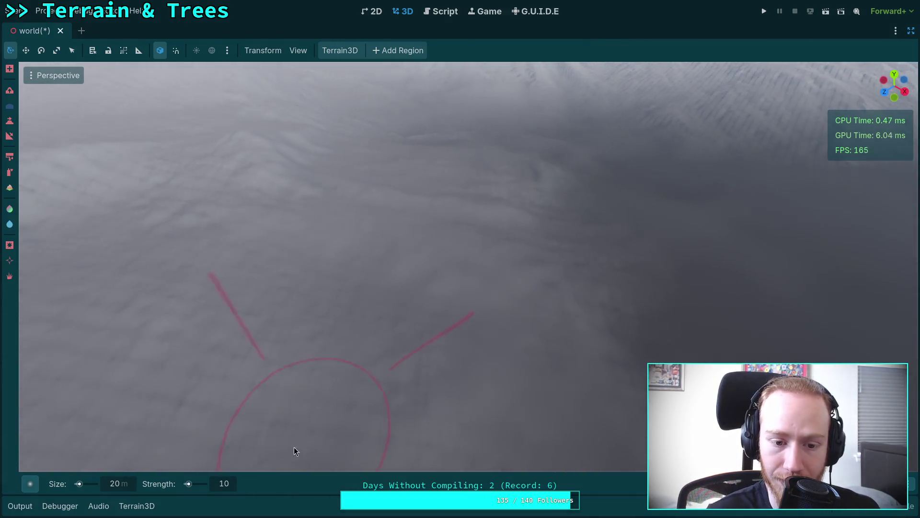
key("w")
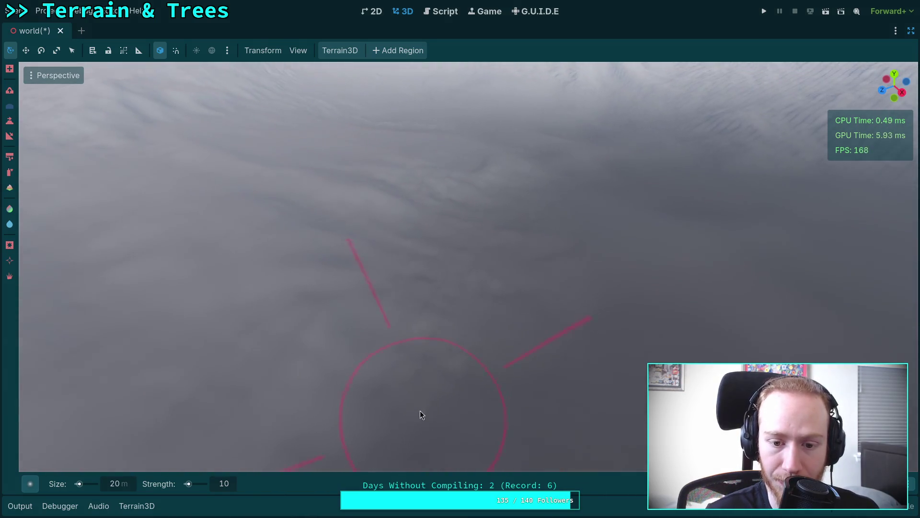
key("w")
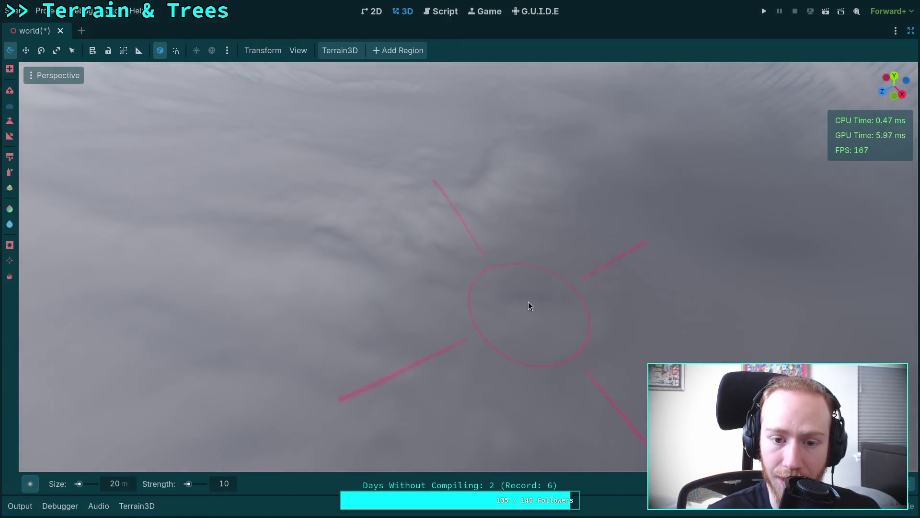
key("w")
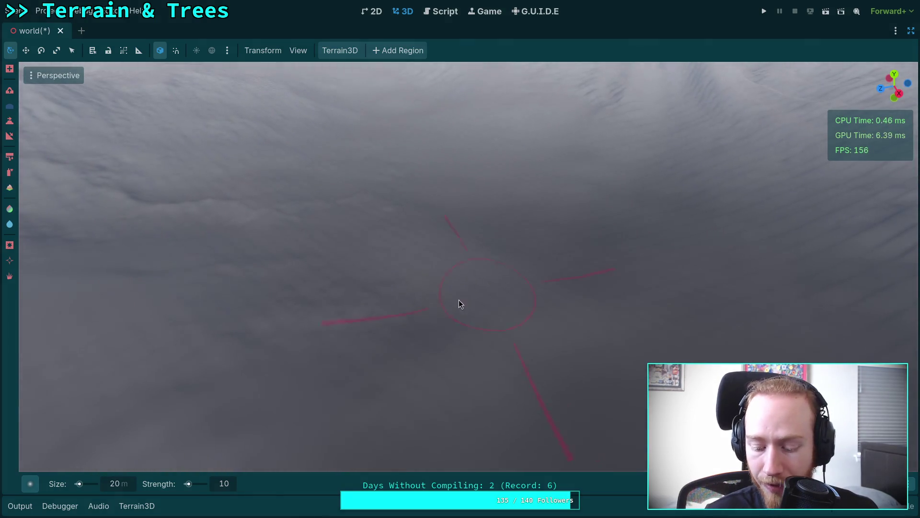
key("w")
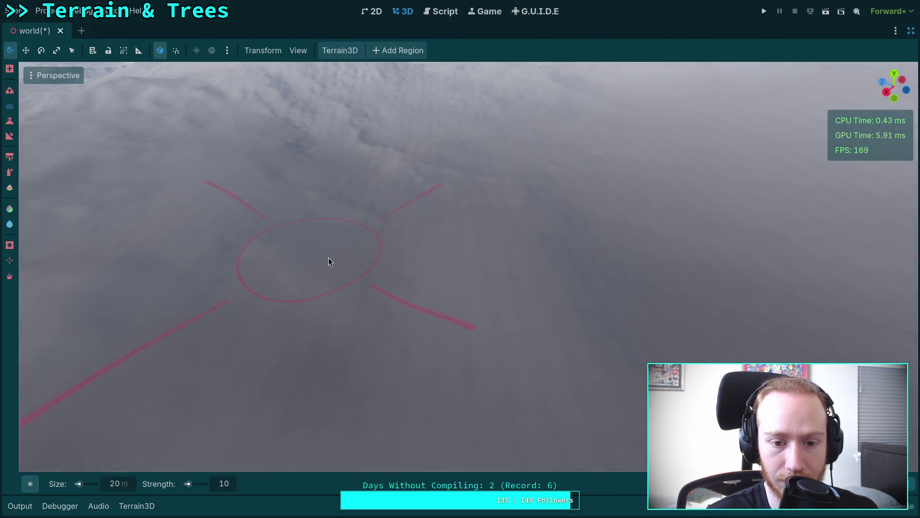
key("w")
key("w")
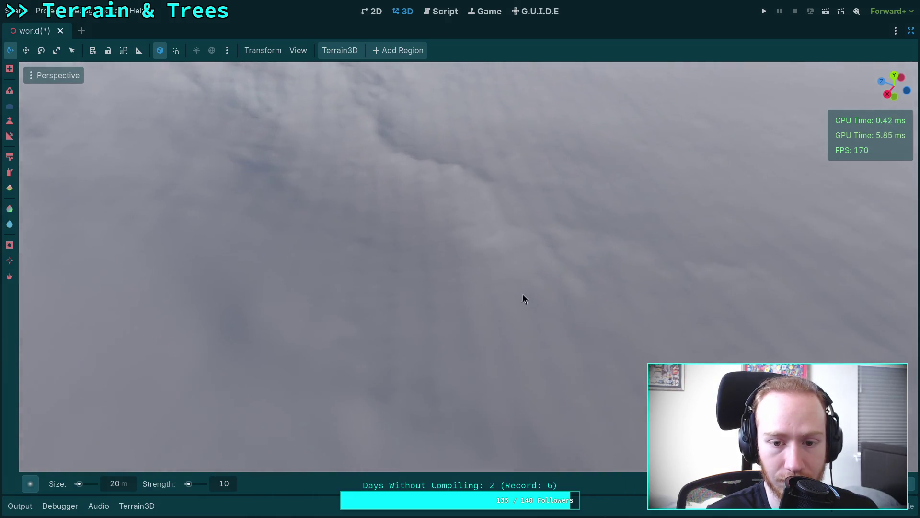
key("w")
mouse_move(453, 325)
left_mouse_down()
mouse_move(414, 315)
mouse_move(440, 296)
mouse_move(424, 277)
left_mouse_up()
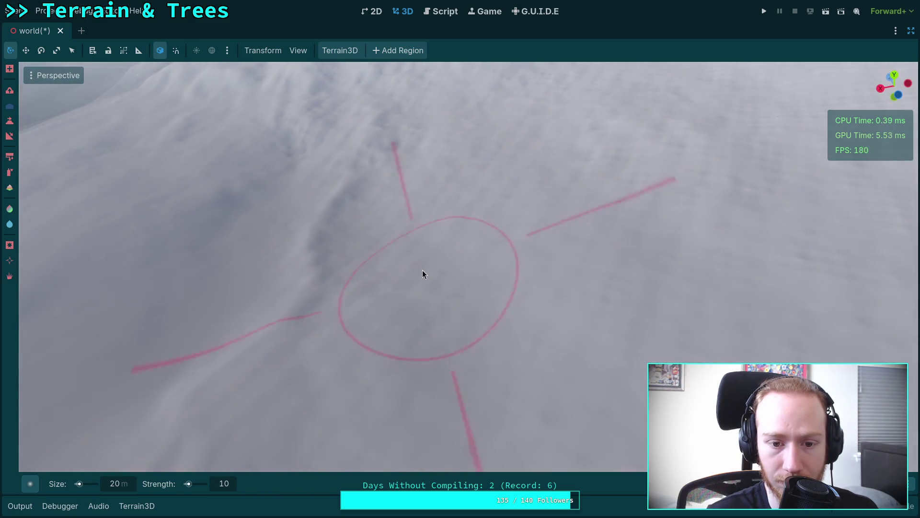
scroll(388, 240, "up", 3)
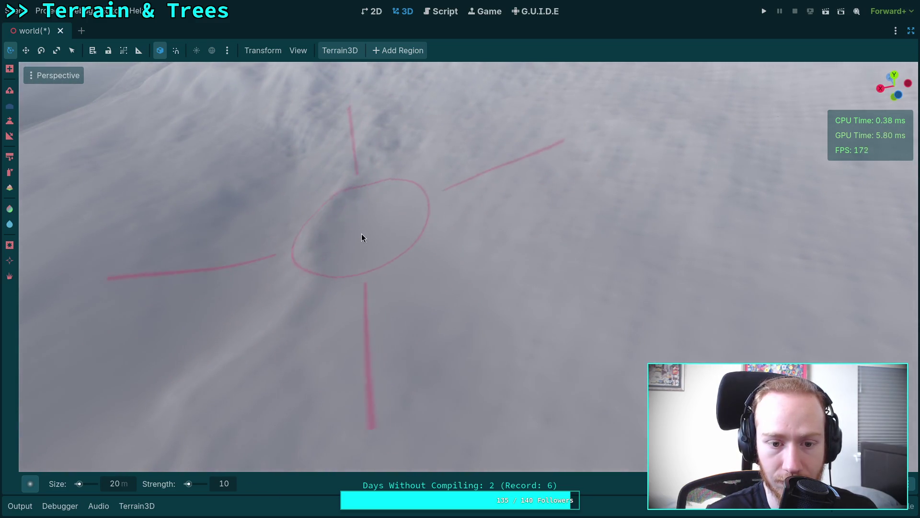
scroll(432, 287, "up", 3)
mouse_move(373, 332)
left_mouse_down()
mouse_move(373, 307)
mouse_move(441, 379)
left_mouse_up()
mouse_move(470, 270)
left_mouse_down()
mouse_move(528, 316)
mouse_move(521, 278)
mouse_move(599, 367)
mouse_move(439, 370)
left_mouse_up()
mouse_move(447, 287)
left_mouse_down()
mouse_move(438, 286)
mouse_move(596, 342)
mouse_move(379, 331)
mouse_move(620, 359)
mouse_move(418, 326)
mouse_move(385, 311)
mouse_move(584, 370)
mouse_move(468, 345)
left_mouse_up()
mouse_move(343, 321)
left_mouse_down()
mouse_move(577, 359)
mouse_move(549, 198)
mouse_move(436, 357)
left_mouse_up()
left_click_drag(596, 329, 449, 359)
left_click_drag(384, 255, 384, 254)
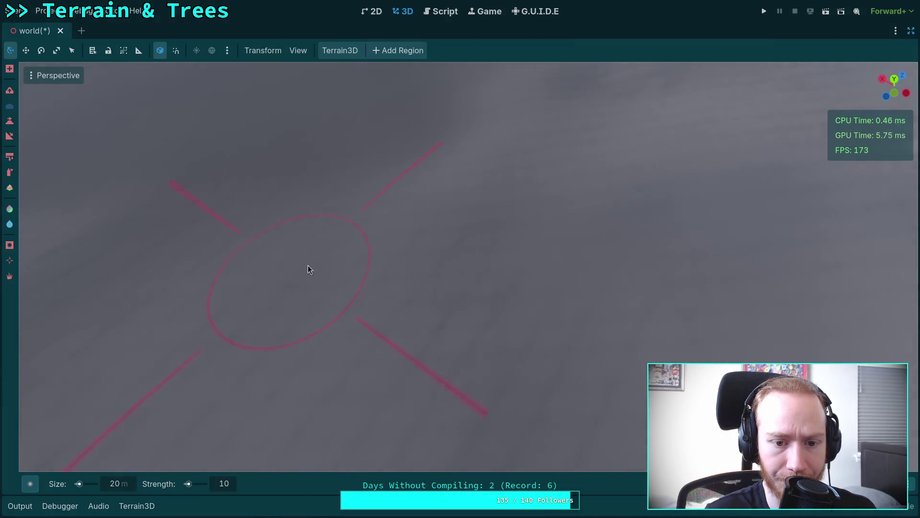
left_click_drag(591, 360, 460, 261)
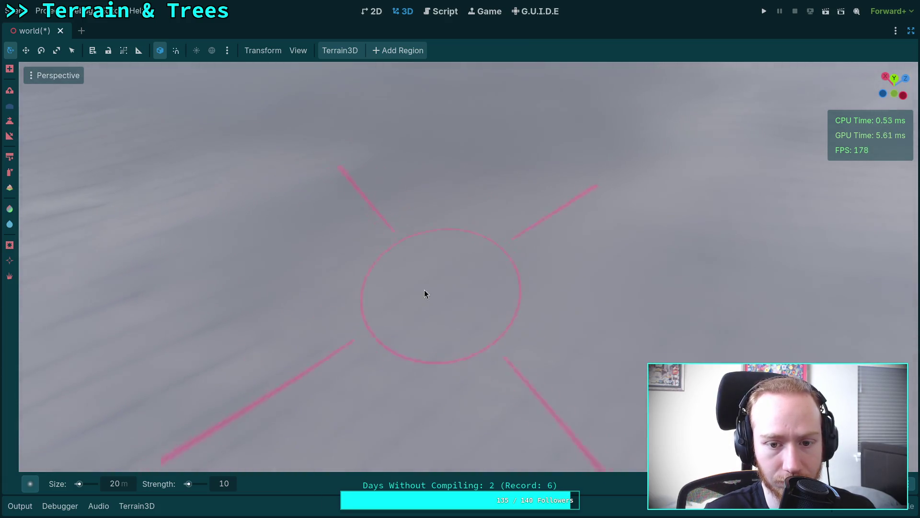
mouse_move(258, 310)
left_mouse_down()
mouse_move(404, 249)
mouse_move(407, 226)
left_mouse_up()
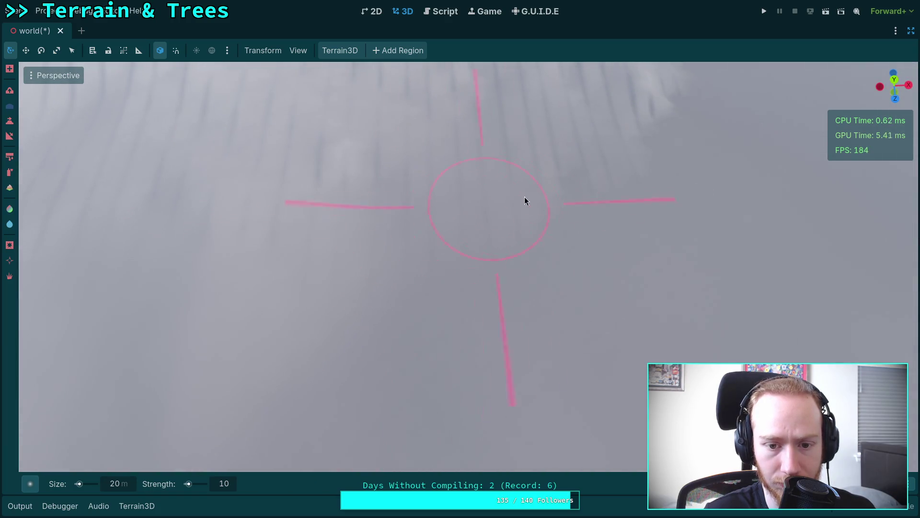
mouse_move(430, 182)
left_mouse_down()
mouse_move(544, 206)
mouse_move(514, 188)
left_mouse_up()
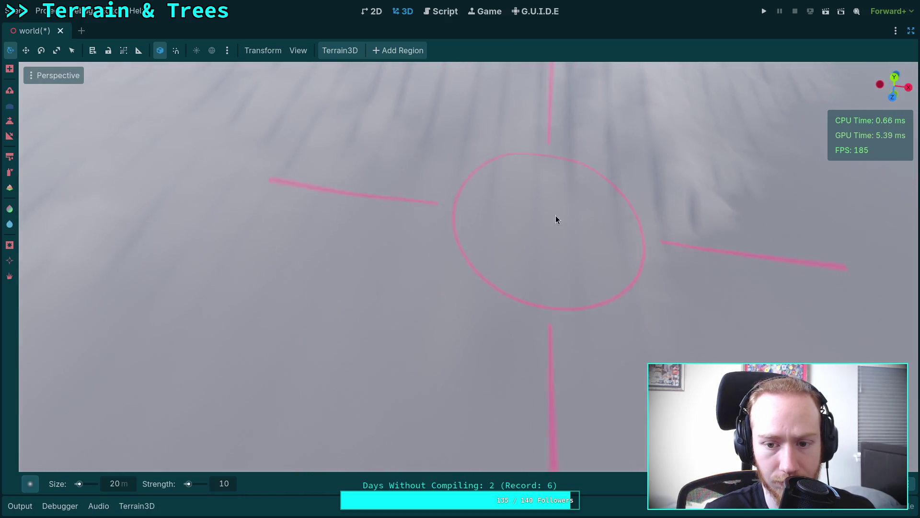
left_click_drag(617, 221, 549, 231)
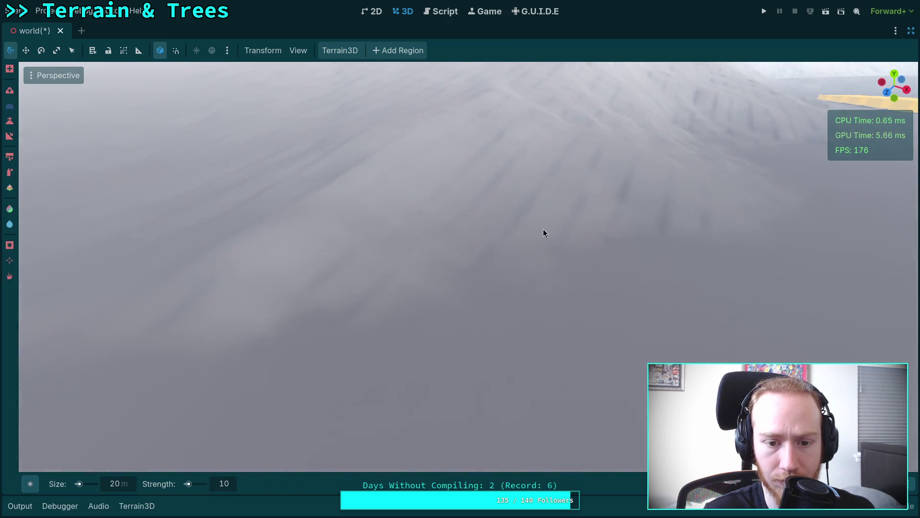
left_click_drag(705, 228, 705, 229)
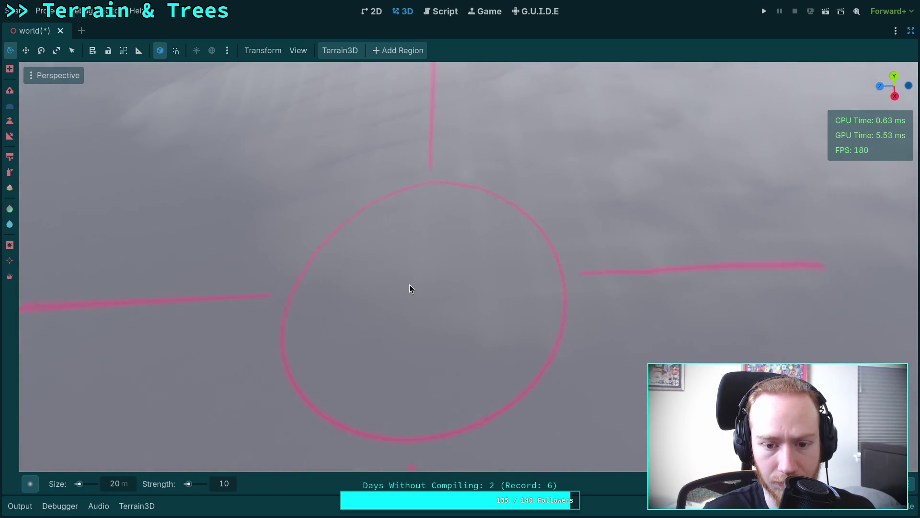
left_click_drag(570, 199, 568, 205)
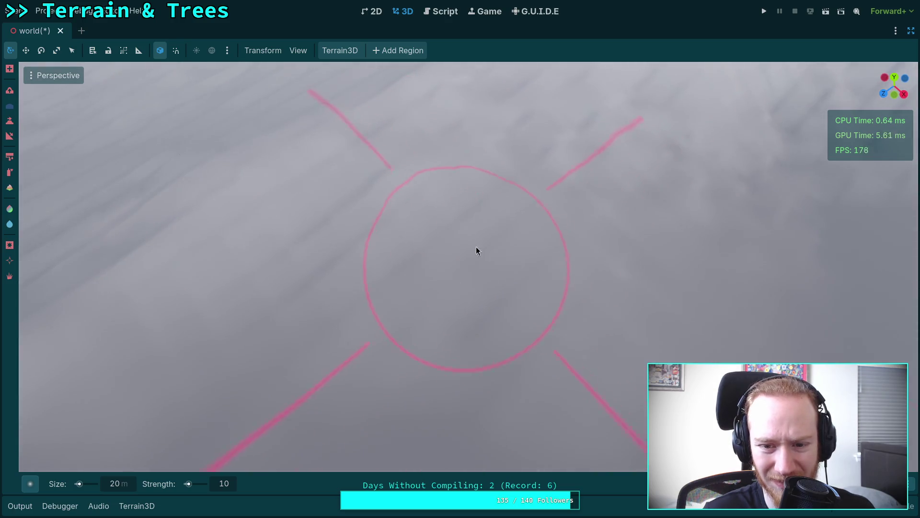
left_click_drag(297, 245, 399, 220)
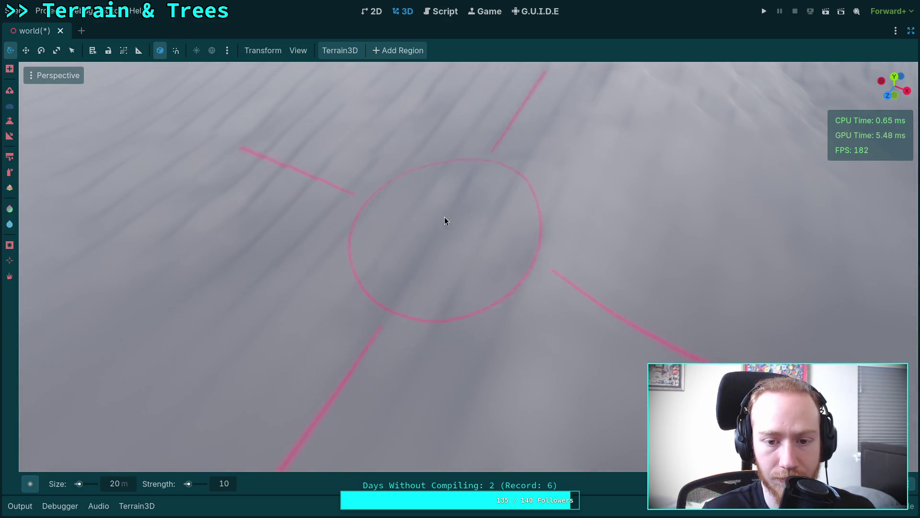
left_click_drag(374, 290, 322, 312)
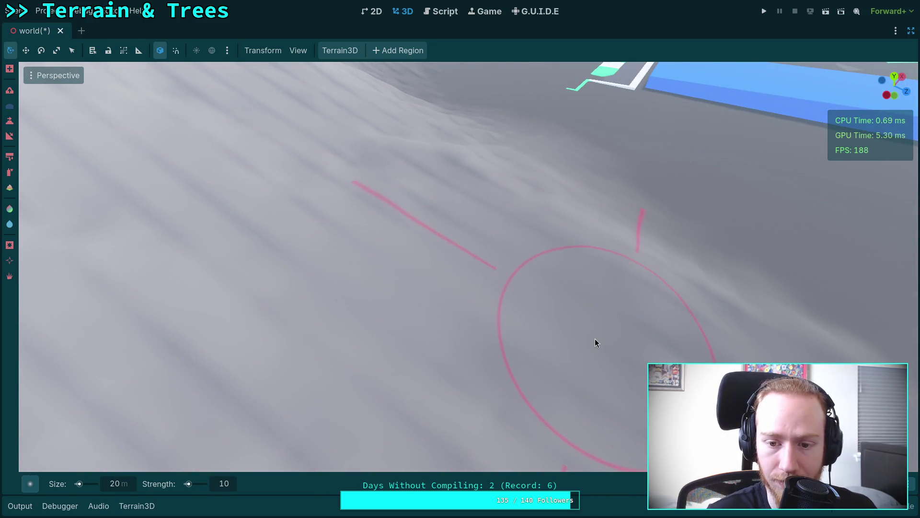
left_click_drag(595, 339, 575, 337)
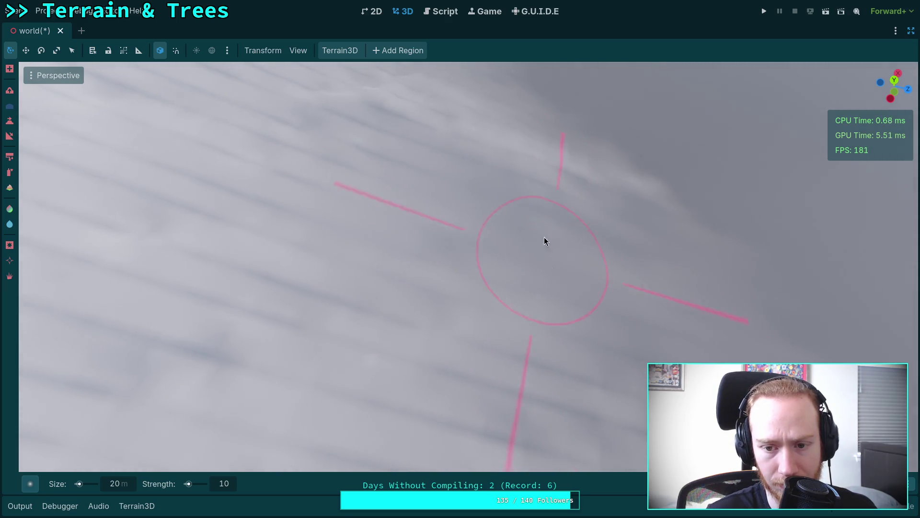
mouse_move(525, 224)
left_mouse_down()
mouse_move(383, 290)
mouse_move(382, 317)
left_mouse_up()
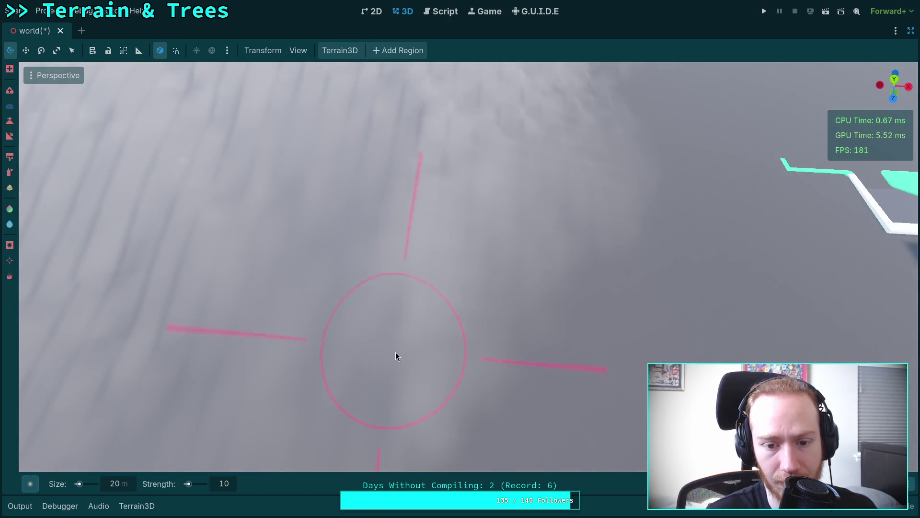
scroll(389, 288, "up", 3)
left_click_drag(451, 268, 416, 254)
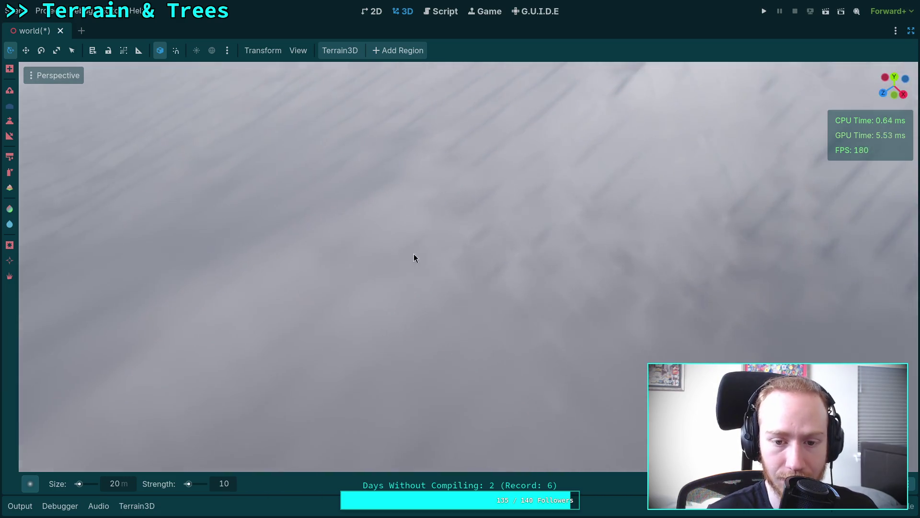
mouse_move(686, 306)
left_mouse_down()
mouse_move(269, 307)
mouse_move(396, 252)
left_mouse_up()
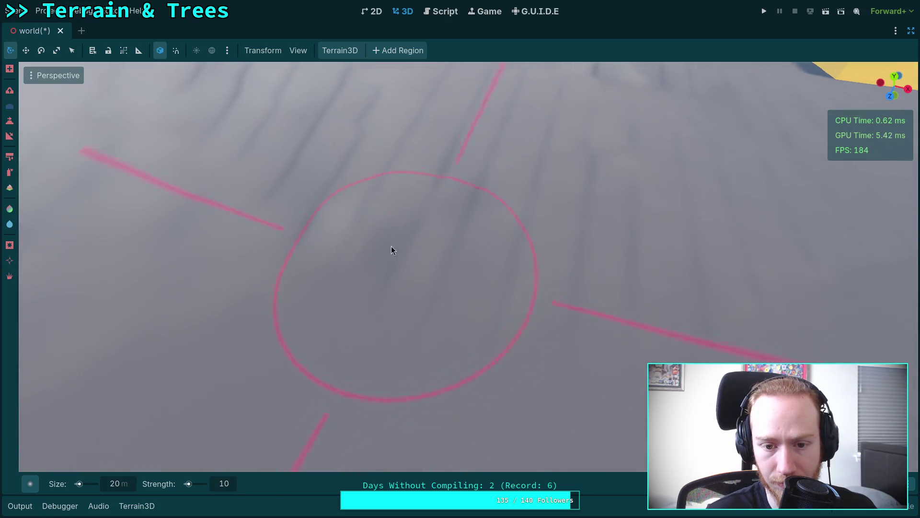
left_click_drag(519, 269, 225, 295)
mouse_move(450, 276)
left_mouse_down()
mouse_move(527, 316)
mouse_move(287, 307)
left_mouse_up()
scroll(460, 266, "up", 2)
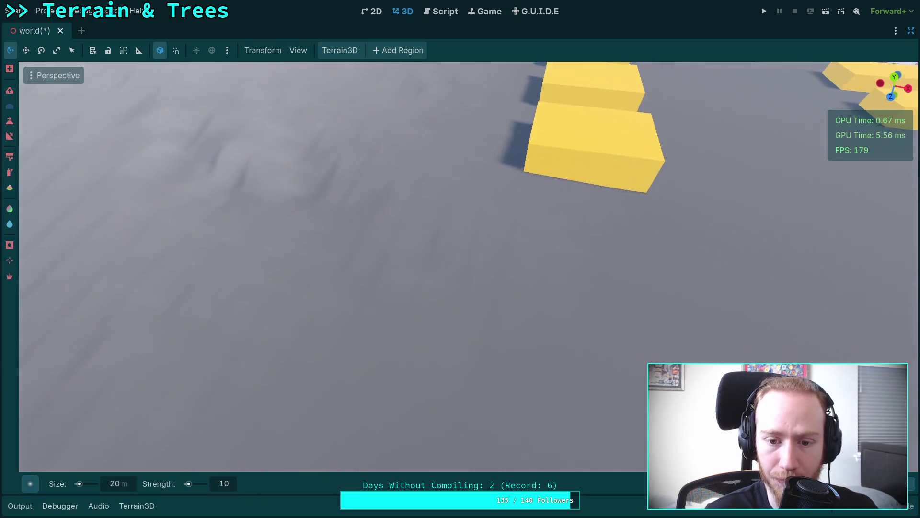
left_click_drag(363, 250, 439, 325)
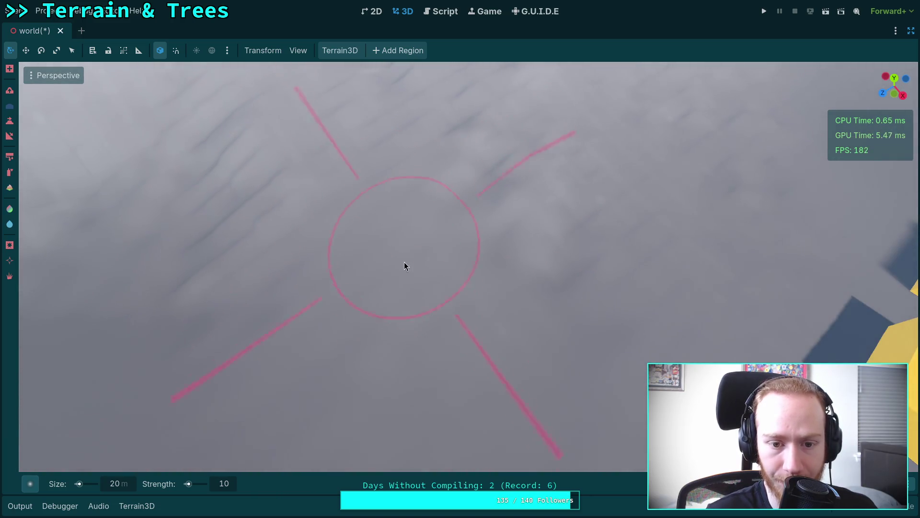
left_click_drag(404, 263, 364, 268)
left_click_drag(423, 222, 441, 316)
mouse_move(397, 189)
left_mouse_down()
mouse_move(539, 268)
mouse_move(408, 192)
mouse_move(388, 206)
mouse_move(517, 254)
mouse_move(472, 310)
left_mouse_up()
mouse_move(629, 222)
left_mouse_down()
mouse_move(609, 236)
mouse_move(589, 194)
mouse_move(434, 301)
left_mouse_up()
left_click_drag(414, 212, 451, 245)
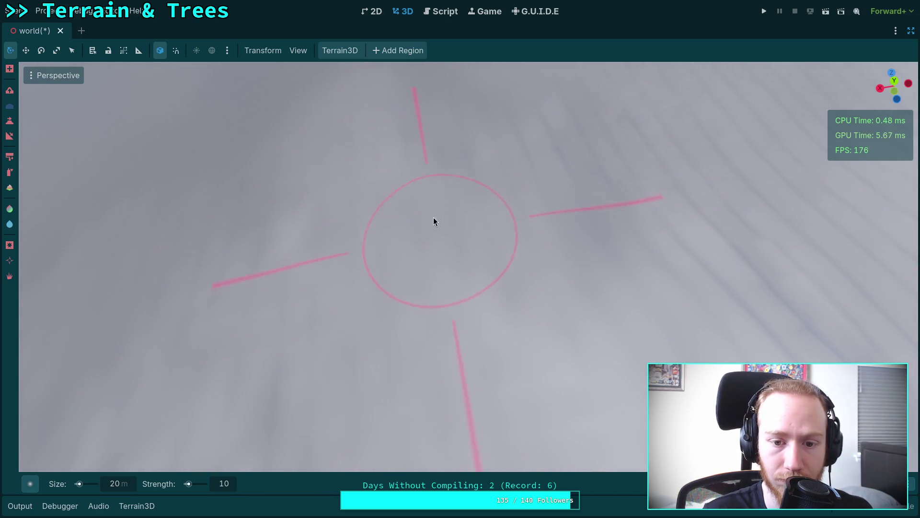
mouse_move(632, 113)
left_mouse_down()
mouse_move(359, 355)
mouse_move(338, 261)
left_mouse_up()
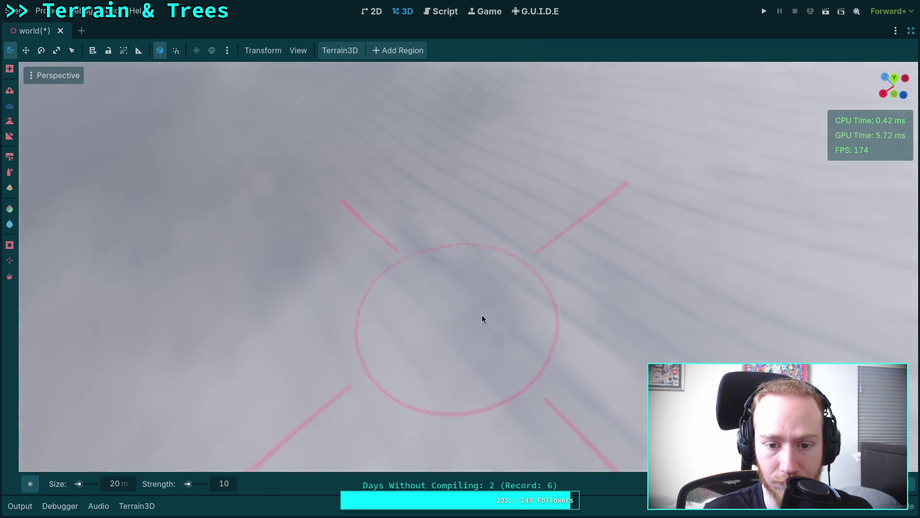
mouse_move(591, 413)
left_mouse_down()
mouse_move(556, 384)
mouse_move(513, 322)
left_mouse_up()
mouse_move(521, 218)
left_mouse_down()
mouse_move(455, 312)
mouse_move(511, 325)
left_mouse_up()
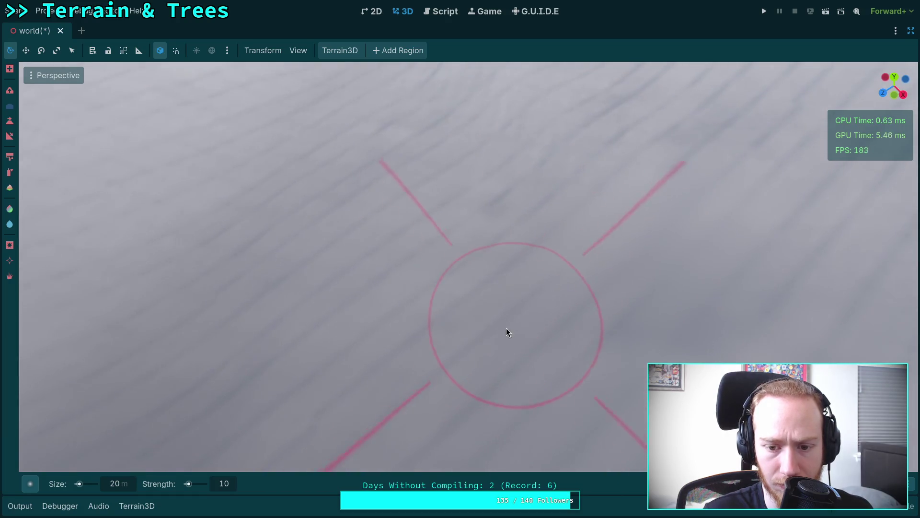
mouse_move(468, 208)
left_mouse_down()
mouse_move(565, 328)
mouse_move(382, 328)
left_mouse_up()
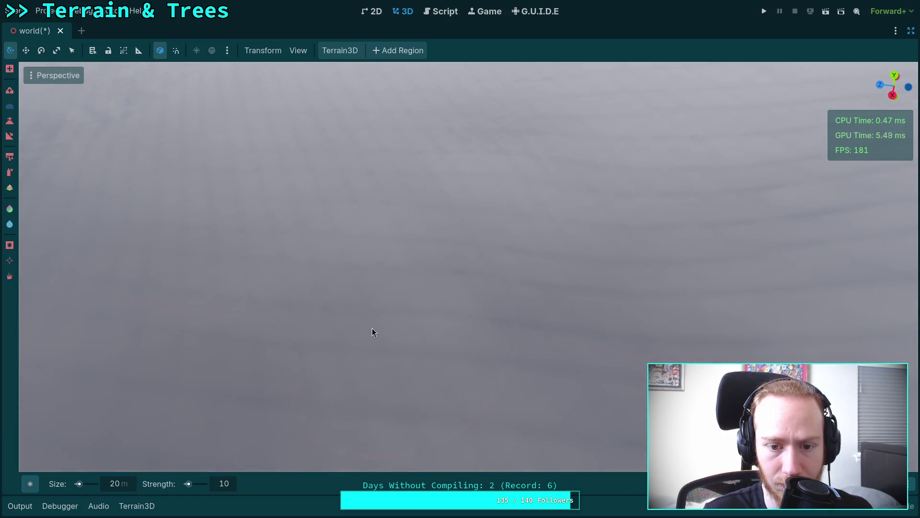
left_click_drag(324, 370, 415, 331)
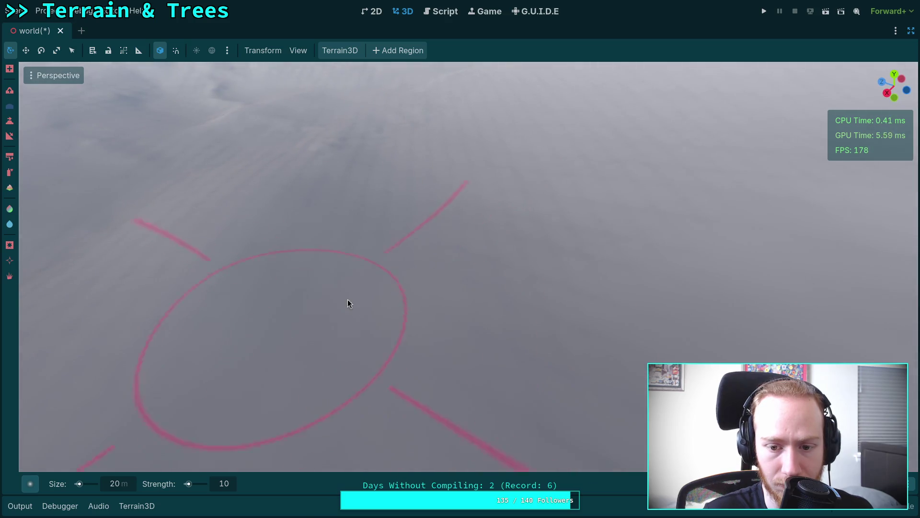
mouse_move(545, 255)
left_mouse_down()
mouse_move(484, 268)
mouse_move(415, 242)
left_mouse_up()
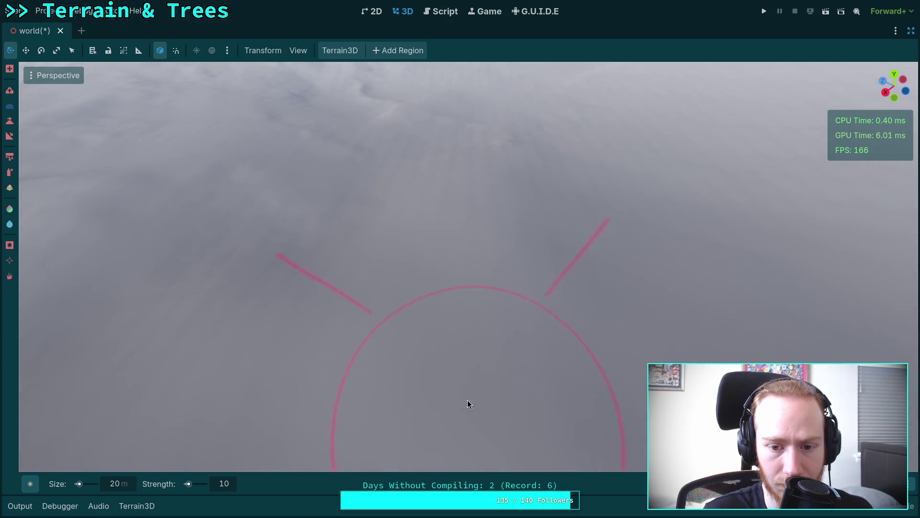
left_click_drag(353, 268, 268, 269)
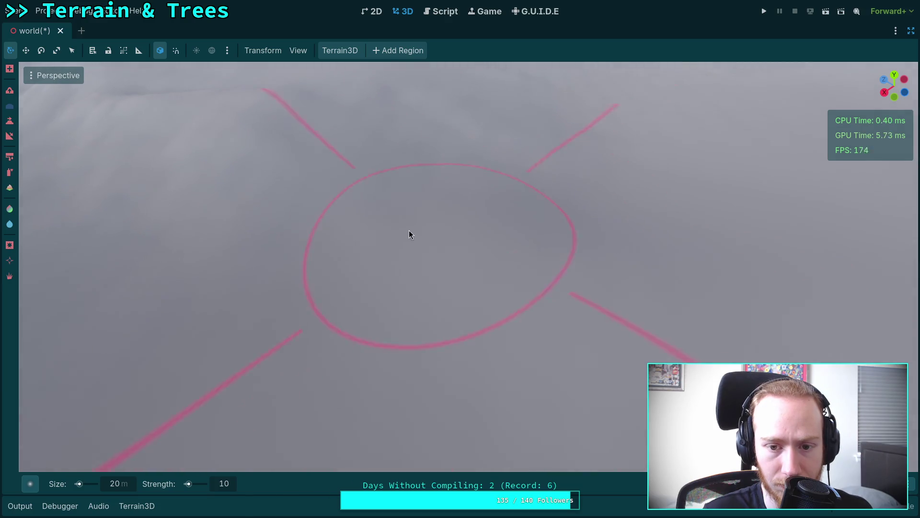
left_click_drag(424, 229, 335, 230)
left_click_drag(307, 303, 363, 302)
mouse_move(507, 324)
left_mouse_down()
mouse_move(431, 283)
mouse_move(461, 314)
left_mouse_up()
left_click_drag(696, 236, 659, 292)
left_click_drag(465, 376, 524, 312)
left_click_drag(371, 291, 366, 326)
left_click_drag(555, 275, 552, 288)
left_click_drag(805, 374, 626, 253)
left_click_drag(536, 280, 401, 254)
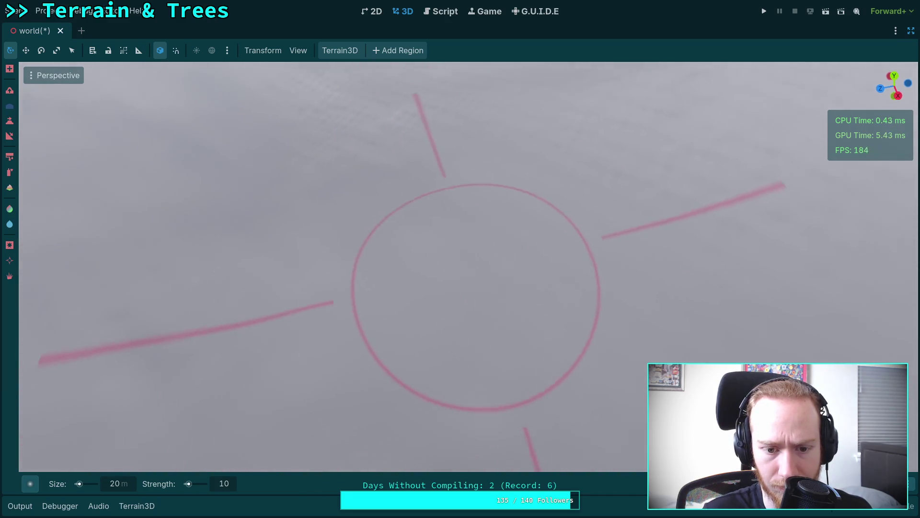
left_click_drag(468, 278, 468, 261)
left_click_drag(400, 251, 319, 341)
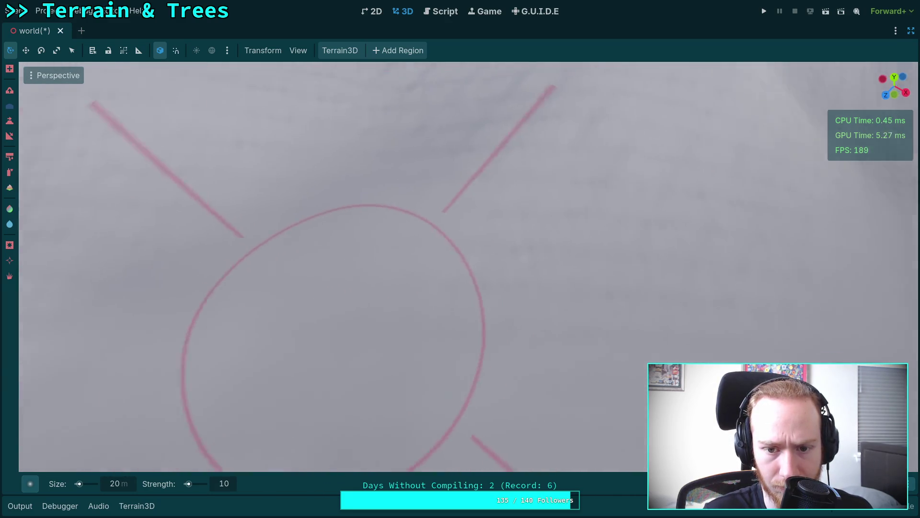
mouse_move(567, 302)
left_mouse_down()
mouse_move(594, 384)
mouse_move(476, 298)
mouse_move(507, 250)
left_mouse_up()
mouse_move(386, 325)
left_mouse_down()
mouse_move(518, 329)
mouse_move(375, 267)
mouse_move(433, 353)
mouse_move(434, 326)
mouse_move(388, 291)
left_mouse_up()
left_click_drag(511, 246, 485, 238)
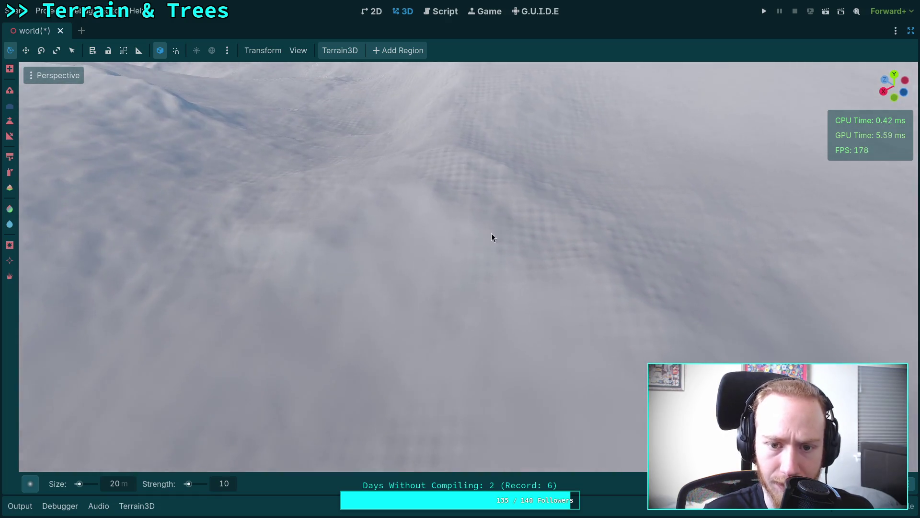
mouse_move(500, 194)
left_mouse_down()
mouse_move(577, 304)
mouse_move(478, 294)
mouse_move(579, 246)
mouse_move(467, 283)
mouse_move(534, 289)
mouse_move(243, 310)
mouse_move(637, 321)
mouse_move(698, 337)
mouse_move(618, 421)
mouse_move(325, 191)
mouse_move(339, 308)
mouse_move(431, 307)
mouse_move(460, 282)
mouse_move(469, 259)
mouse_move(466, 218)
mouse_move(320, 260)
mouse_move(392, 274)
mouse_move(417, 257)
mouse_move(415, 235)
mouse_move(608, 266)
mouse_move(548, 289)
left_mouse_up()
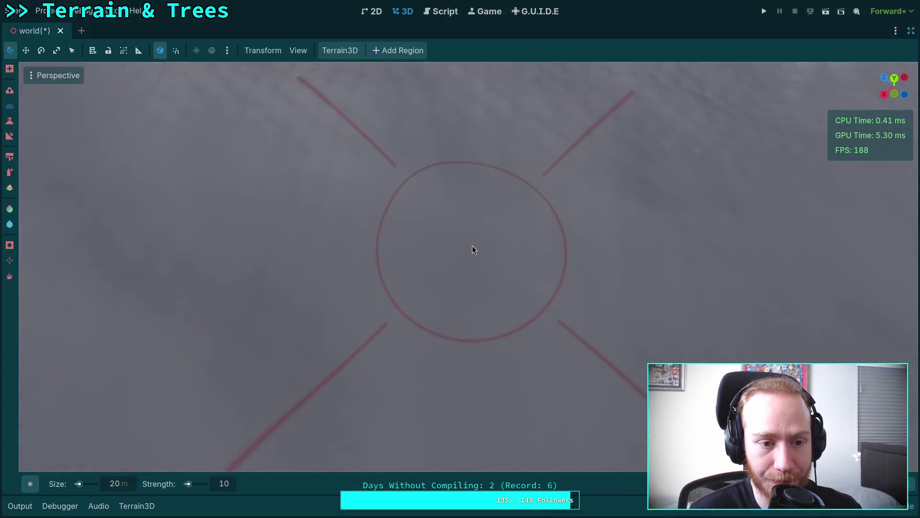
mouse_move(473, 245)
left_mouse_down()
mouse_move(472, 225)
mouse_move(470, 281)
left_mouse_up()
left_click_drag(554, 366, 445, 335)
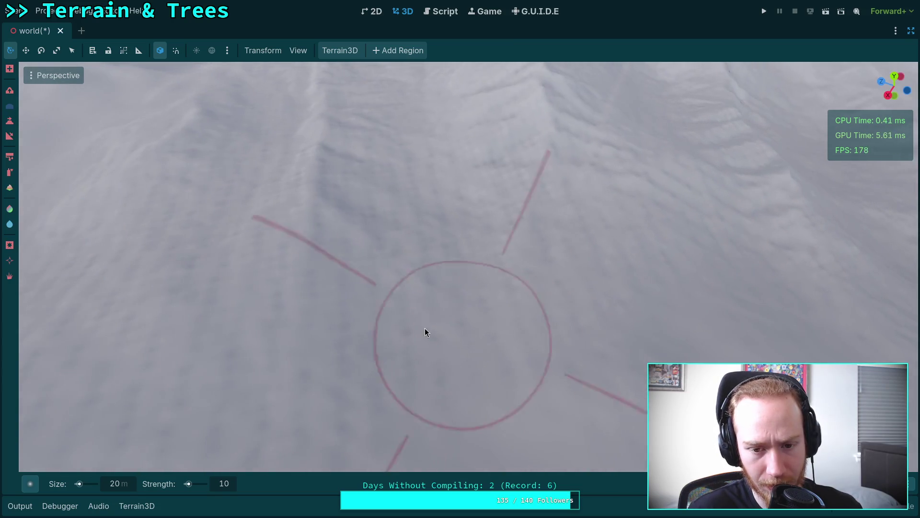
mouse_move(437, 288)
left_mouse_down()
mouse_move(411, 325)
mouse_move(427, 421)
mouse_move(469, 255)
mouse_move(494, 359)
mouse_move(294, 370)
mouse_move(522, 326)
mouse_move(425, 321)
mouse_move(303, 213)
mouse_move(315, 210)
mouse_move(283, 259)
mouse_move(424, 286)
mouse_move(148, 243)
mouse_move(577, 353)
mouse_move(555, 324)
mouse_move(386, 282)
mouse_move(507, 340)
left_mouse_up()
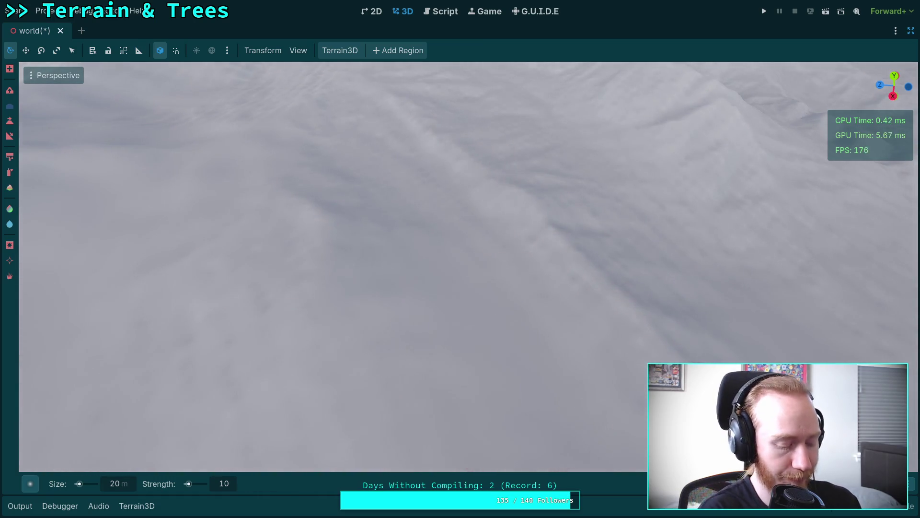
key("super+1")
In the godot workspace, find files matching 'aperture_' and preview the top matches.
key("super+2")
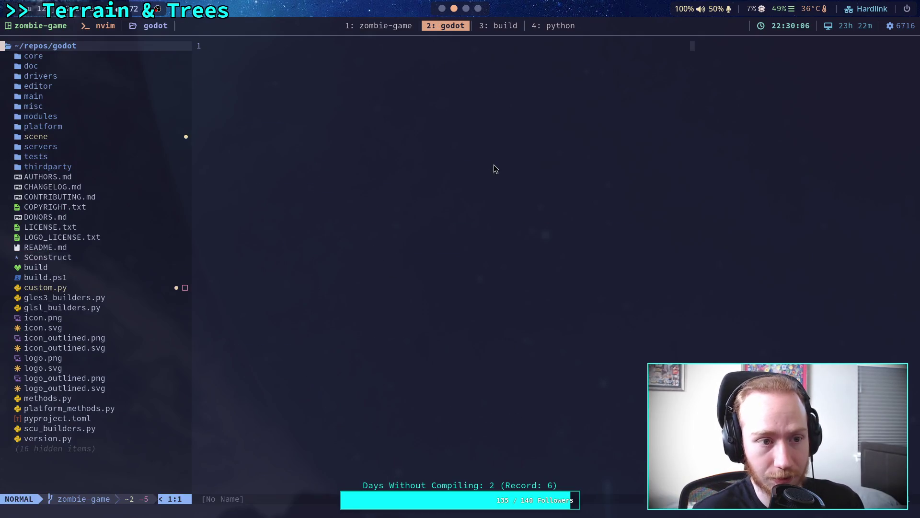
key("space")
key("f")
key("f")
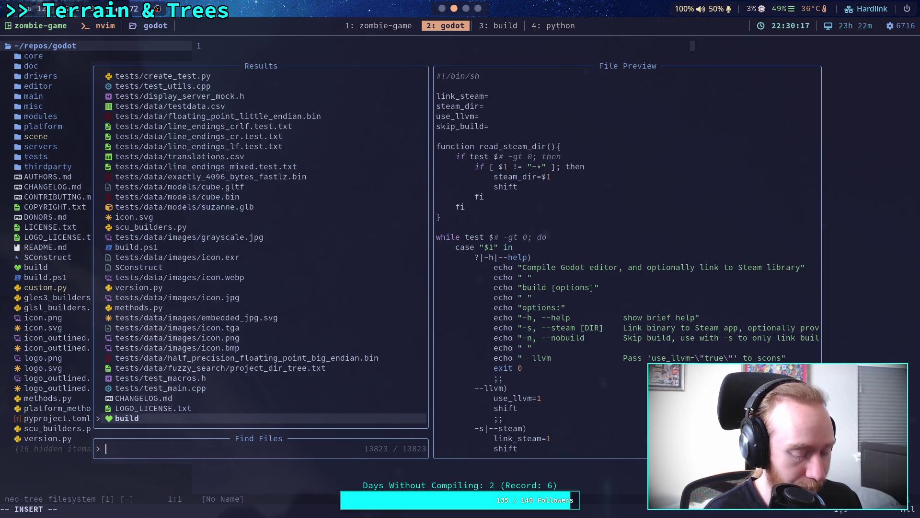
type("aperture")
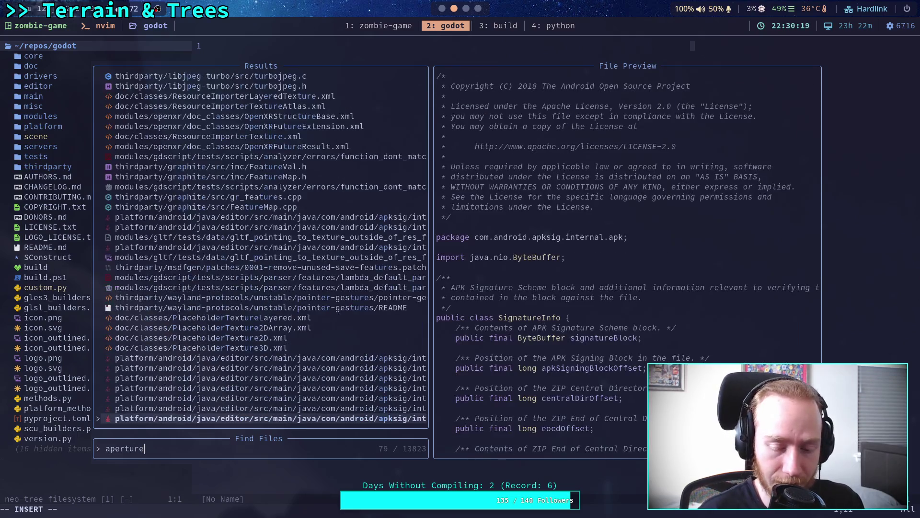
type("_")
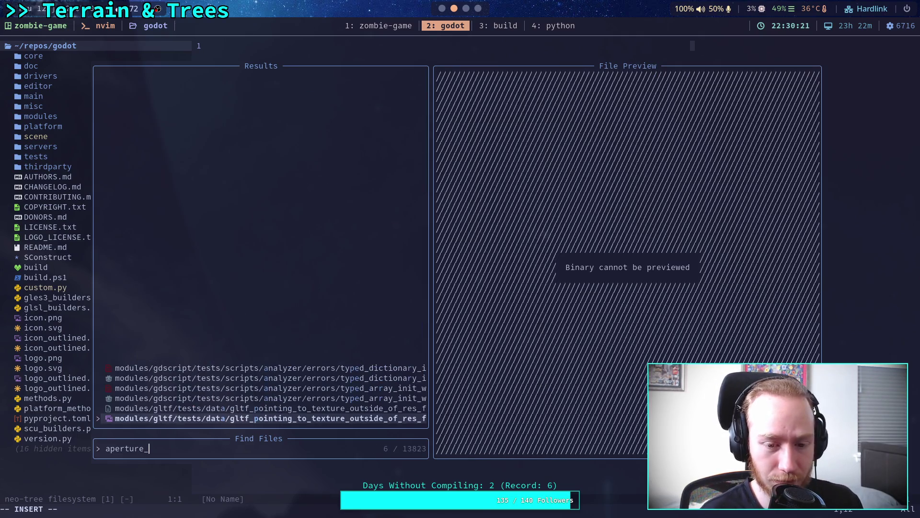
key("Up")
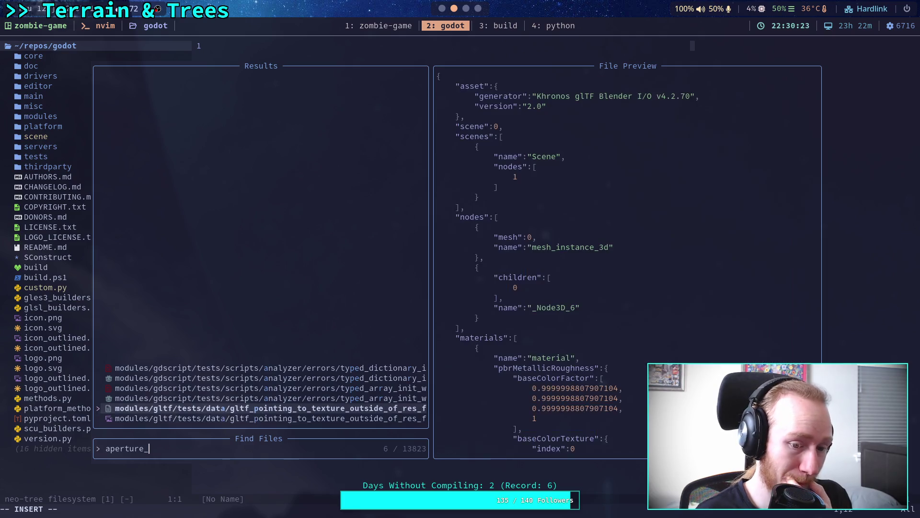
key("Up")
key("Up")
key("Up")
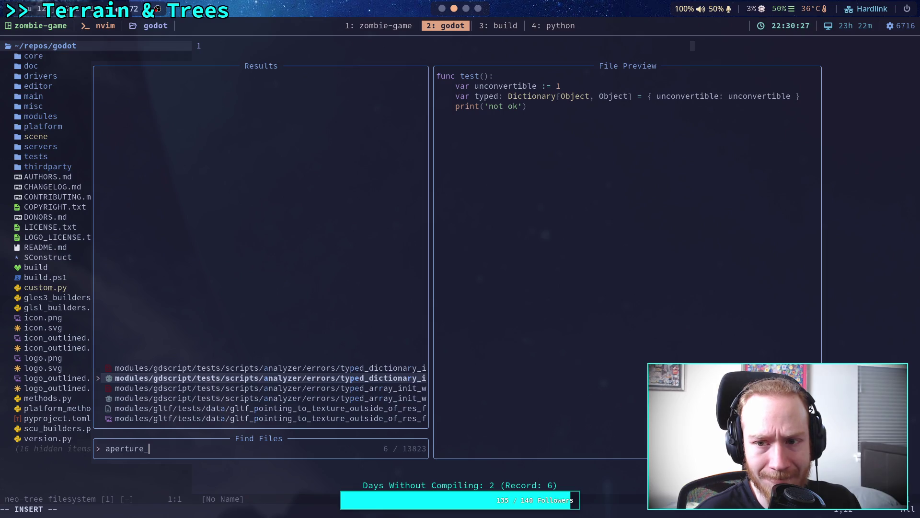
key("Up")
Close the file finder and start a live grep for aperture.
key("Escape")
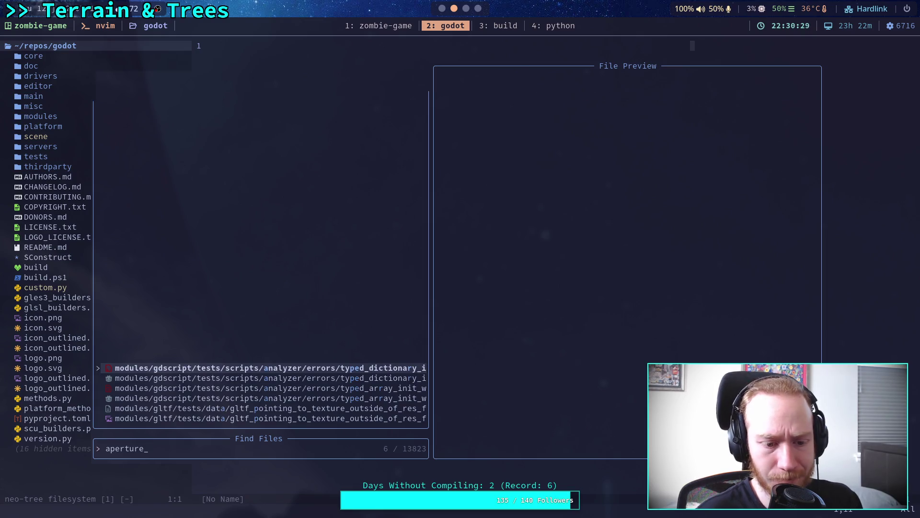
key("Escape")
key("space")
type("fga5pe")
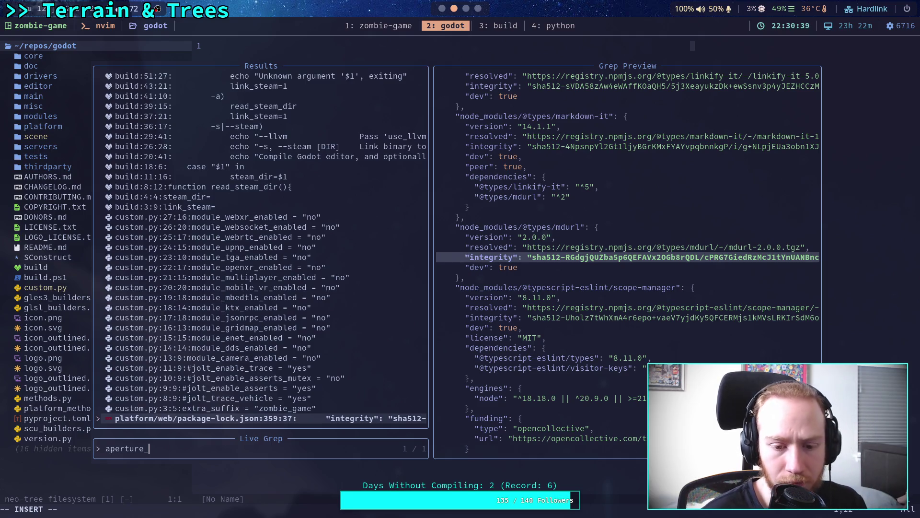
Live-grep for 'aperture' and open camera_attributes.cpp at the get_aperture match, line 322.
key("BackSpace")
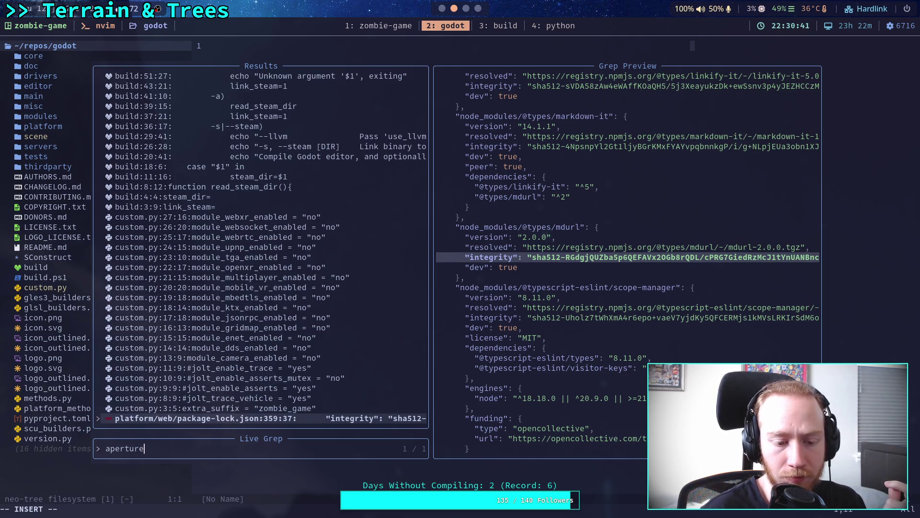
type("&")
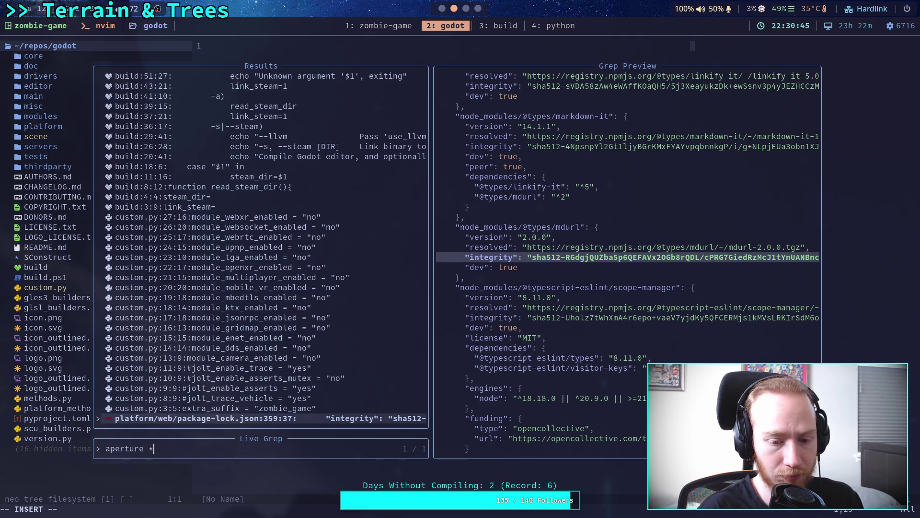
key("Escape")
key("Escape")
key("space")
type("fgaperture")
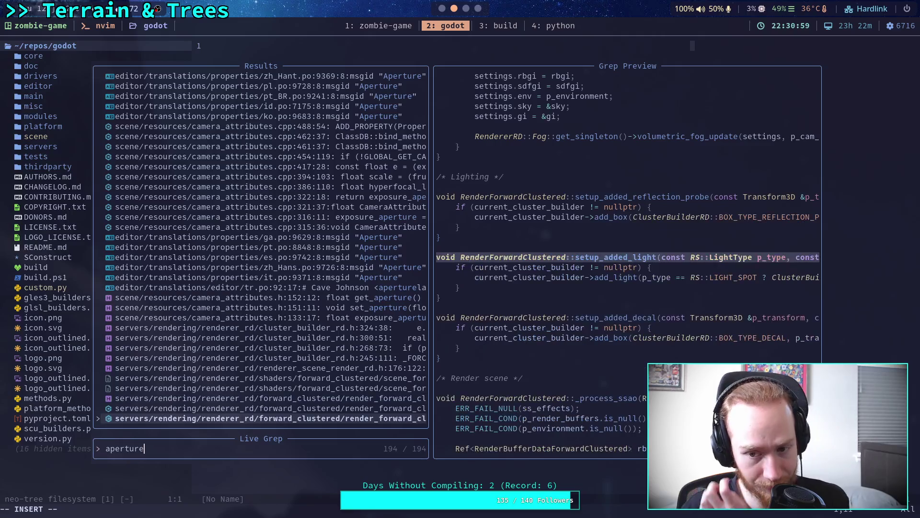
key("Up")
key("Up")
key("Up")
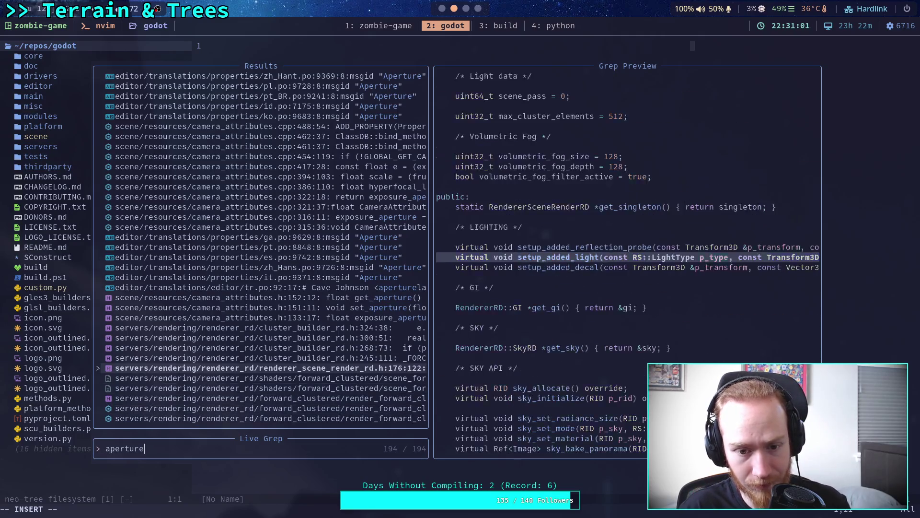
key("Up")
key("Up")
key("Up")
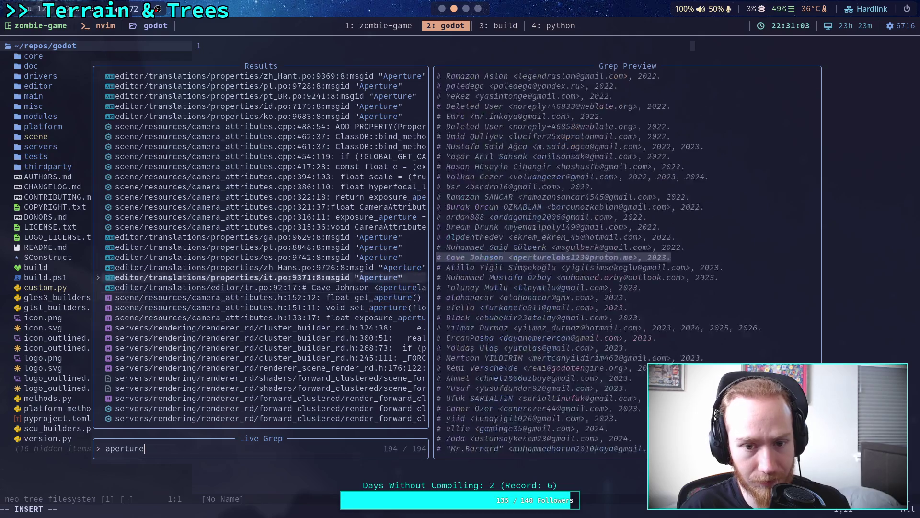
key("Up")
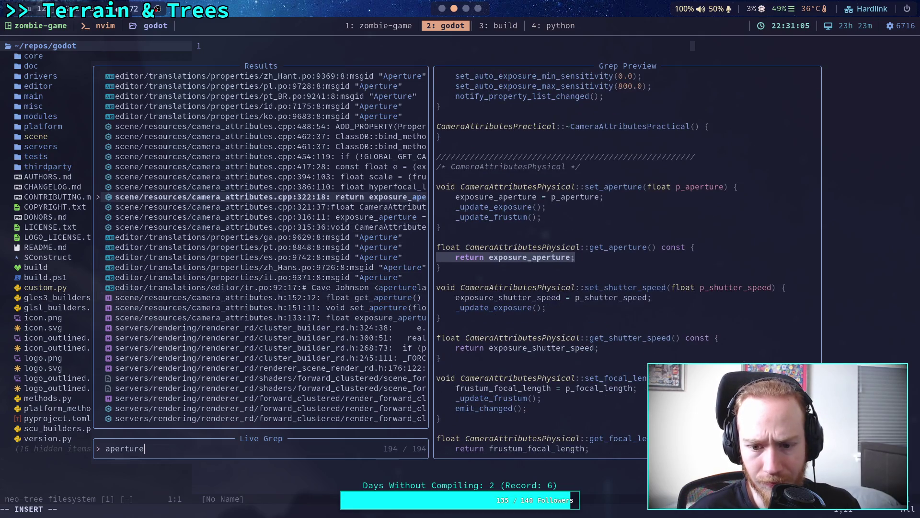
key("Return")
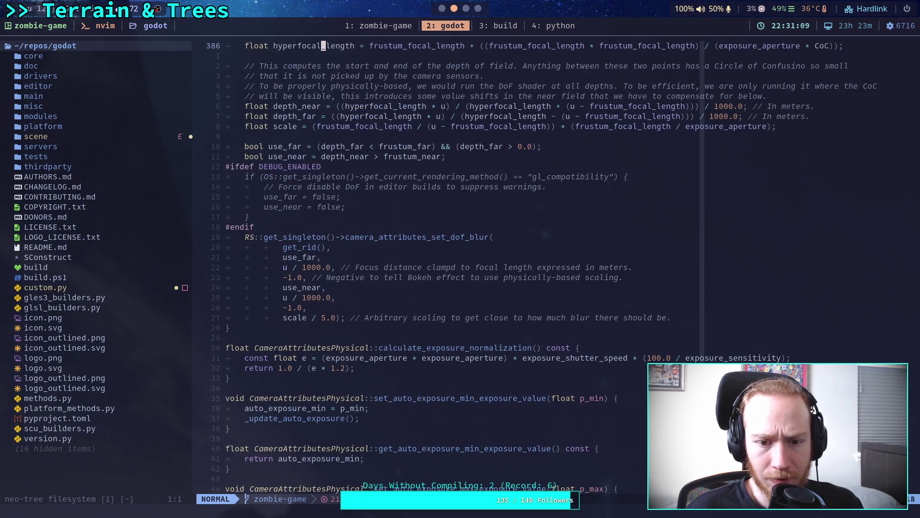
Page through camera_attributes.cpp to calculate_exposure_normalization, then return to Godot.
key("ctrl+f")
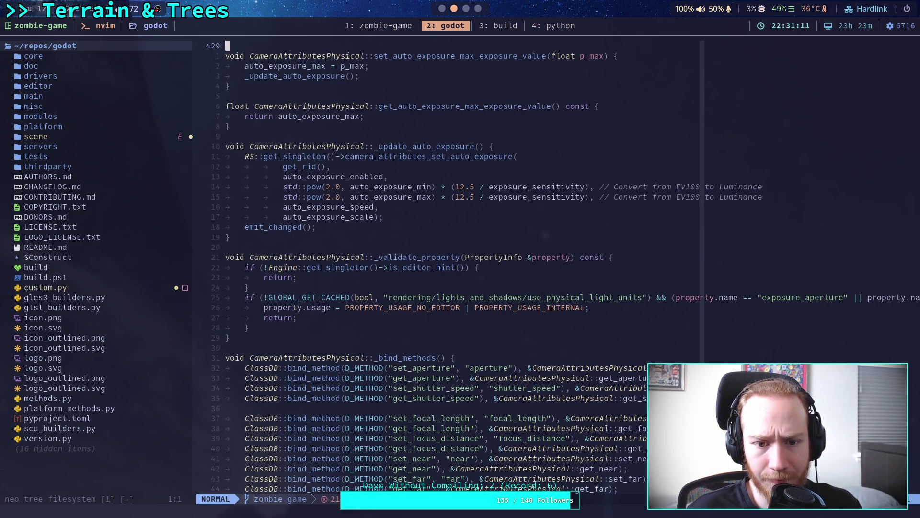
key("ctrl+f")
key("ctrl+b")
key("ctrl+b")
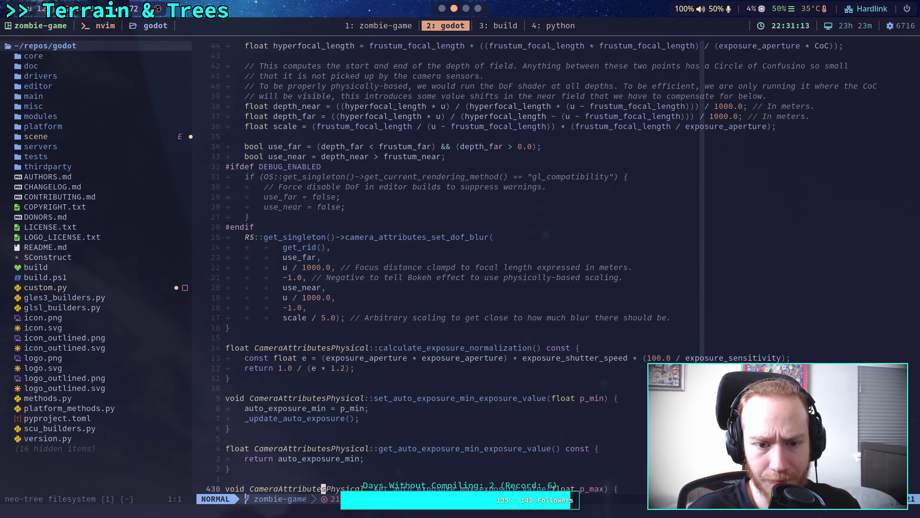
key("ctrl+b")
key("ctrl+b")
key("ctrl+b")
key("ctrl+f")
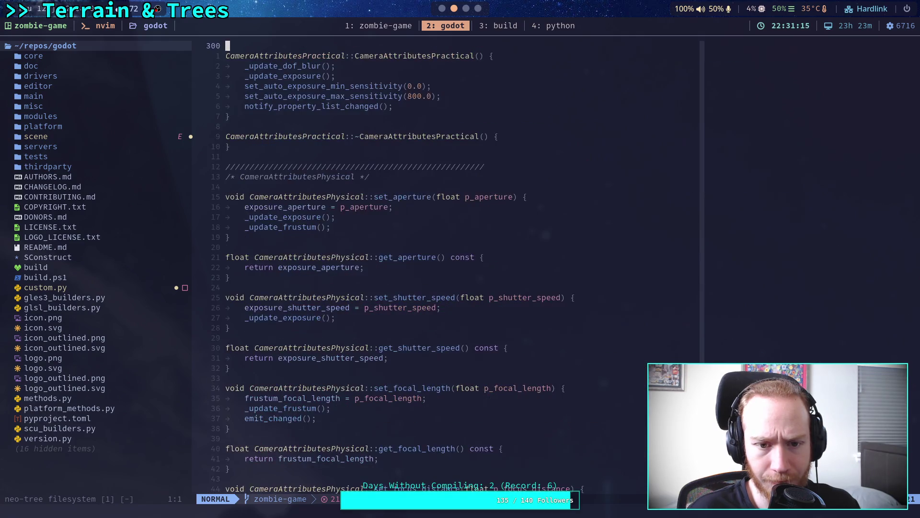
key("ctrl+f")
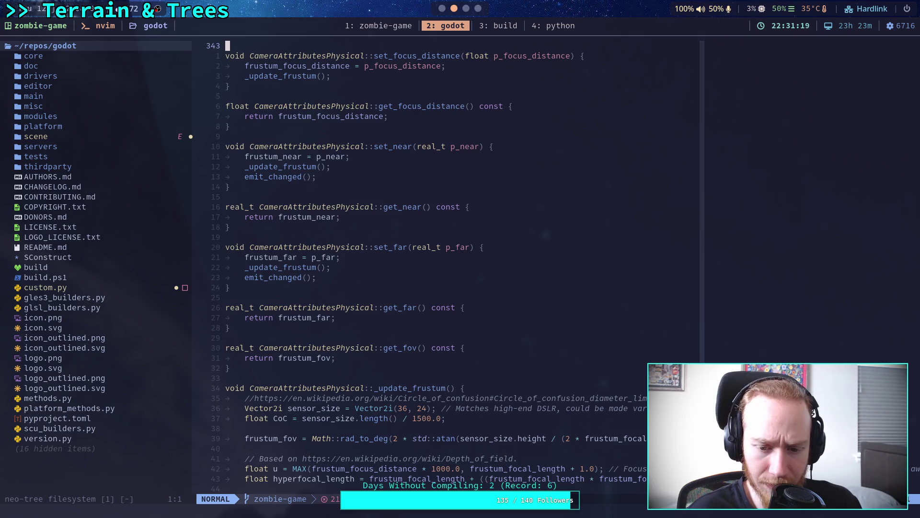
key("ctrl+f")
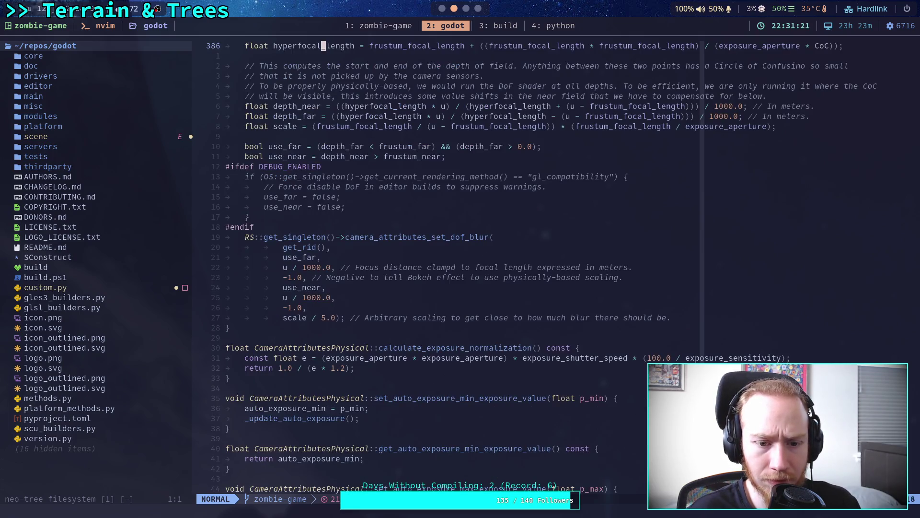
key("j")
key("j")
key("j")
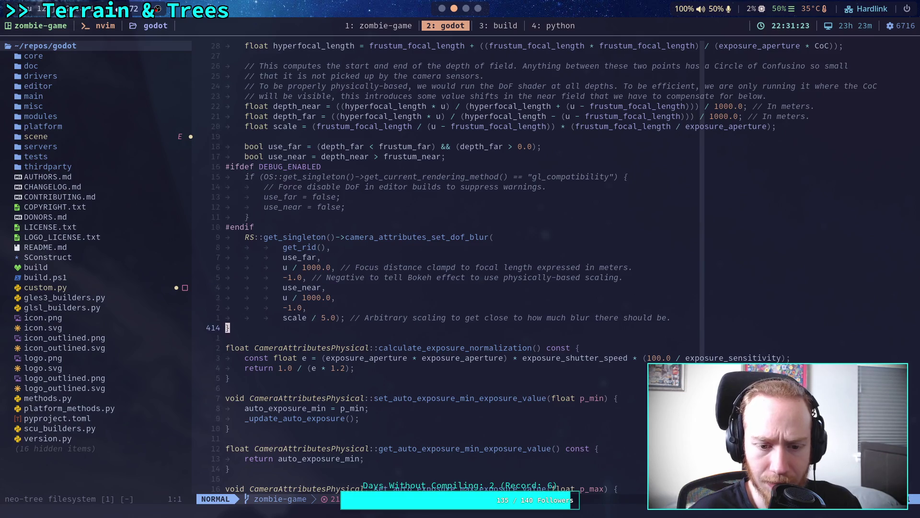
key("j")
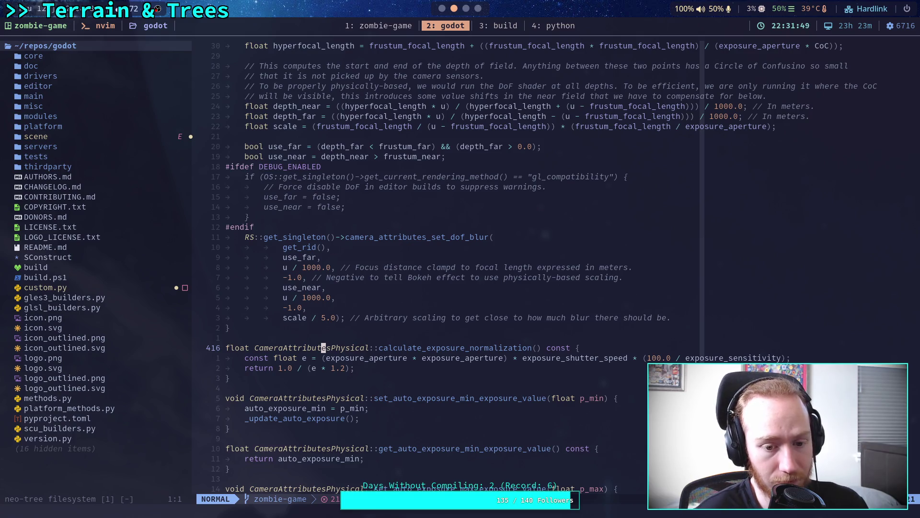
key("alt+Tab")
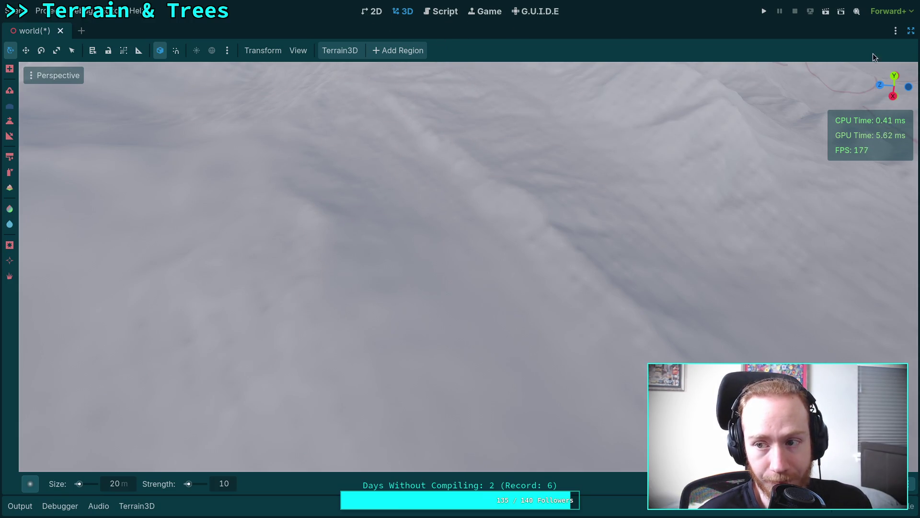
Restore the side docks, save the world scene, and check the DynamicDay node.
left_click(911, 31)
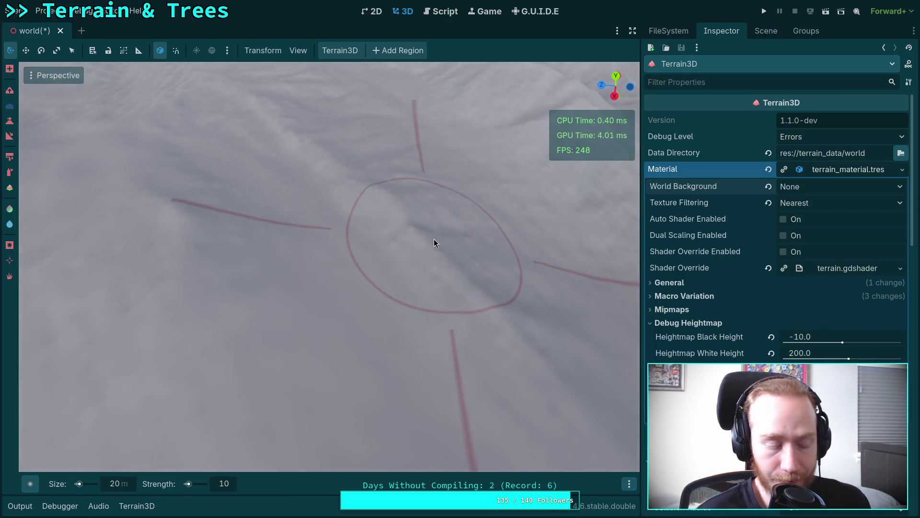
key("ctrl+s")
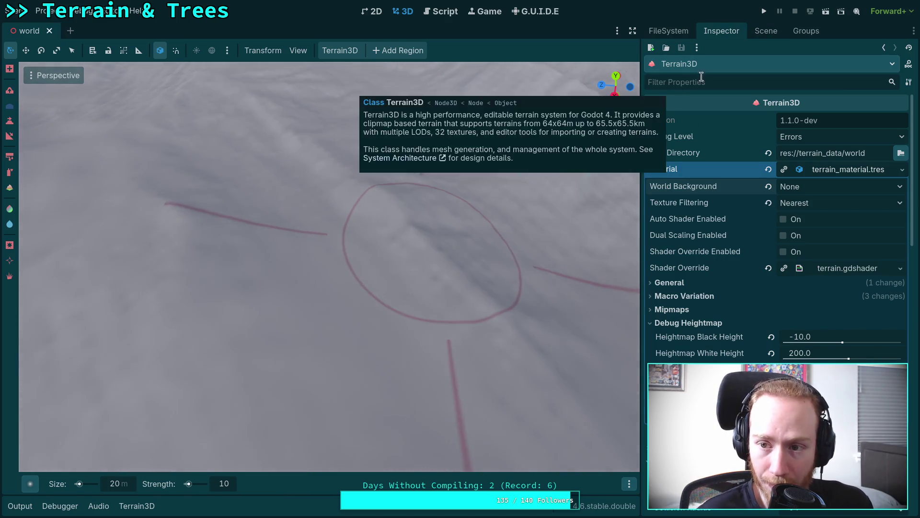
left_click(765, 32)
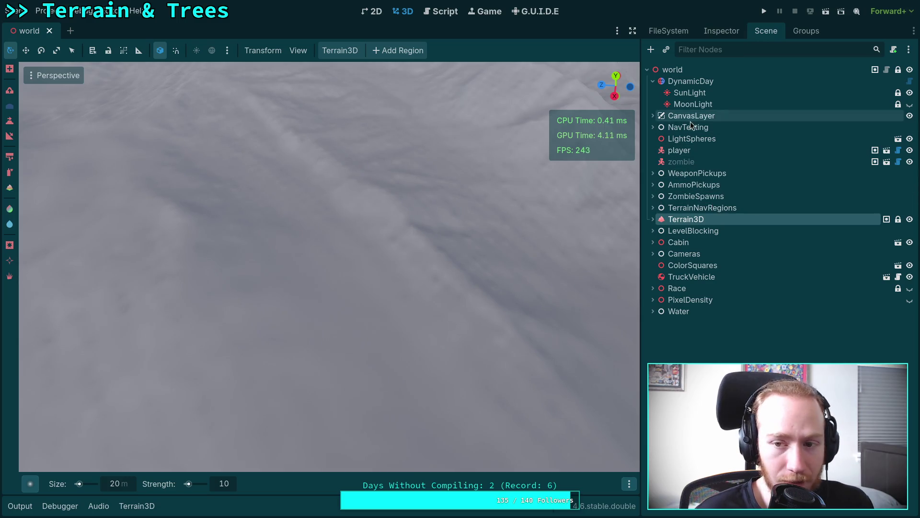
left_click(713, 81)
left_click(721, 31)
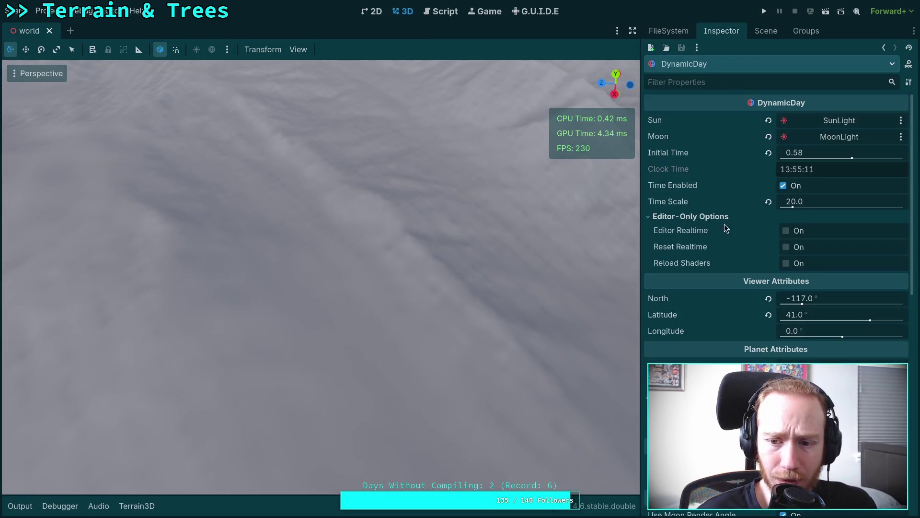
left_click(686, 30)
left_click(766, 31)
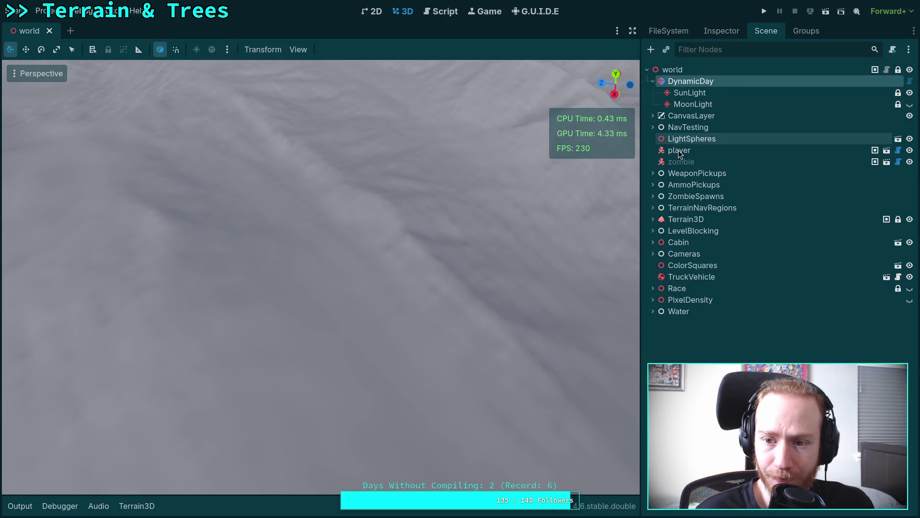
Select Terrain3D and turn off its Heightmap debug view.
left_click(681, 218)
left_click(721, 31)
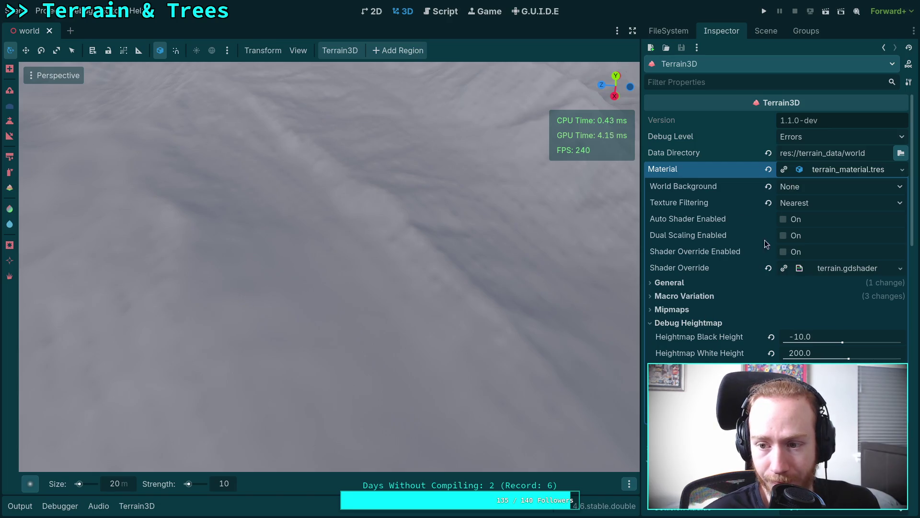
scroll(752, 324, "down", 5)
scroll(752, 324, "down", 10)
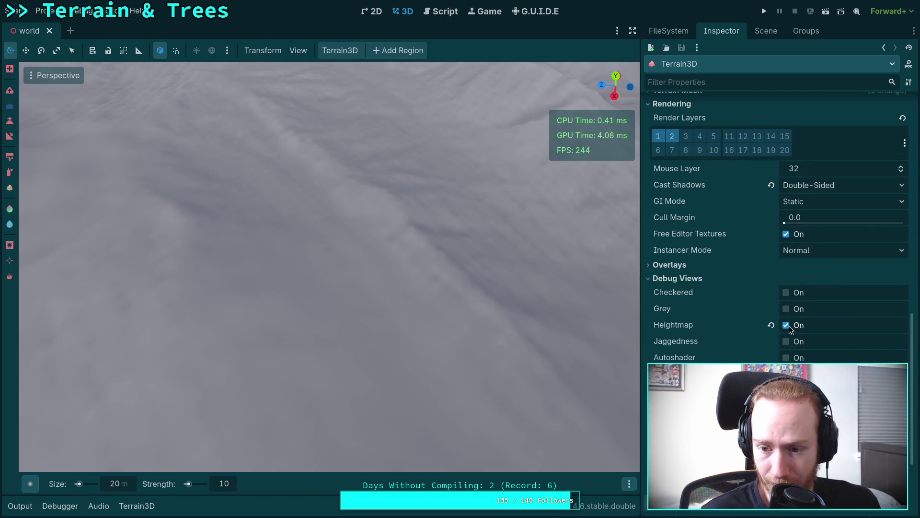
left_click(786, 324)
scroll(747, 324, "down", 2)
scroll(707, 307, "up", 15)
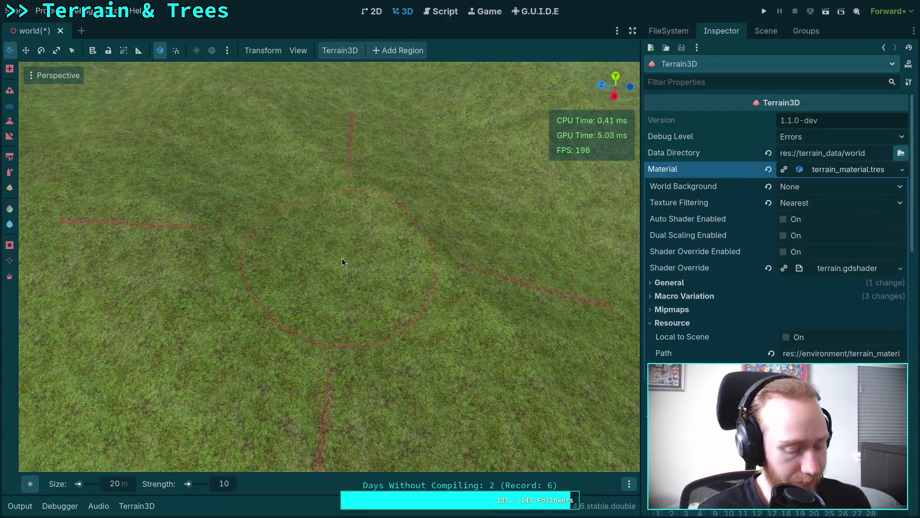
Fly the camera down into the tree strip and back out facing the lake.
left_click_drag(341, 258, 341, 206)
key("w")
scroll(329, 267, "up", 3)
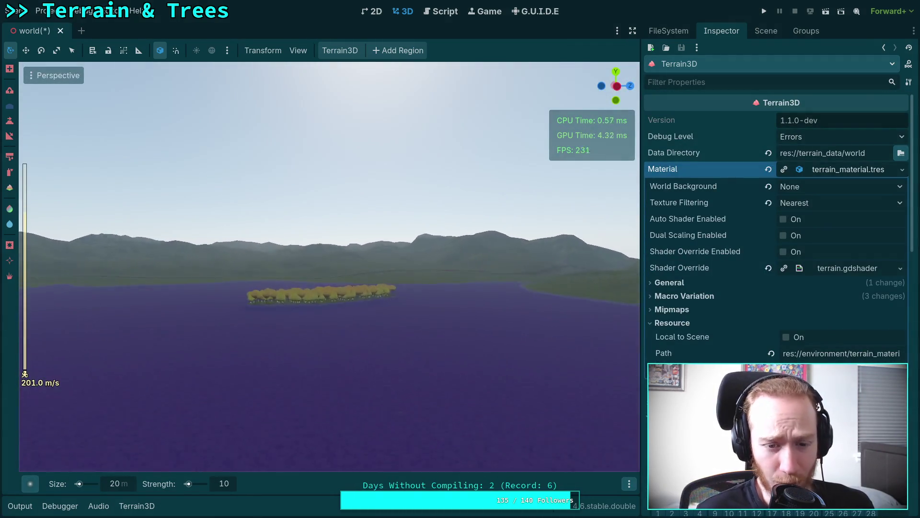
key("w")
scroll(329, 266, "down", 10)
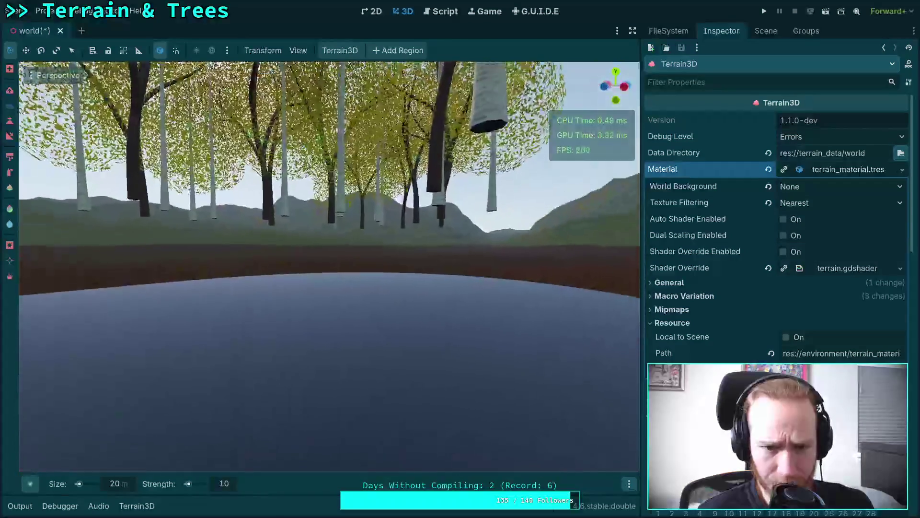
scroll(329, 267, "down", 10)
key("w")
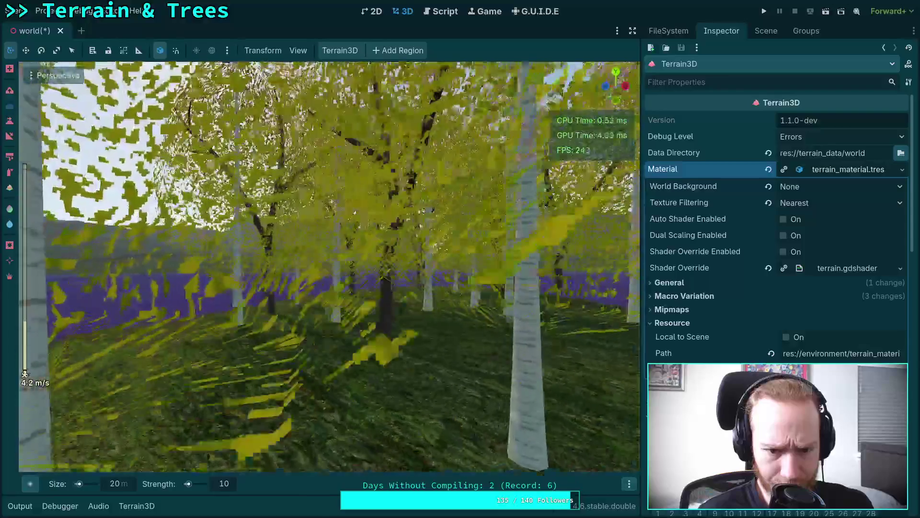
key("s")
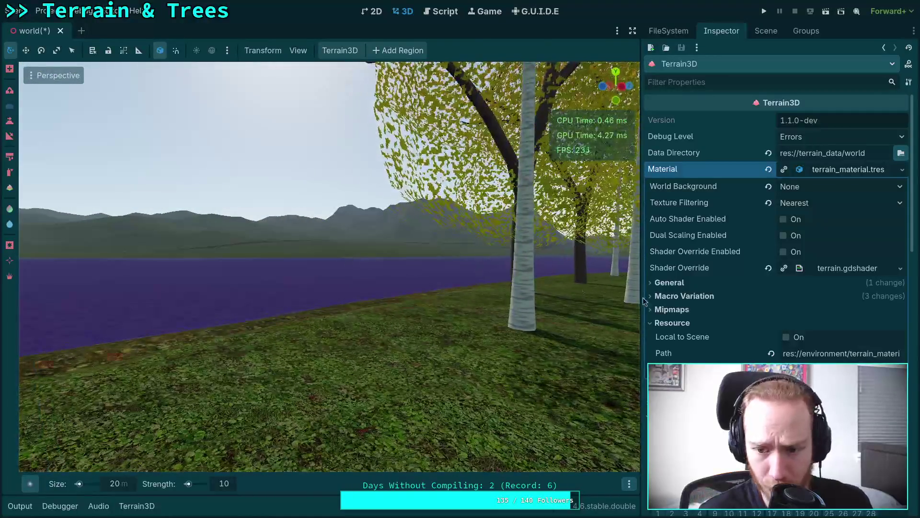
Select DynamicDay in the Scene dock and tilt the view toward the sun.
left_click(754, 35)
left_click(712, 80)
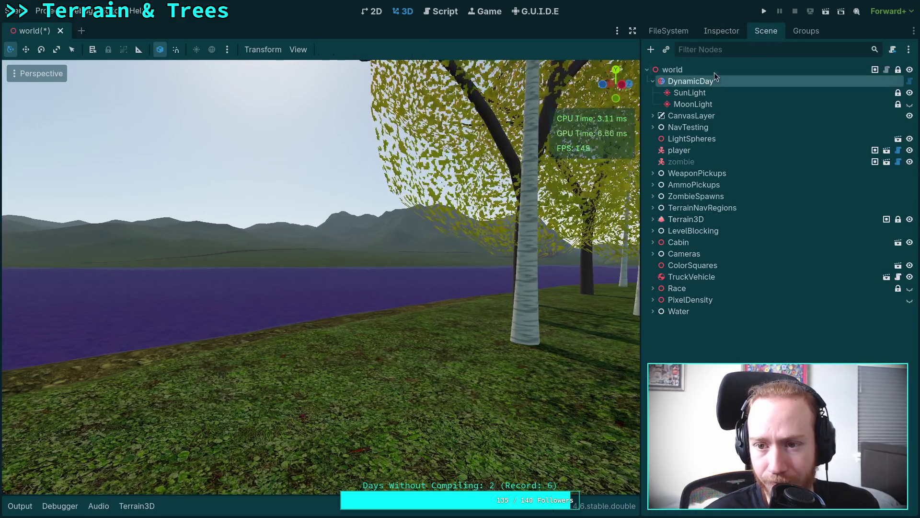
left_click(722, 32)
mouse_move(322, 278)
left_mouse_down()
mouse_move(292, 234)
mouse_move(326, 230)
mouse_move(194, 77)
left_mouse_up()
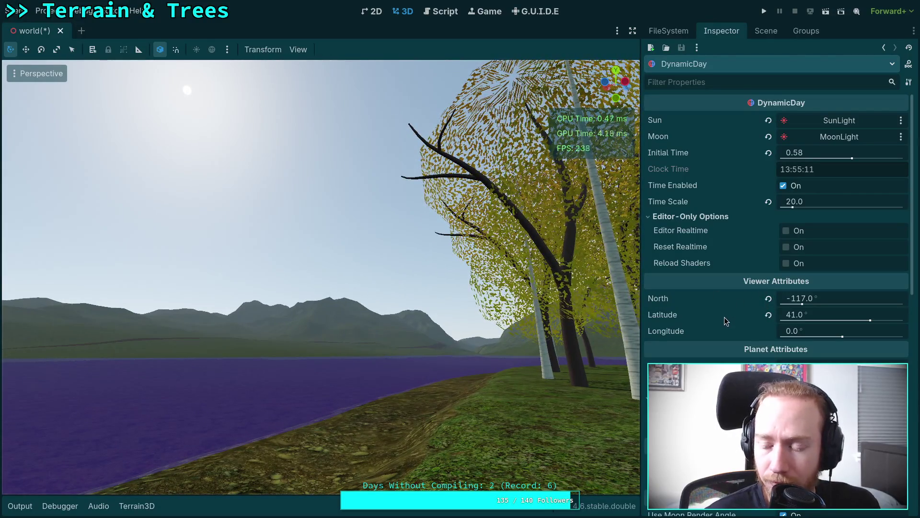
Expand the compositor and camera attributes to reveal the Exposure values.
scroll(726, 321, "down", 5)
scroll(727, 321, "down", 6)
left_click(855, 336)
left_click(855, 331)
left_click(849, 314)
scroll(766, 319, "down", 4)
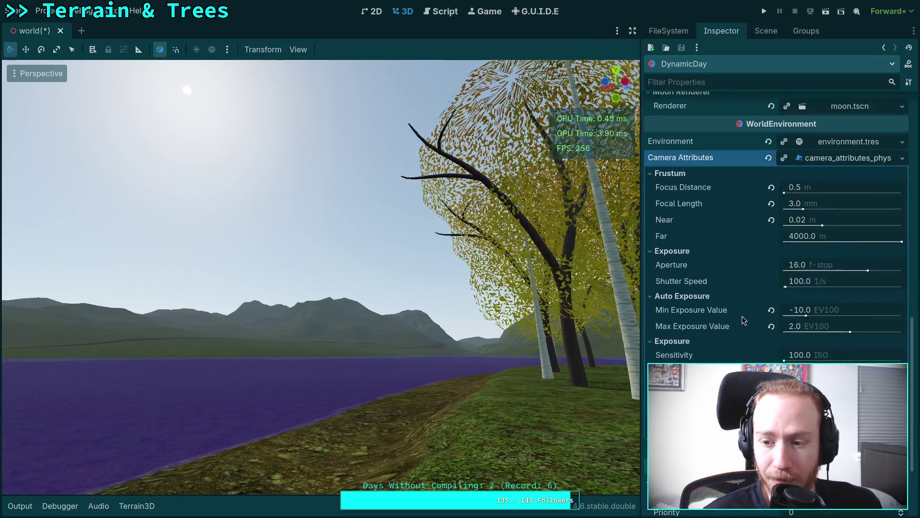
Set Shutter Speed to 1 and Aperture to 1.0 f-stop, then show the Output log.
left_click(832, 270)
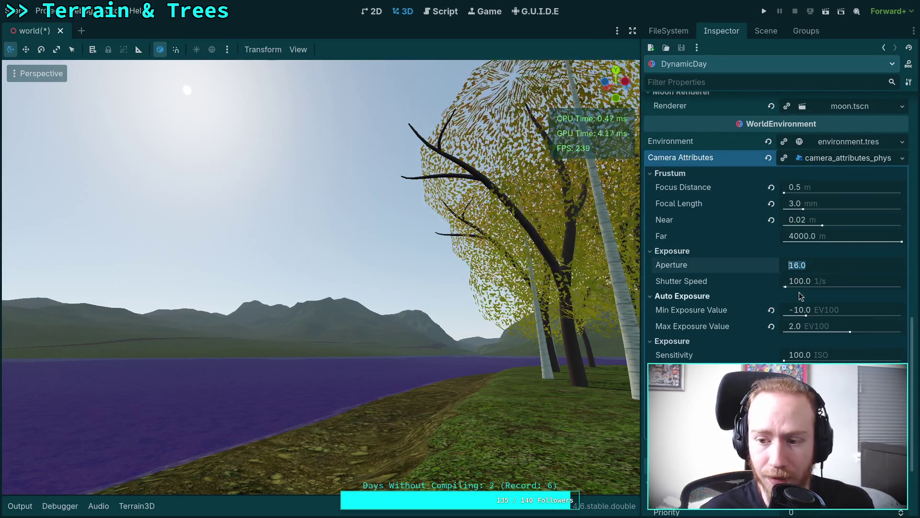
left_click(832, 283)
type("1")
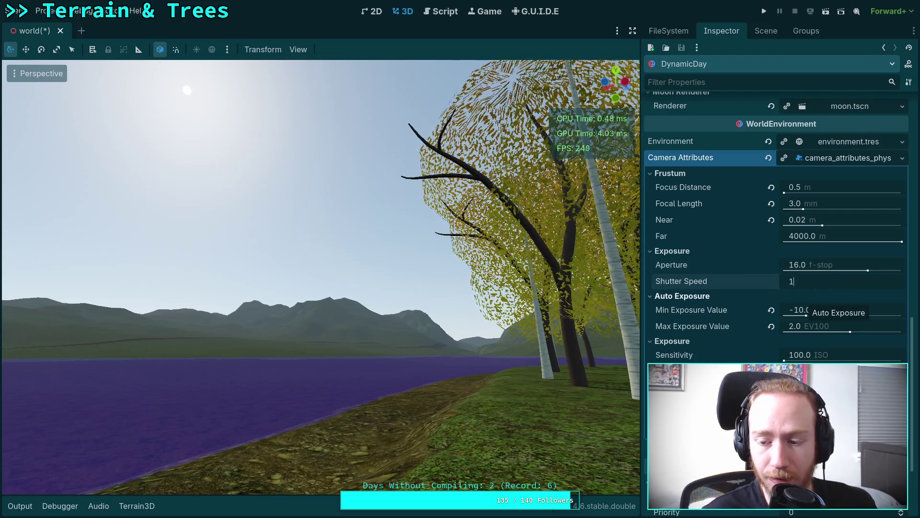
key("Return")
left_click(847, 265)
type("1")
key("Return")
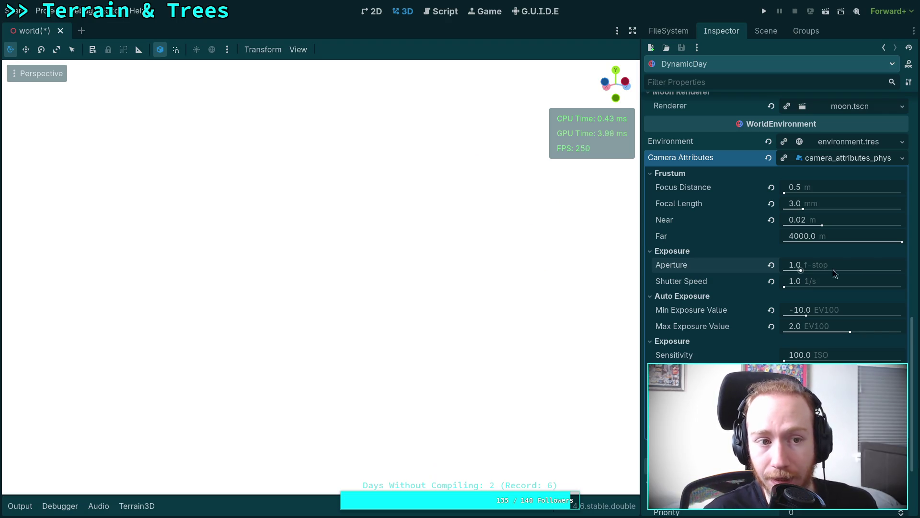
left_click(19, 506)
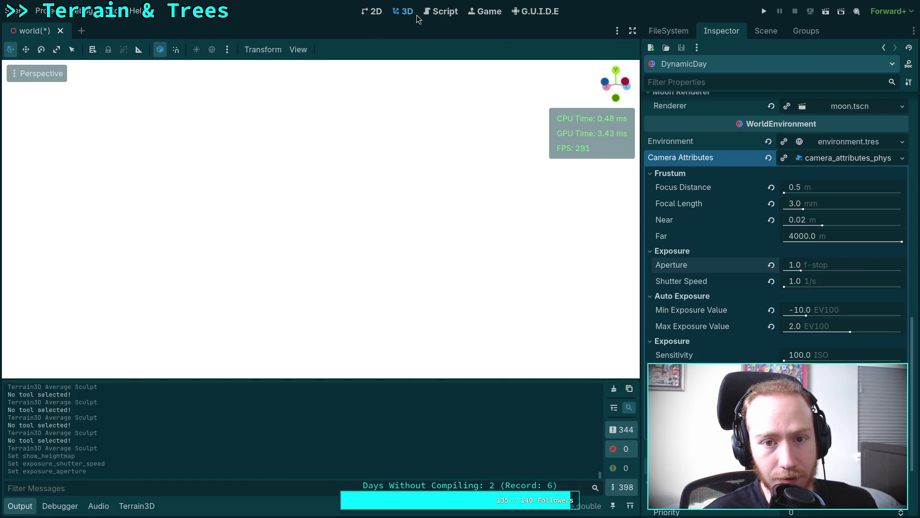
Uncomment the queue_exposure_result() call in auto_exposure.gd and save the script.
left_click(441, 11)
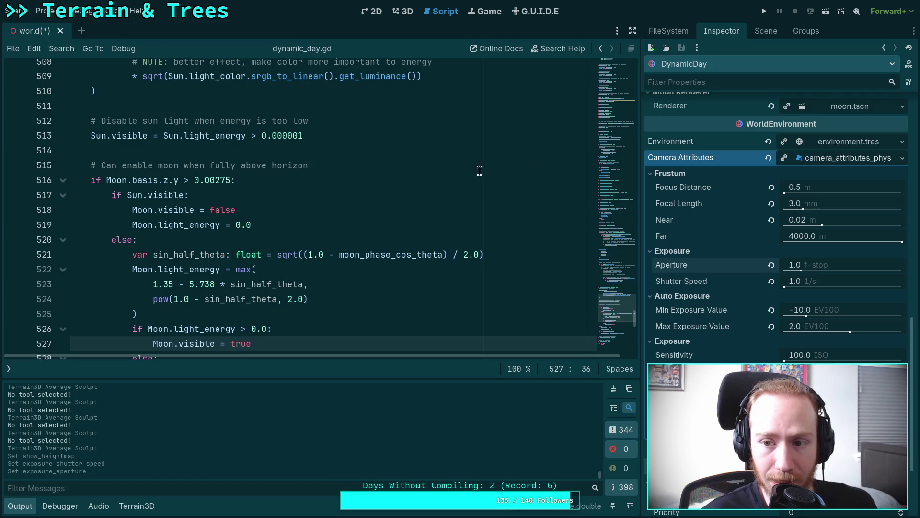
left_click(11, 370)
left_click(51, 84)
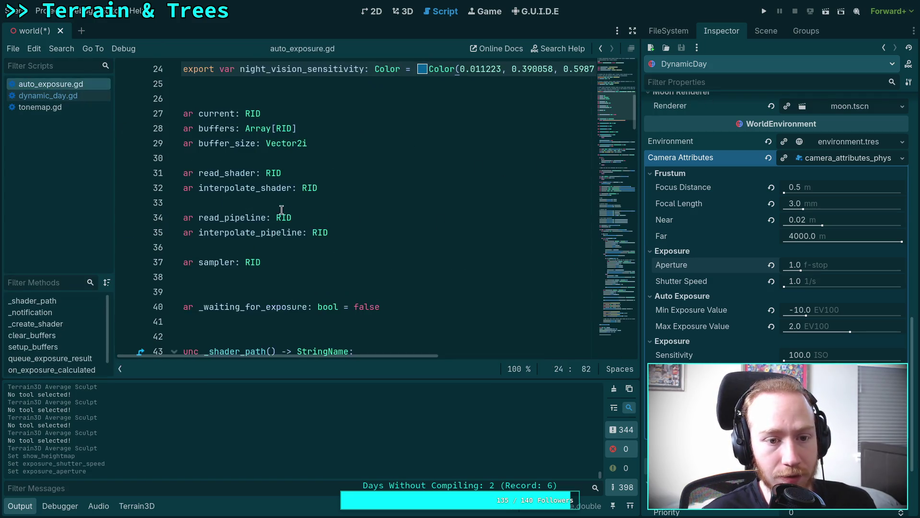
scroll(330, 297, "down", 20)
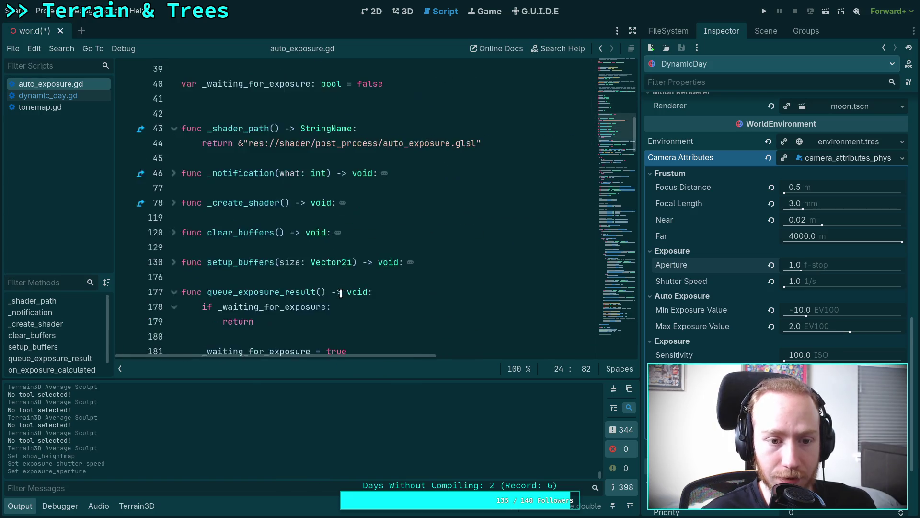
scroll(341, 294, "down", 20)
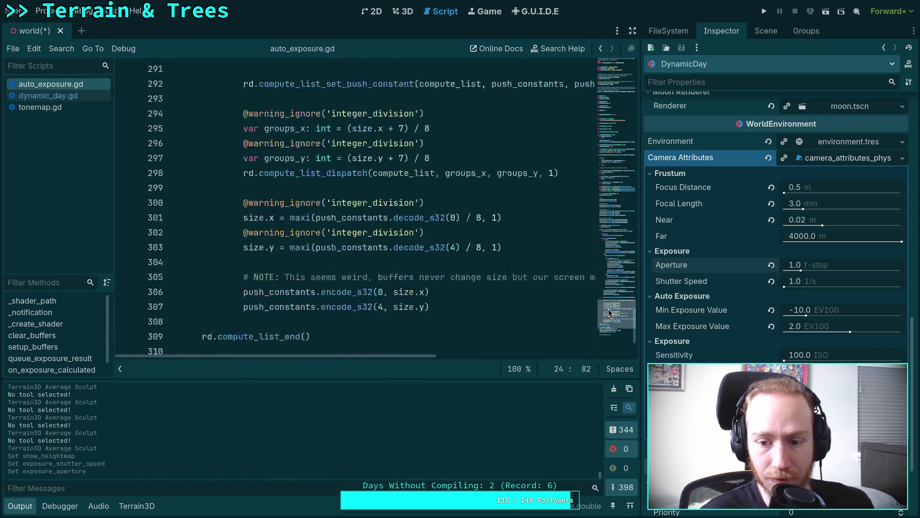
left_click(207, 326)
key("ctrl+k")
key("ctrl+s")
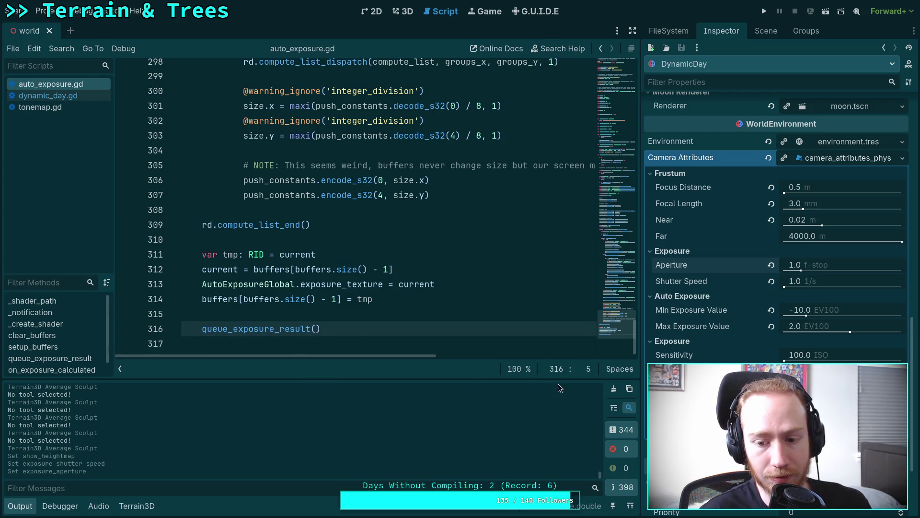
Clear the Output log and refresh the 3D view.
left_click(614, 389)
left_click(403, 11)
left_click(444, 11)
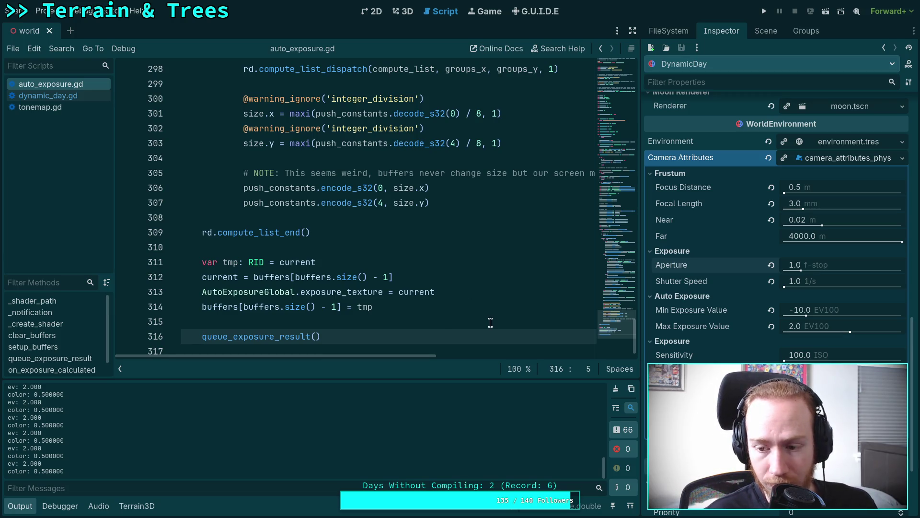
Drag Max Exposure Value up to 60.99 EV100, then switch to the Neovim workspace.
left_click(405, 12)
left_click_drag(851, 330, 882, 327)
left_click_drag(826, 322, 861, 321)
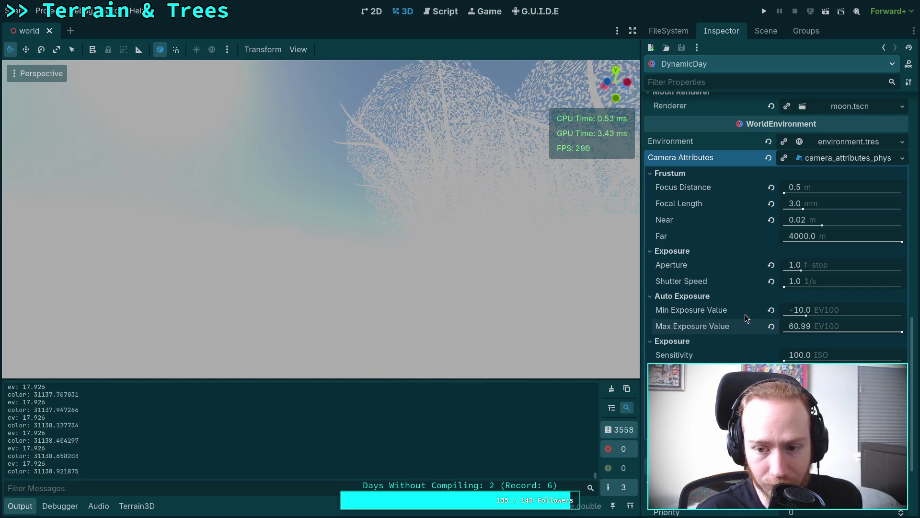
mouse_move(745, 314)
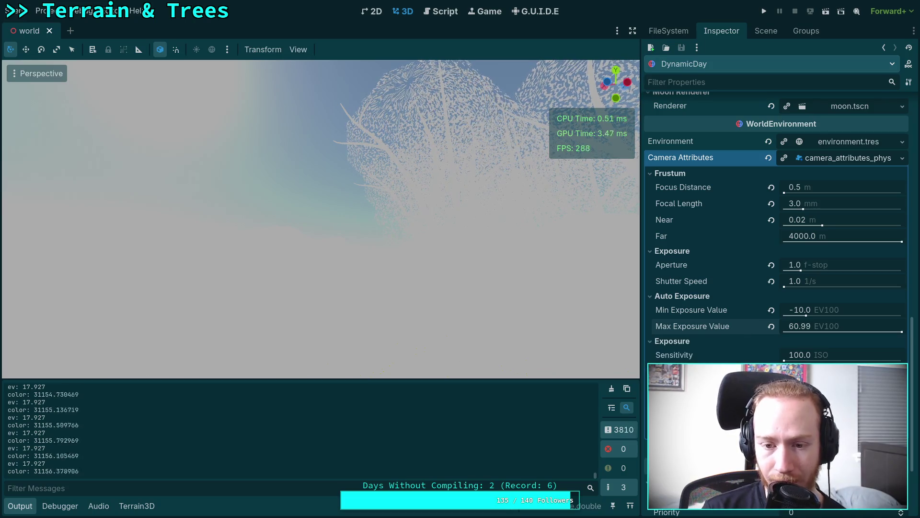
key("super+2")
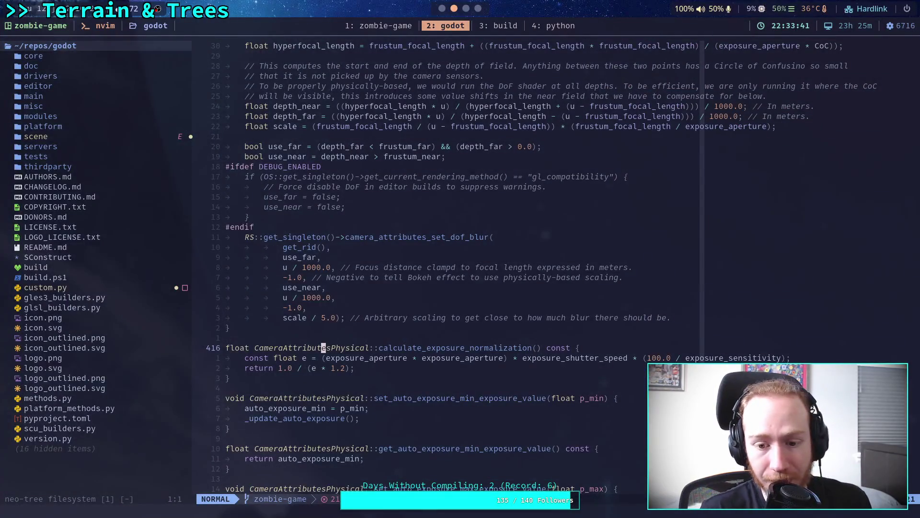
Search camera_attributes.cpp for shutter_speed and step through matches to the set_shutter_speed definition.
left_click(581, 358)
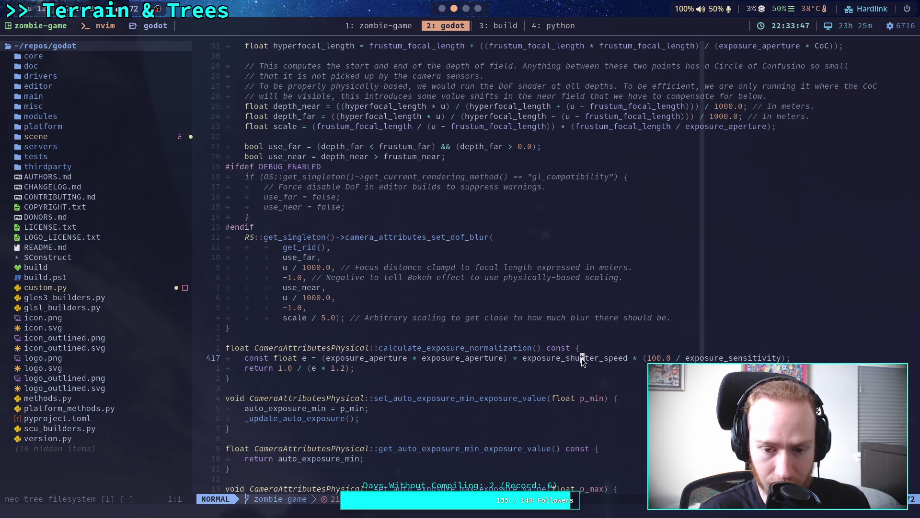
type("/")
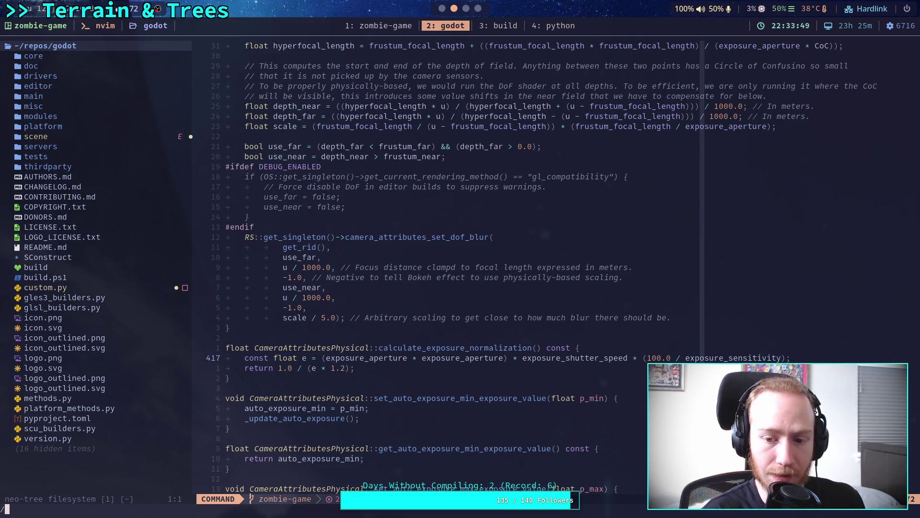
type("shutter_sp")
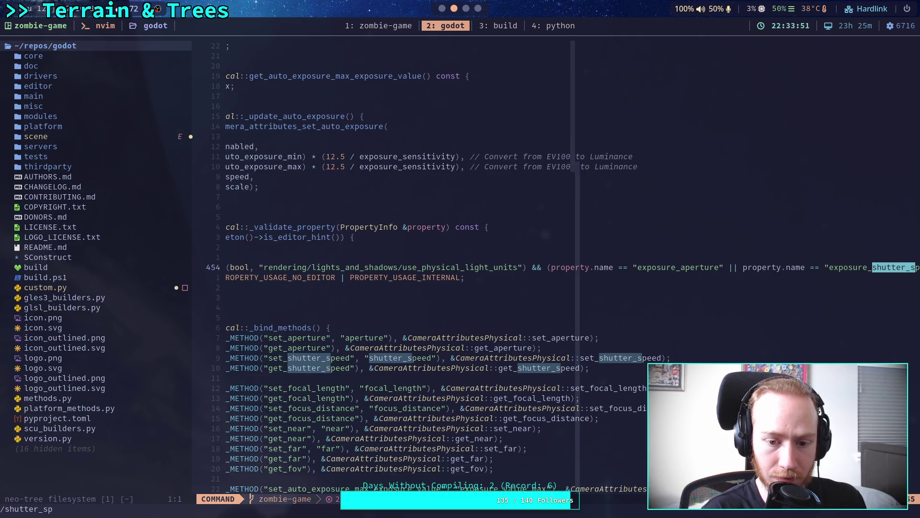
type("eed")
key("Return")
key("n")
key("n")
key("n")
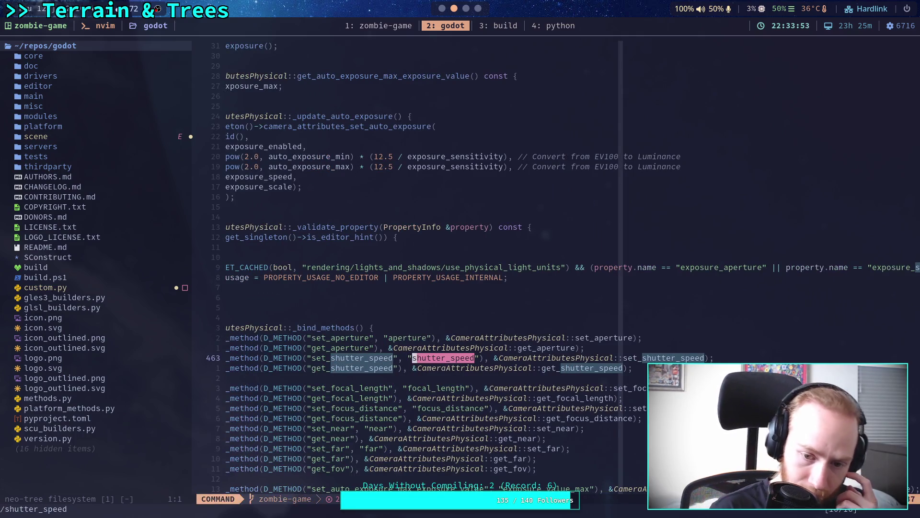
key("n")
key("n")
key("n")
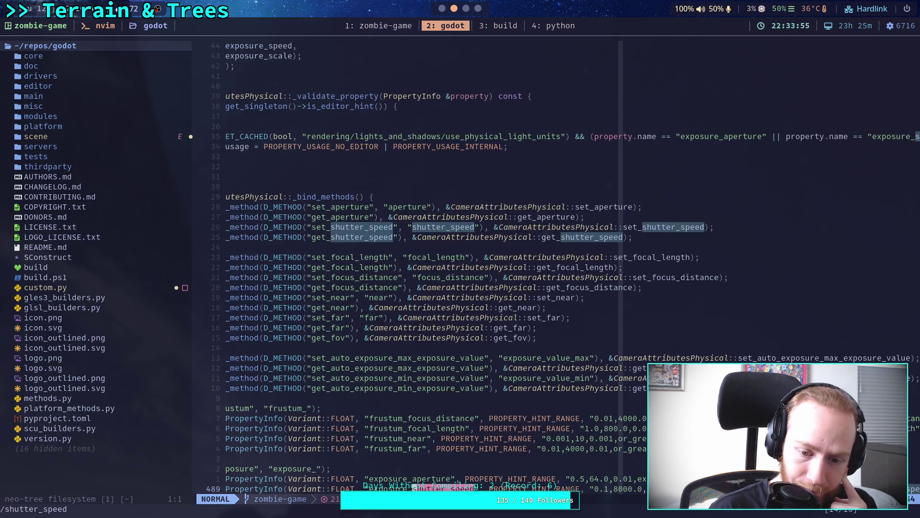
key("Return")
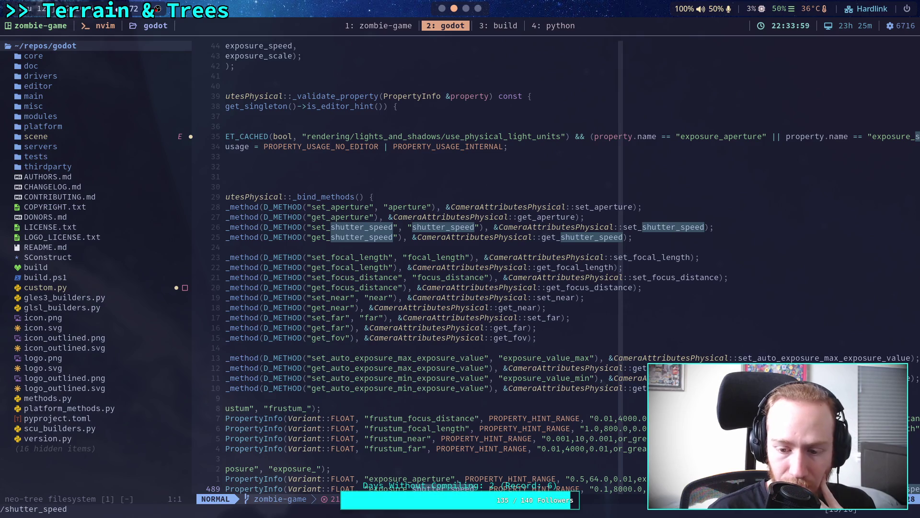
type("/")
key("n")
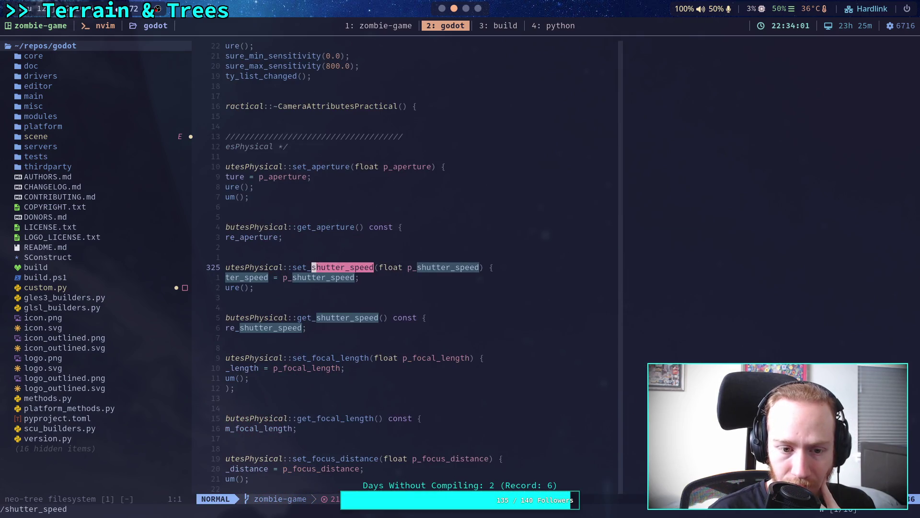
Scroll down to review calculate_exposure_normalization and the _update_auto_exposure code.
key("j")
key("j")
key("0")
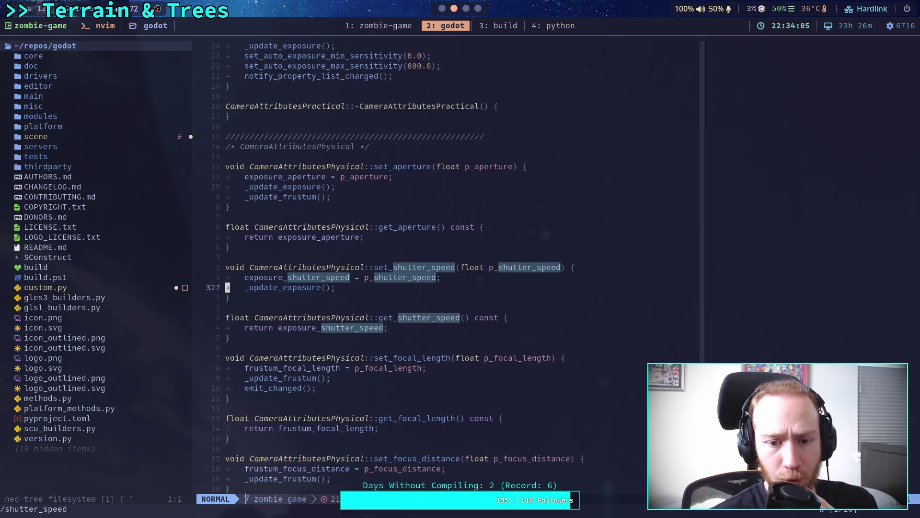
scroll(544, 330, "down", 17)
scroll(543, 329, "down", 20)
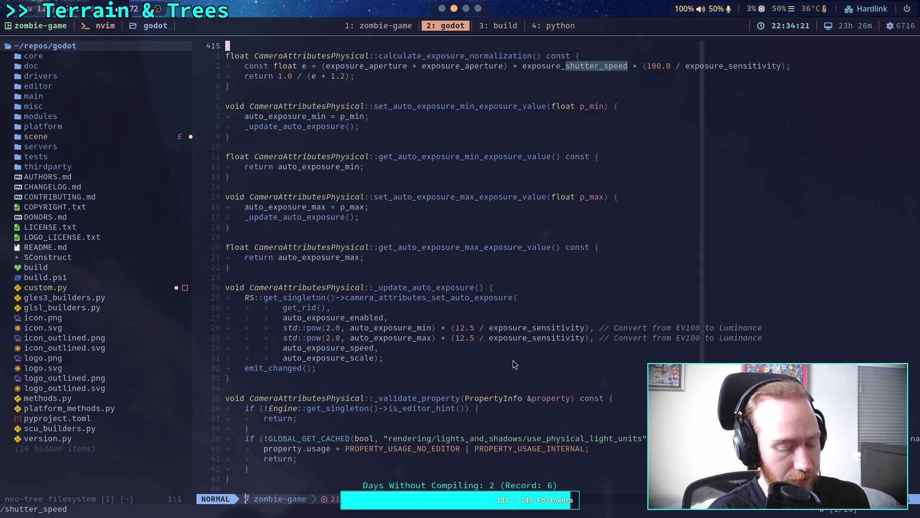
key("super+1")
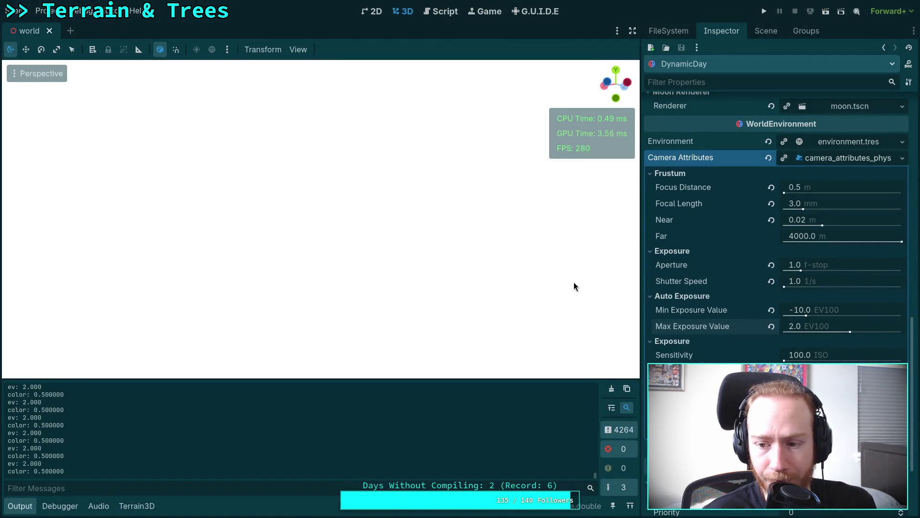
Raise the Max Exposure Value slider to 43 EV100.
left_click_drag(799, 326, 901, 340)
left_click_drag(800, 327, 879, 338)
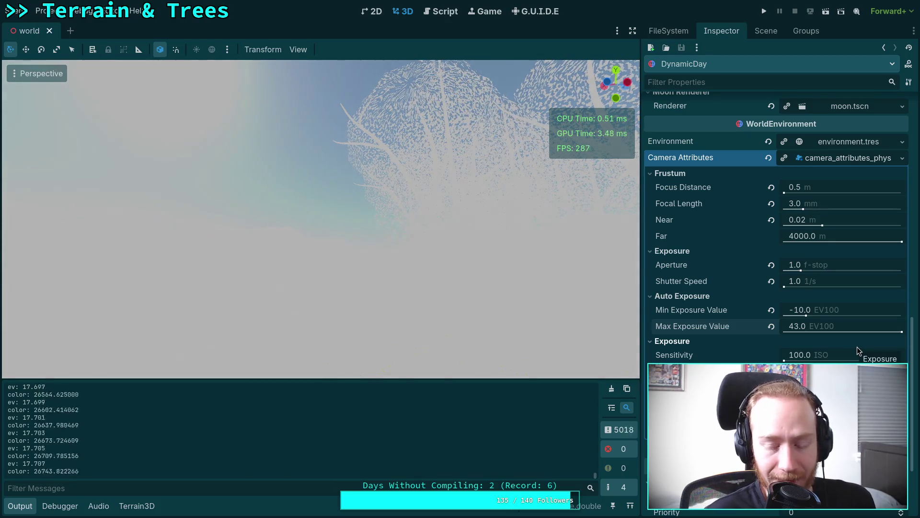
mouse_move(483, 230)
left_mouse_down()
mouse_move(470, 225)
mouse_move(455, 239)
mouse_move(474, 234)
left_mouse_up()
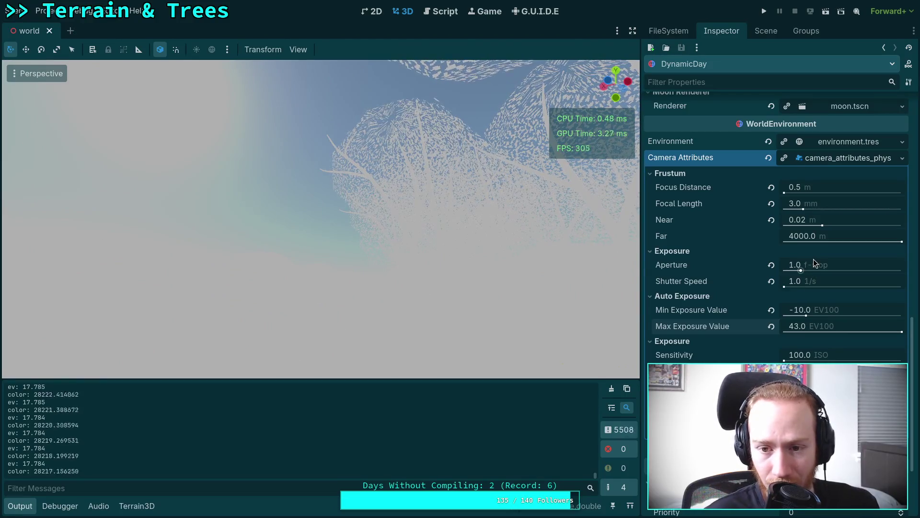
Set Shutter Speed to 100 1/s and orbit the view toward the river and hills.
left_click(829, 264)
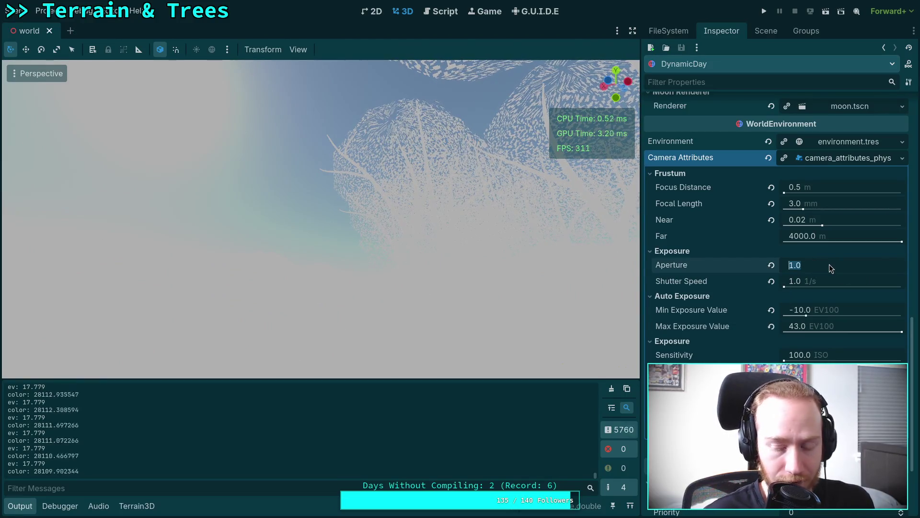
left_click(822, 280)
type("100")
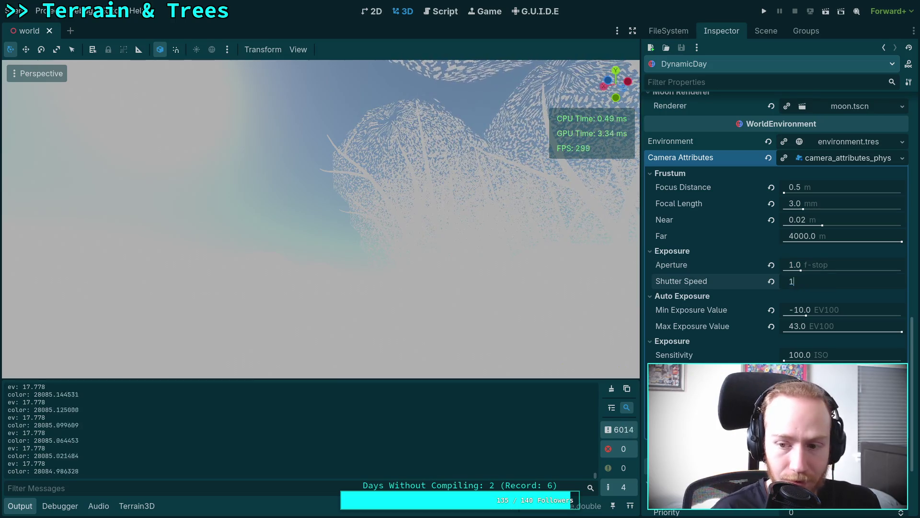
key("Return")
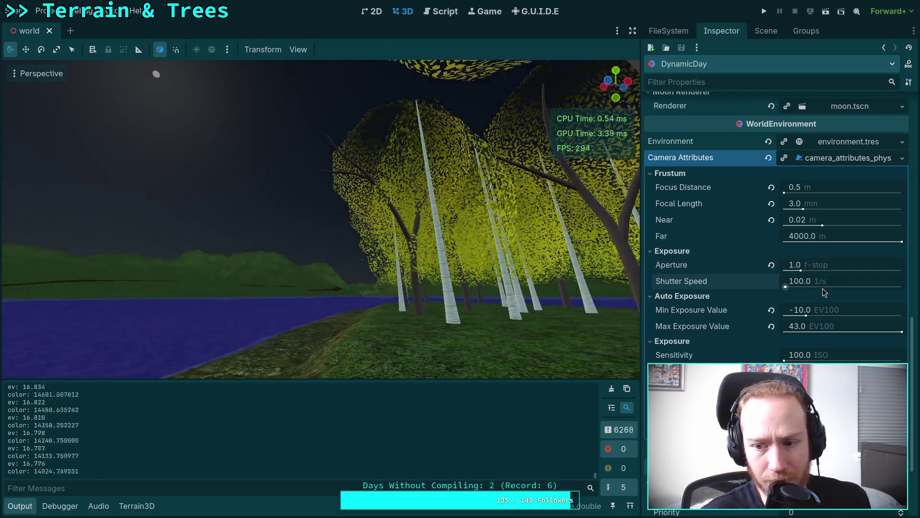
mouse_move(586, 320)
left_mouse_down()
mouse_move(565, 319)
mouse_move(551, 335)
mouse_move(498, 301)
mouse_move(544, 309)
mouse_move(474, 314)
left_mouse_up()
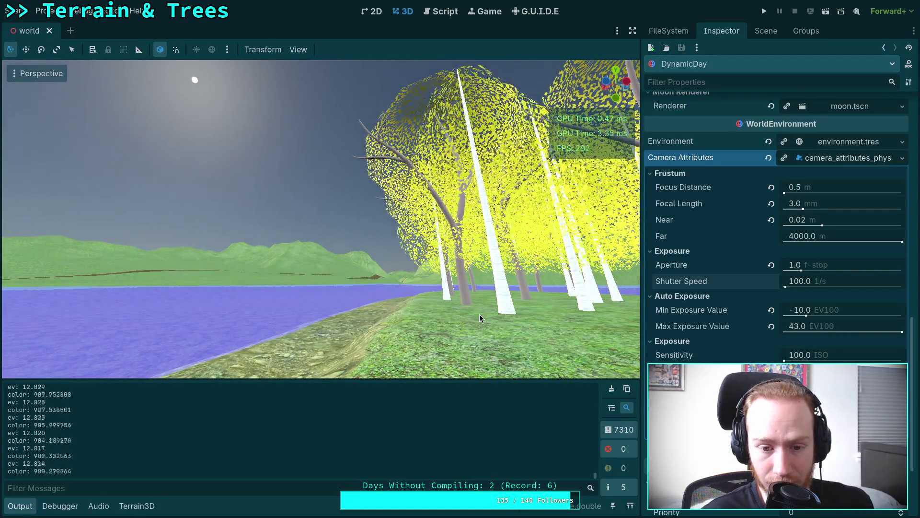
Try apertures of 2 and 3, settling on an aperture of 4.0 f-stop.
left_click(817, 265)
type("2")
key("Return")
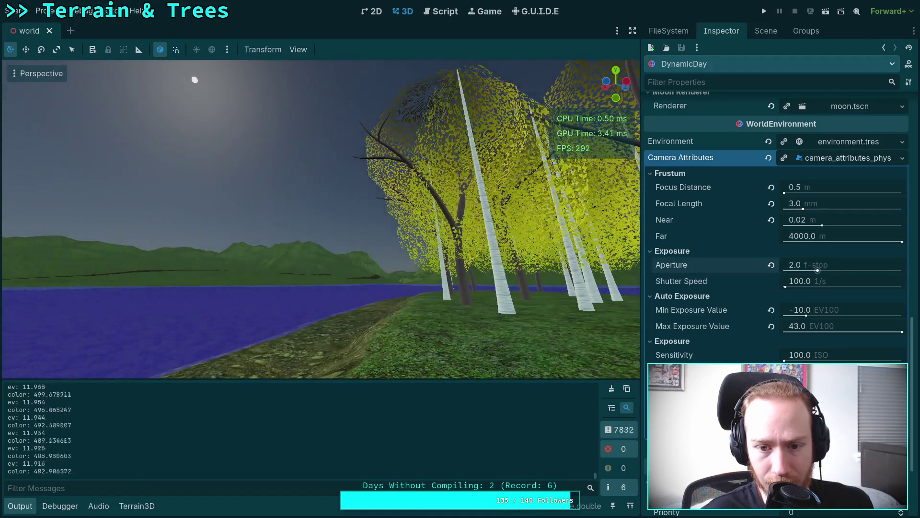
left_click(817, 265)
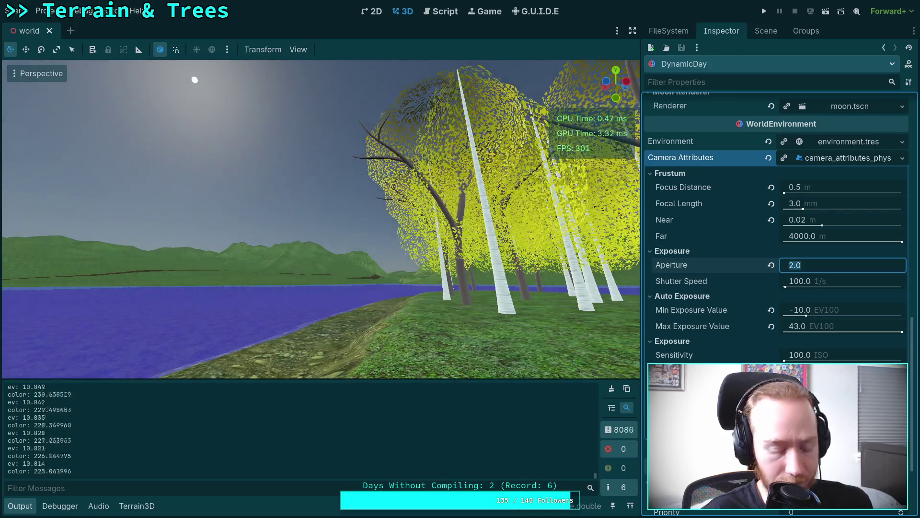
type("3")
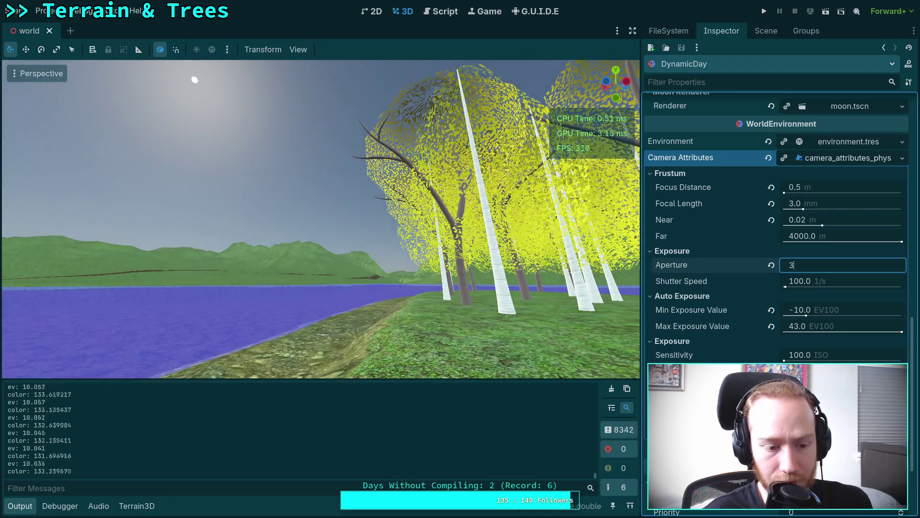
key("Return")
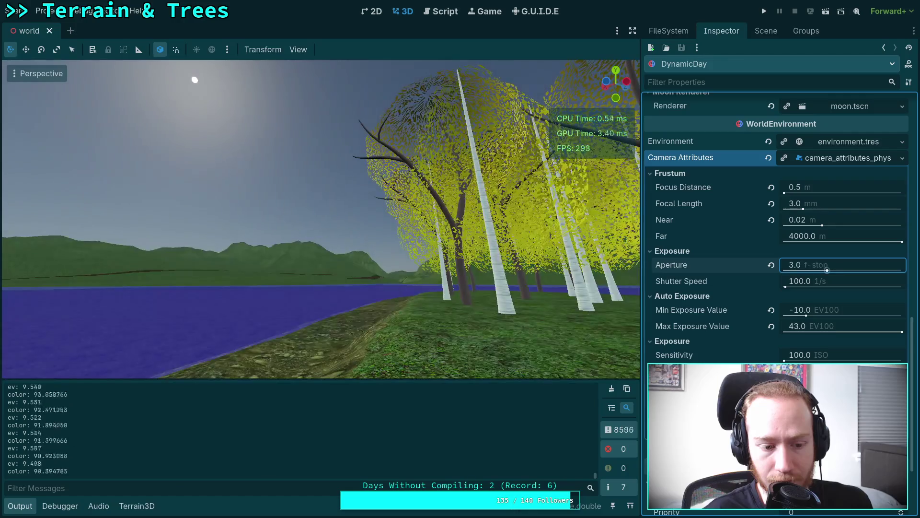
left_click(827, 266)
type("4")
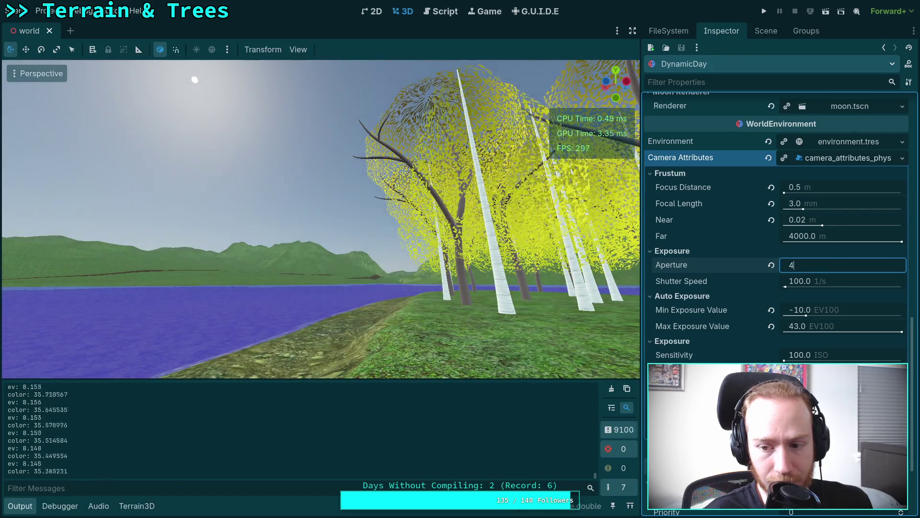
key("Return")
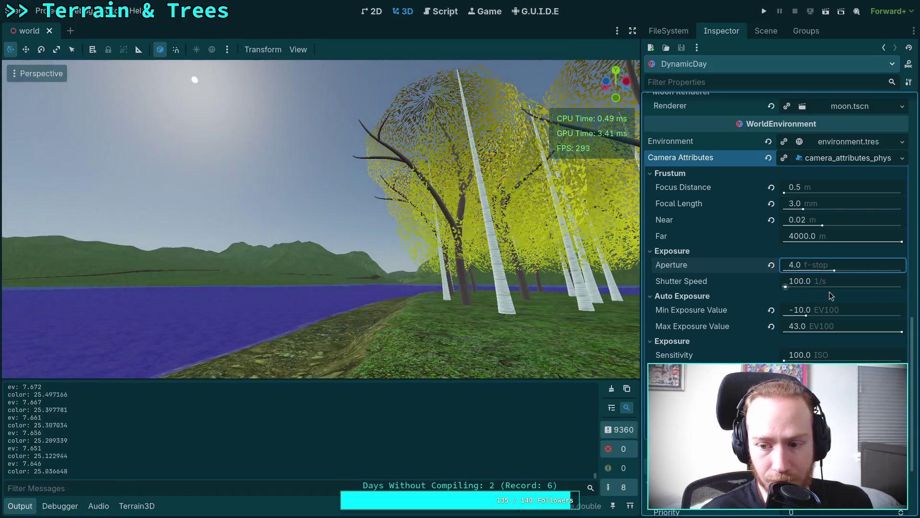
Set Max Exposure Value to 10 EV100 and Shutter Speed to 1.0 1/s.
left_click(836, 326)
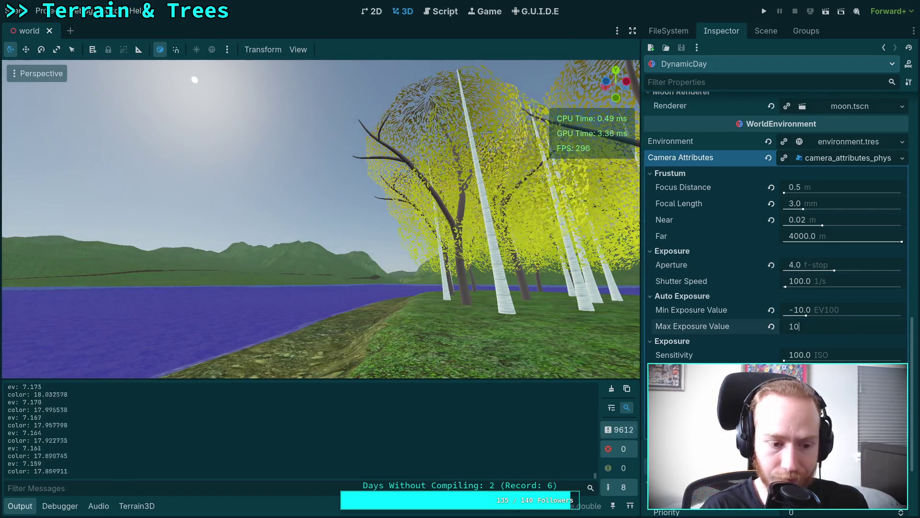
key("Return")
left_click(823, 267)
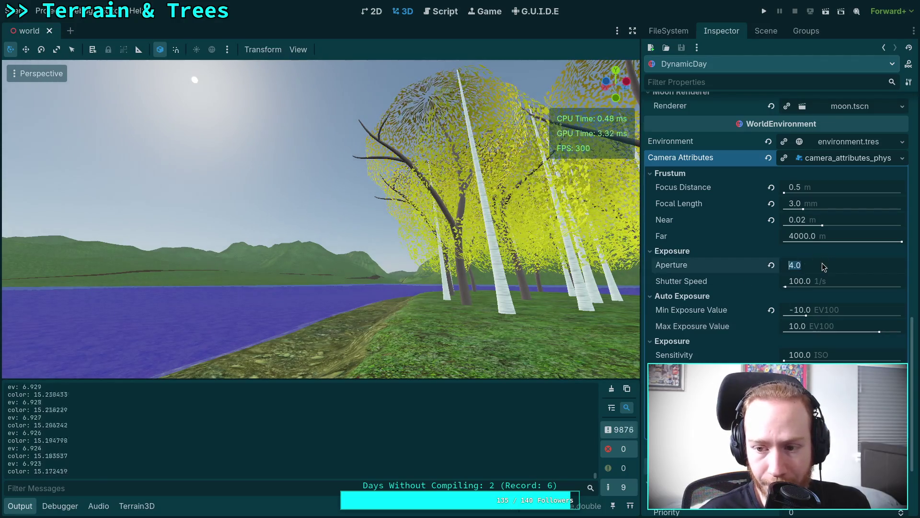
left_click(824, 285)
type("1")
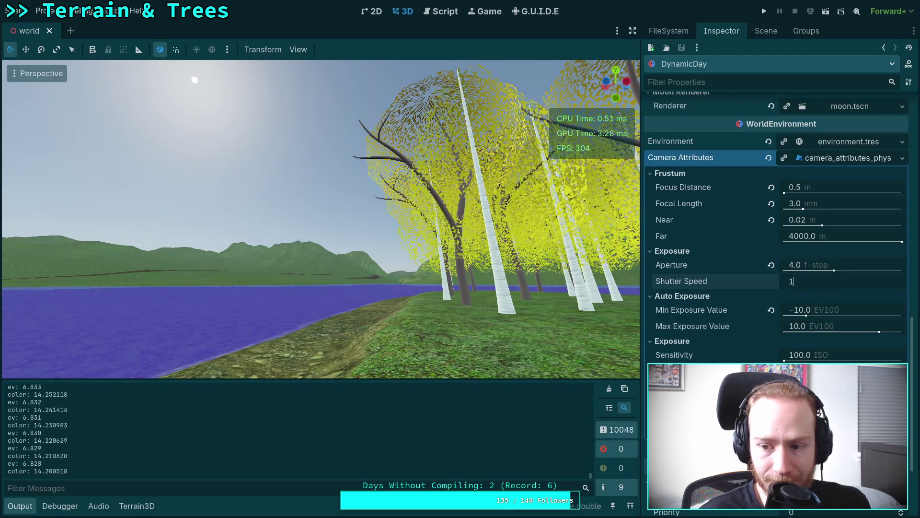
key("Return")
left_click(818, 265)
Try apertures of 16 and 20 f-stop, then set Shutter Speed back to 100 1/s.
type("5")
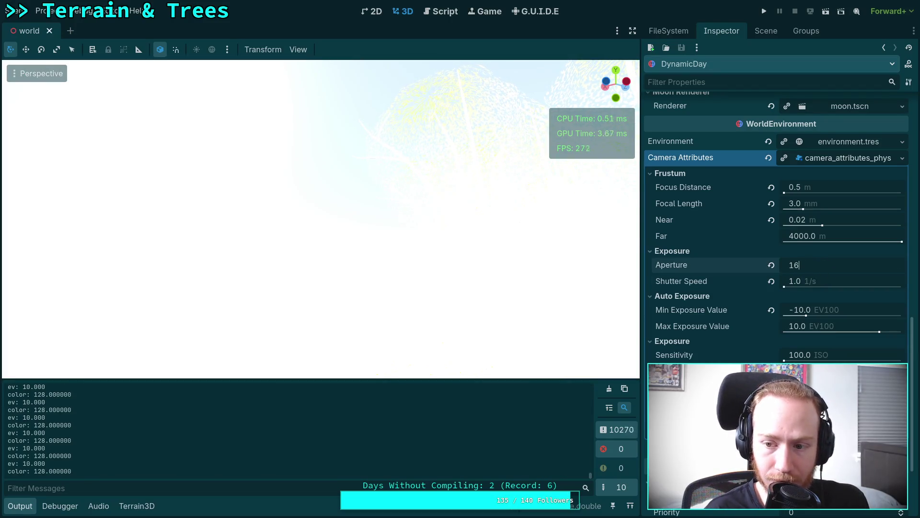
key("Return")
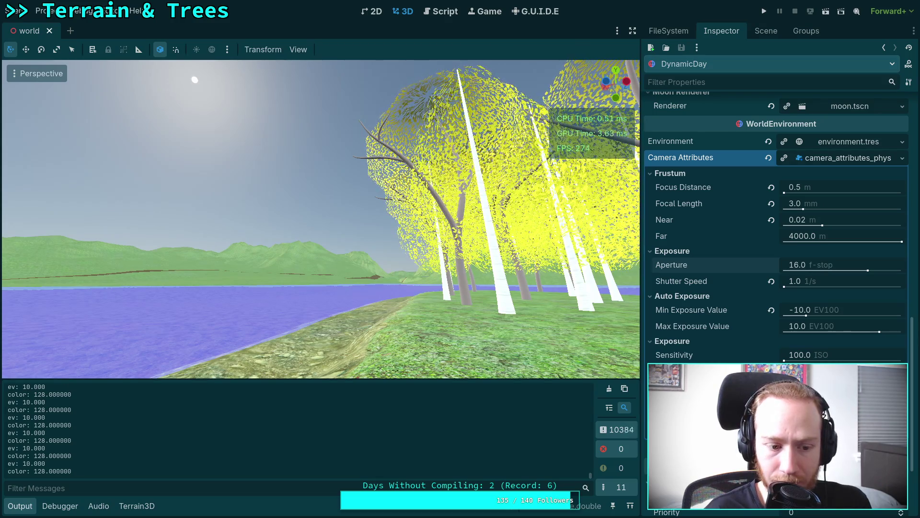
left_click(818, 264)
type("20")
key("Return")
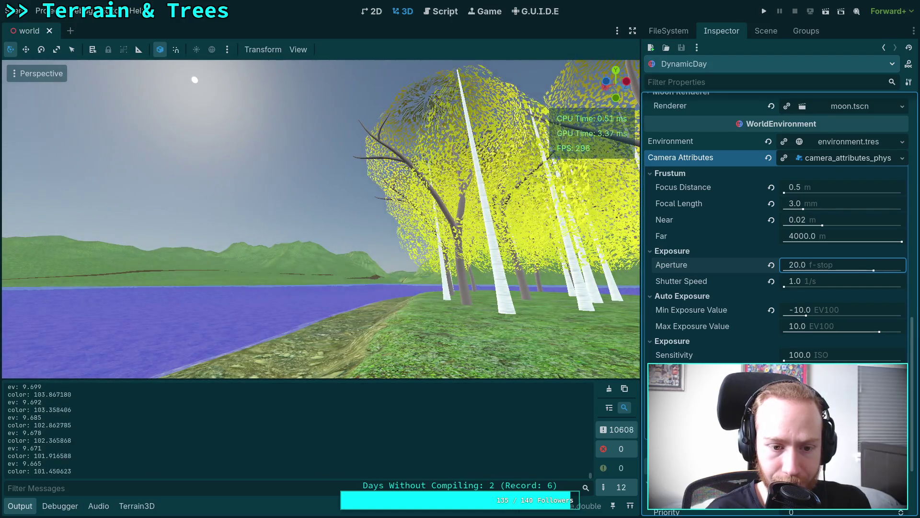
left_click(818, 265)
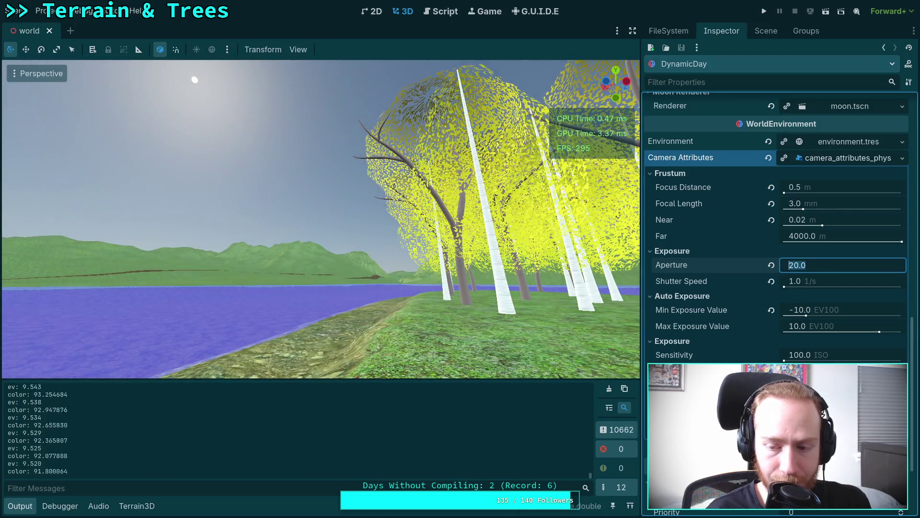
left_click(827, 286)
type("100")
key("Return")
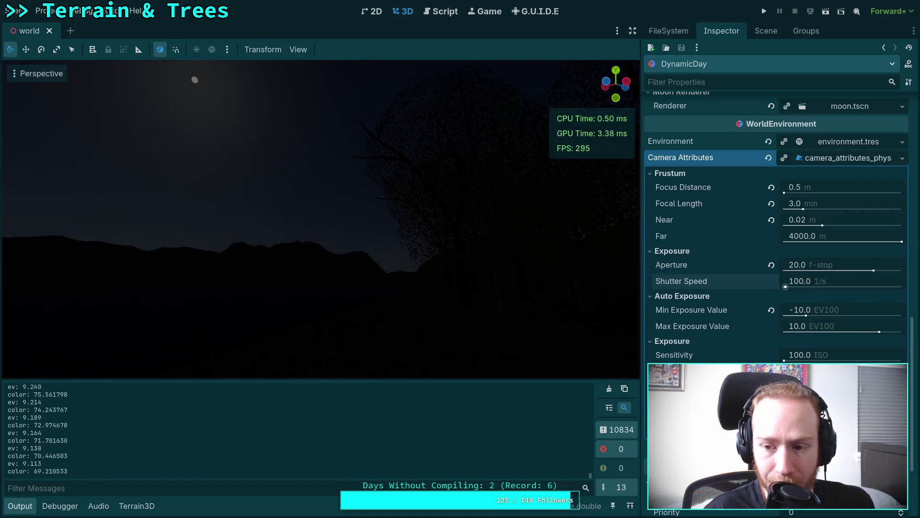
Step the aperture through 2, 3 and 4 to 5.0 f-stop, then view the lakeside trees.
left_click(839, 266)
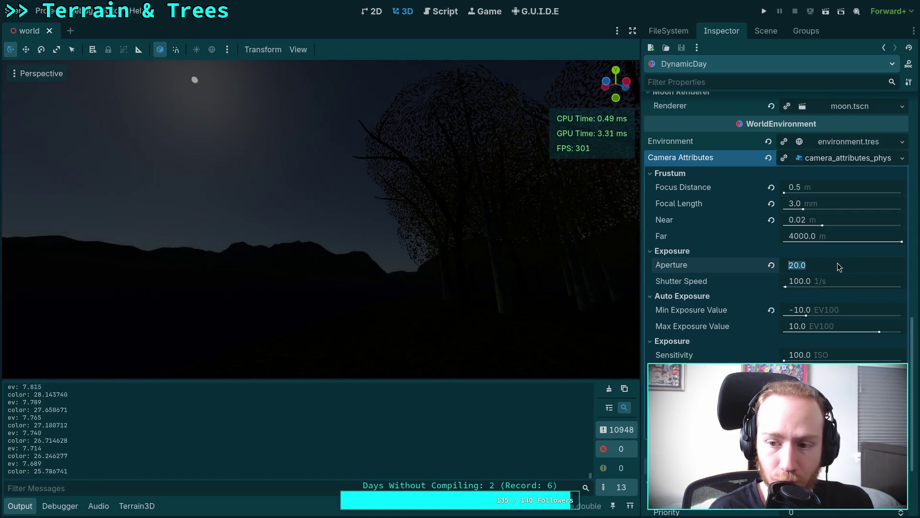
type("2")
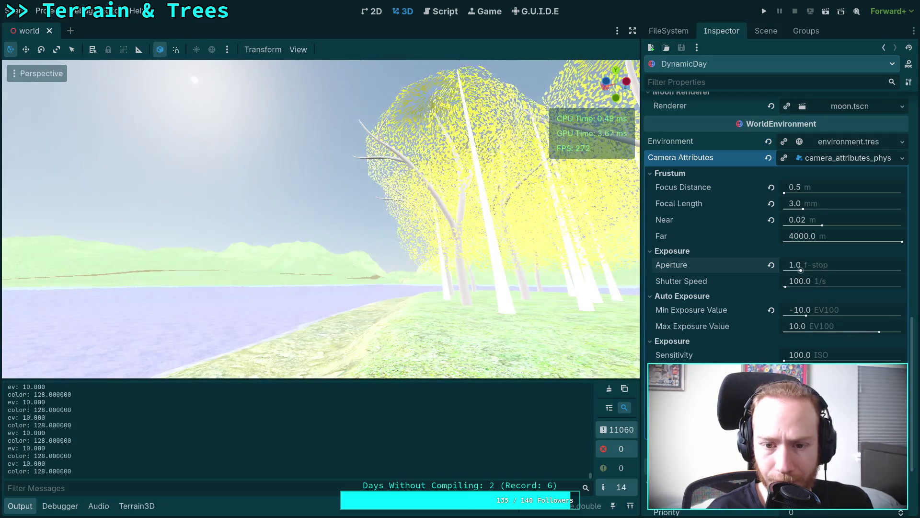
key("Return")
type("3")
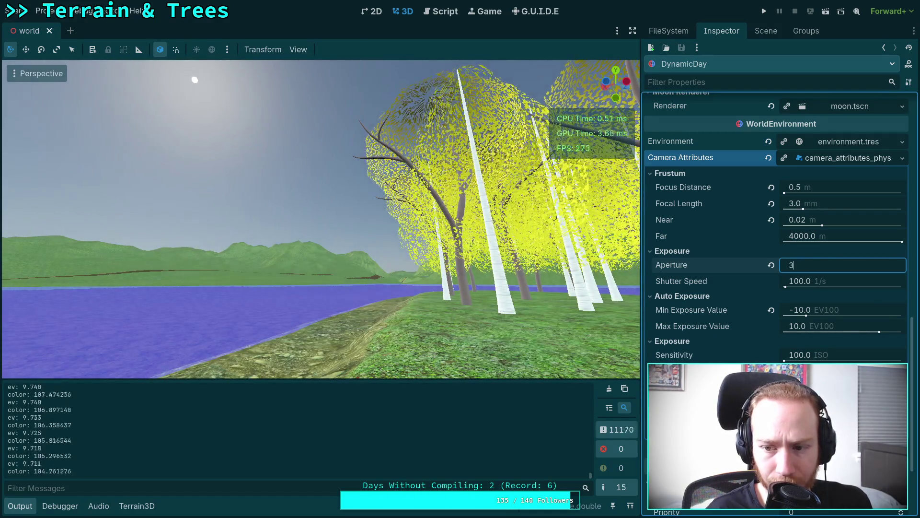
key("Return")
type("4")
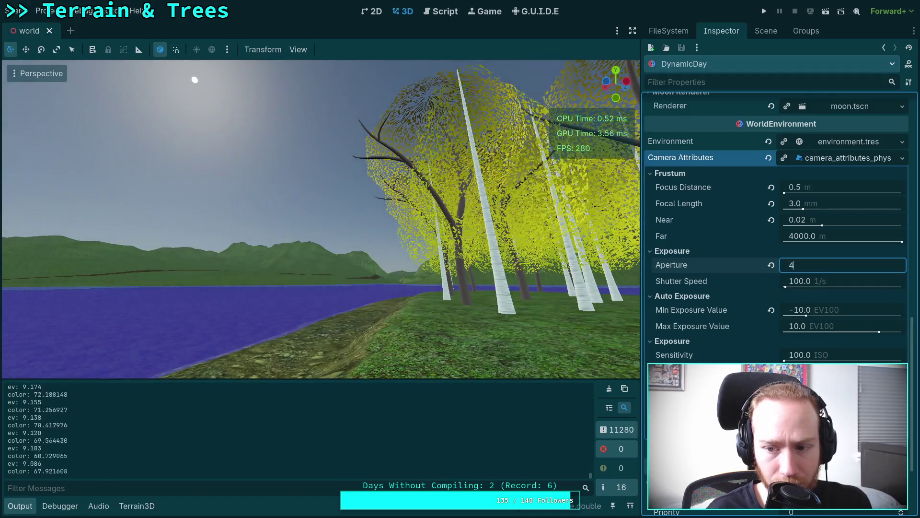
key("Return")
type("5")
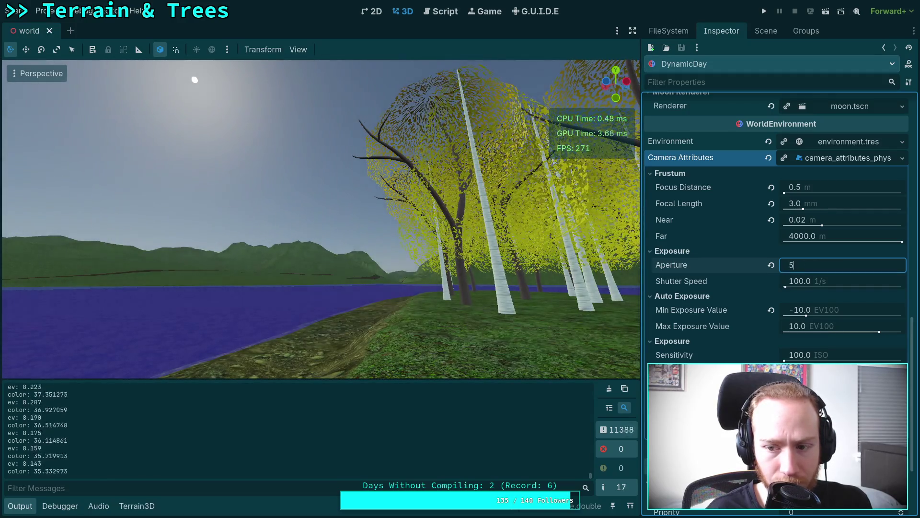
key("Return")
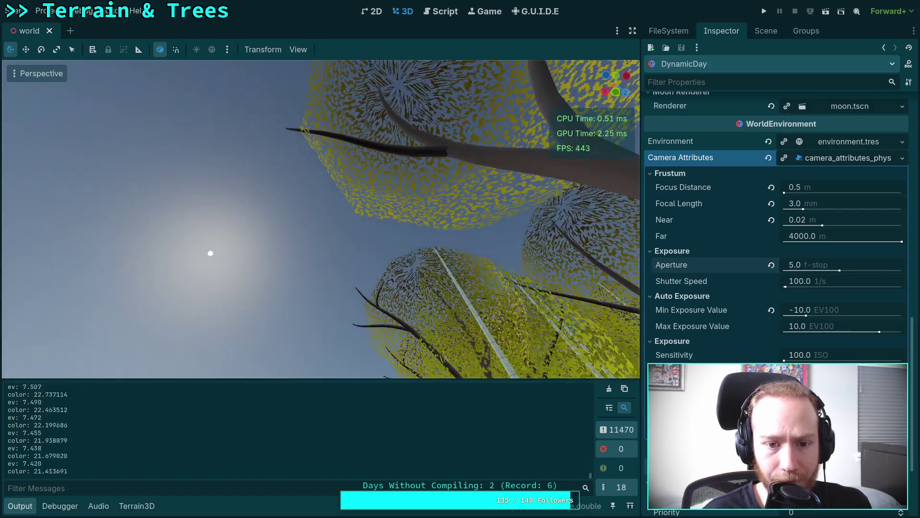
mouse_move(442, 182)
left_mouse_down()
mouse_move(442, 226)
mouse_move(421, 230)
mouse_move(442, 245)
mouse_move(513, 264)
mouse_move(479, 231)
mouse_move(503, 259)
mouse_move(633, 262)
mouse_move(572, 325)
left_mouse_up()
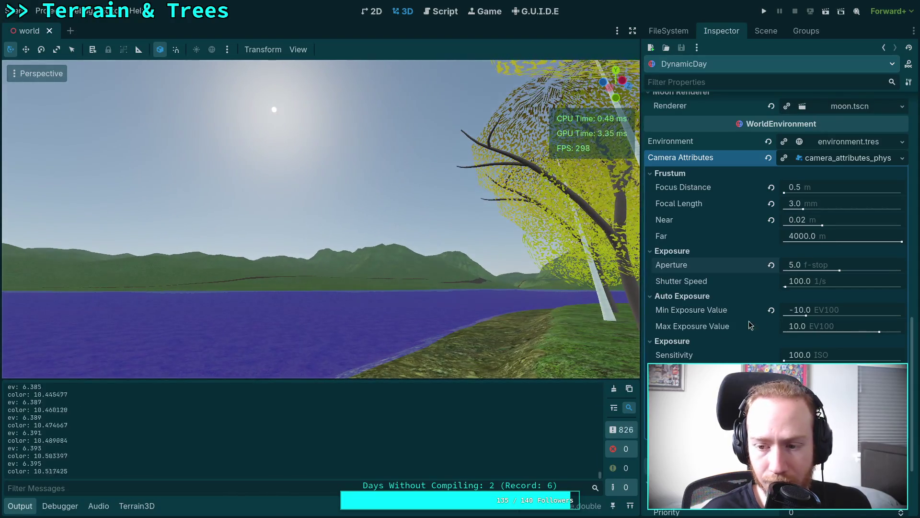
Set the Aperture to 8.0 f-stop, correcting a mistyped 7, to darken the forest.
left_click(838, 267)
type("7")
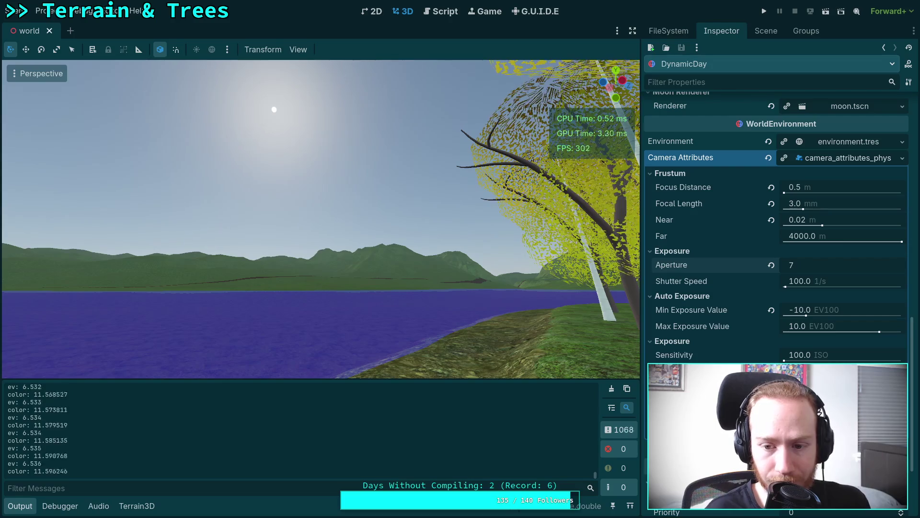
key("BackSpace")
type("8")
key("Return")
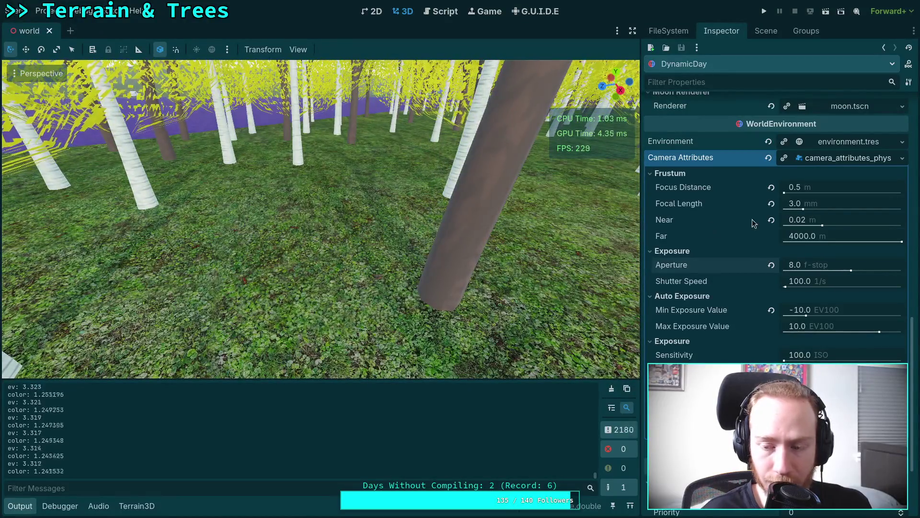
Step the aperture through 9, 10, 11 and 12 f-stop.
left_click(818, 264)
type("9")
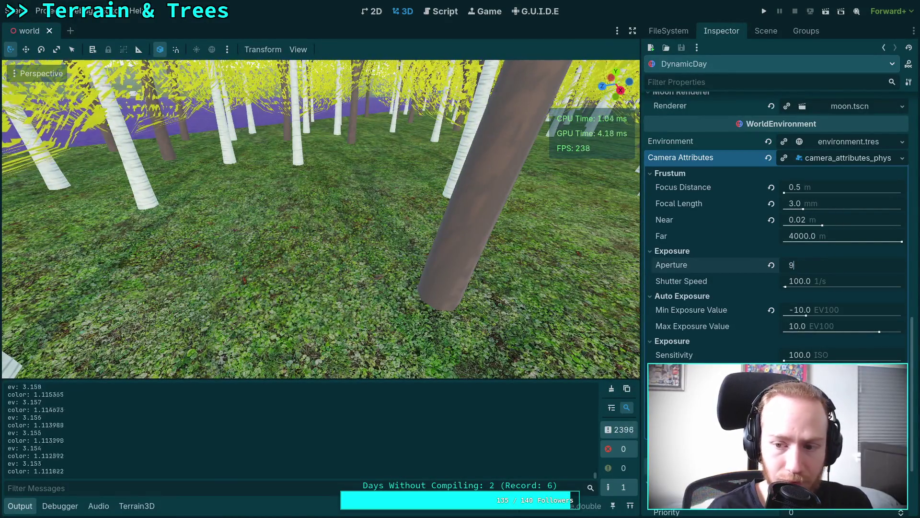
key("Return")
left_click(818, 265)
type("10")
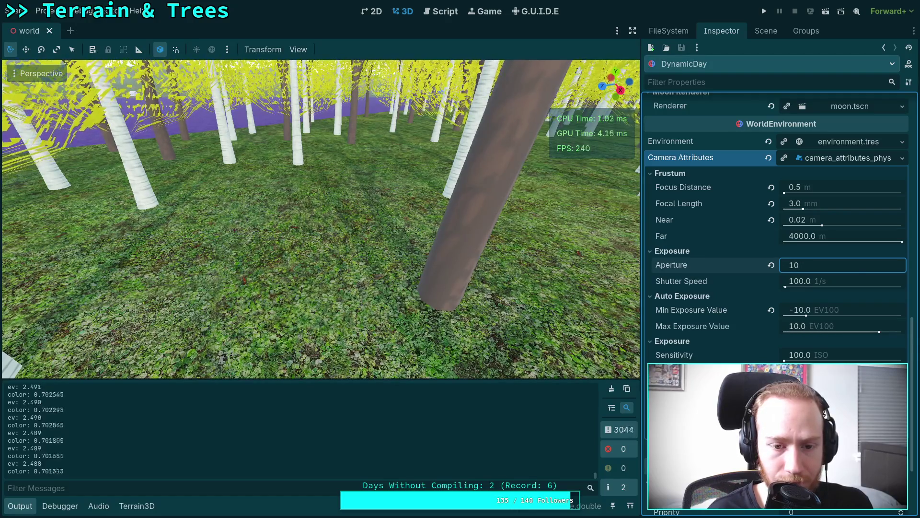
key("Return")
type("11")
key("Return")
type("12")
key("Return")
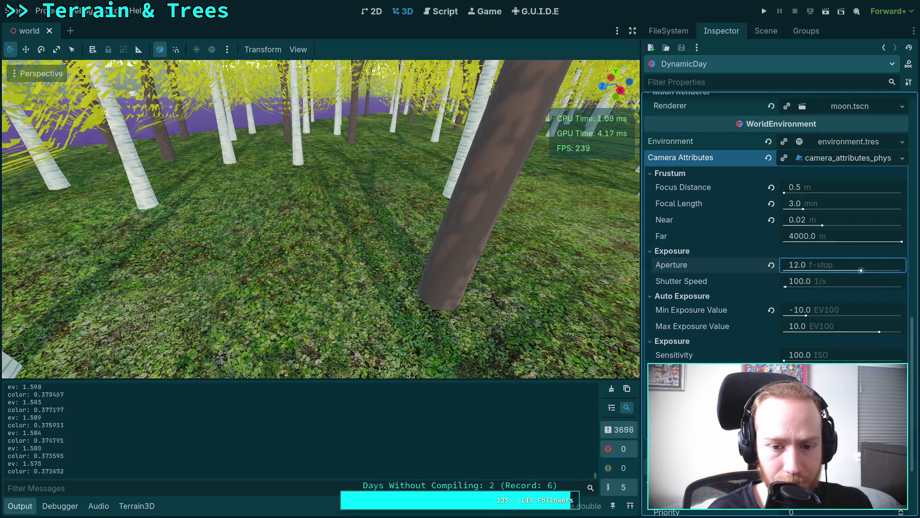
Continue the aperture to 13 and 14, drop back to 10, then enter 15.
type("13")
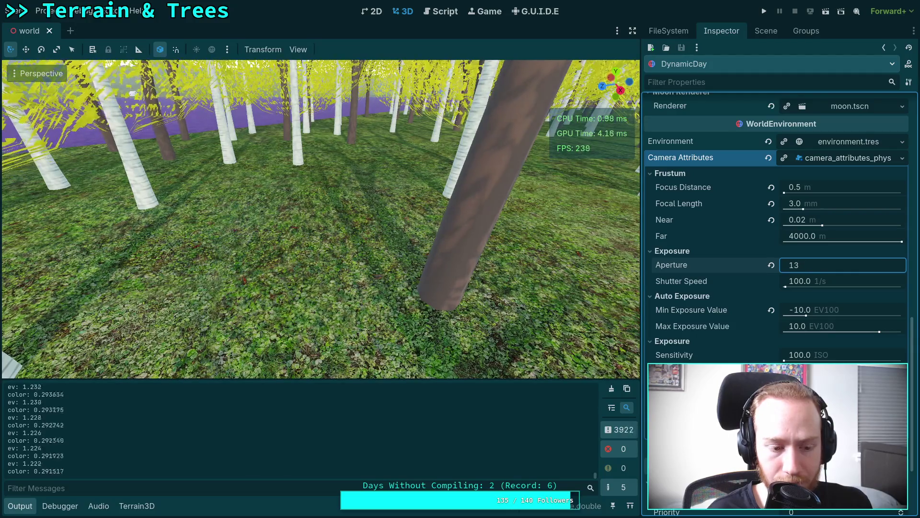
key("Return")
type("14")
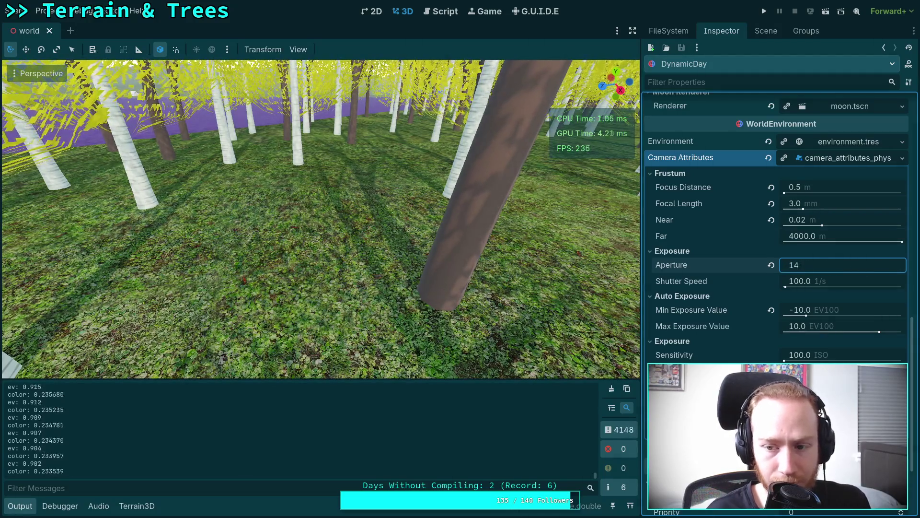
key("Return")
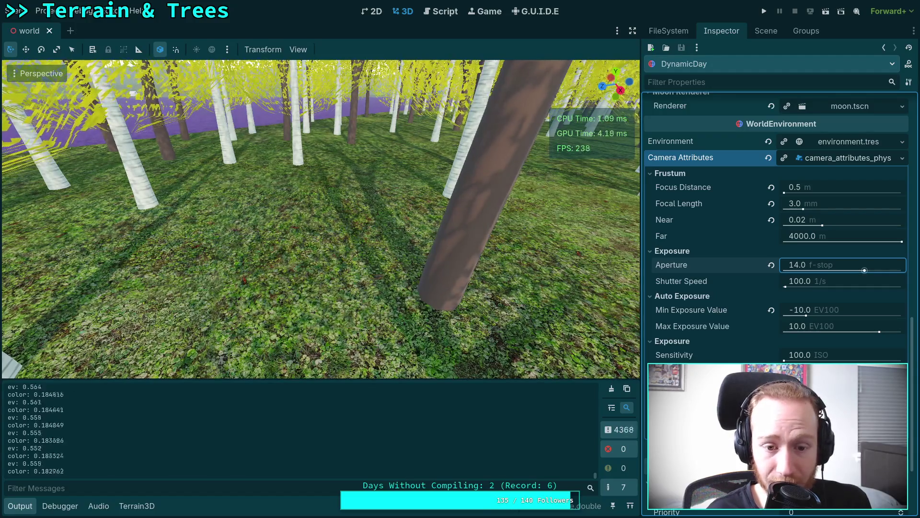
type("10")
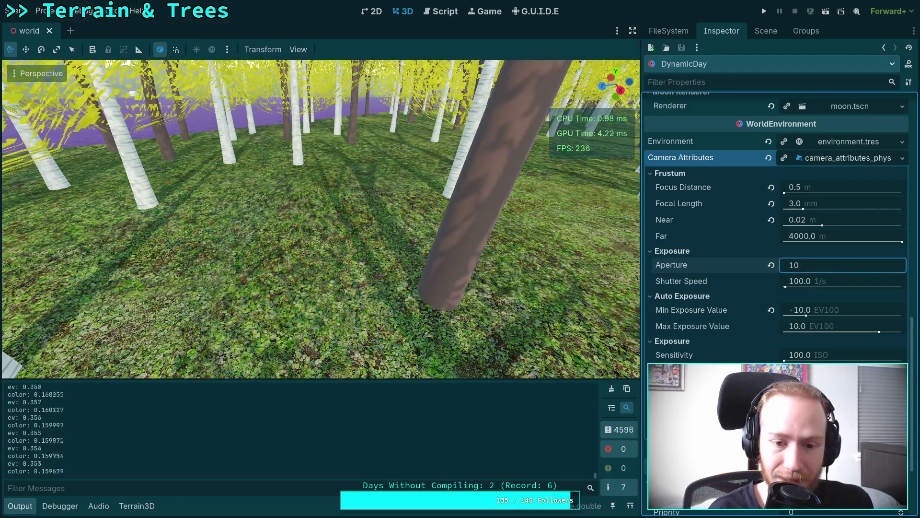
key("Return")
key("Return")
type("1")
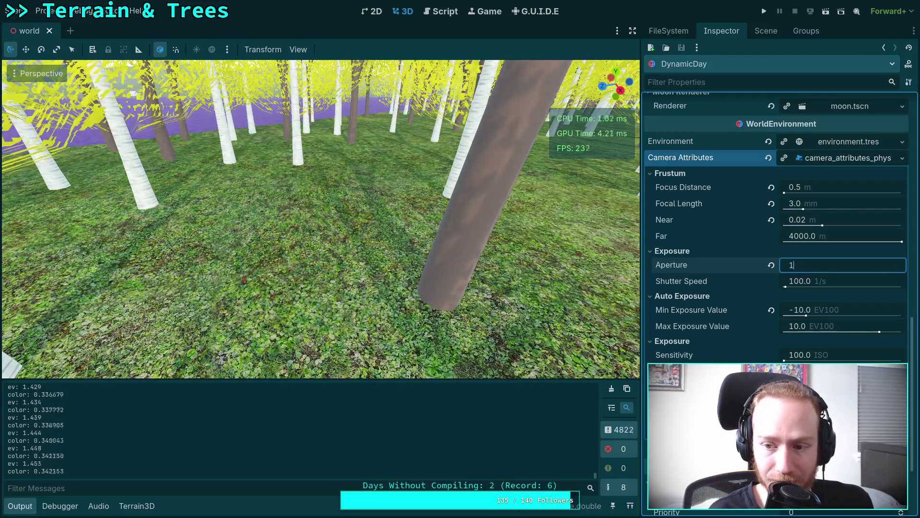
key("Return")
key("Return")
type("15")
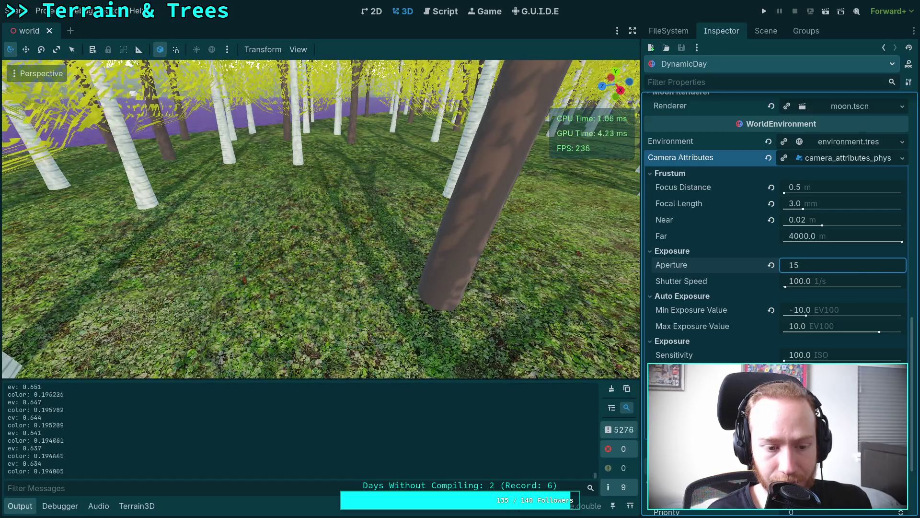